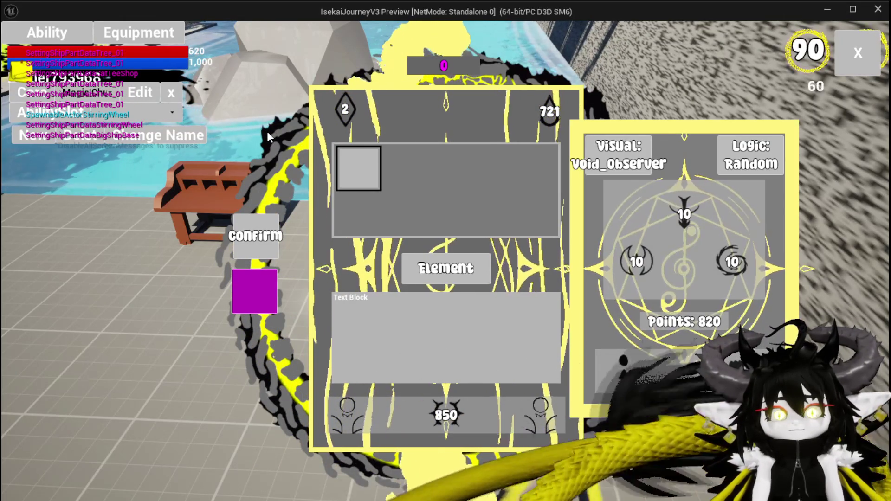
# Step: Choose the AOE targeting option on the summon panel, confirm it, and return to the editor
pyautogui.moveTo(376, 158)
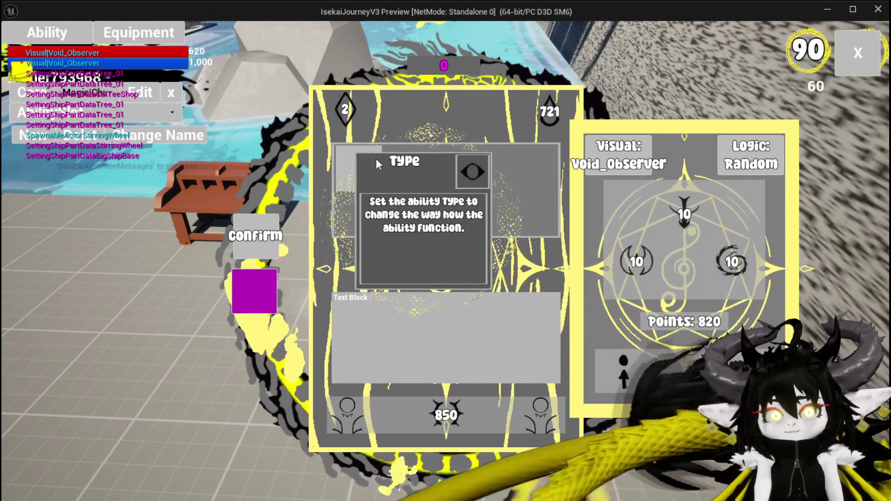
pyautogui.moveTo(754, 161)
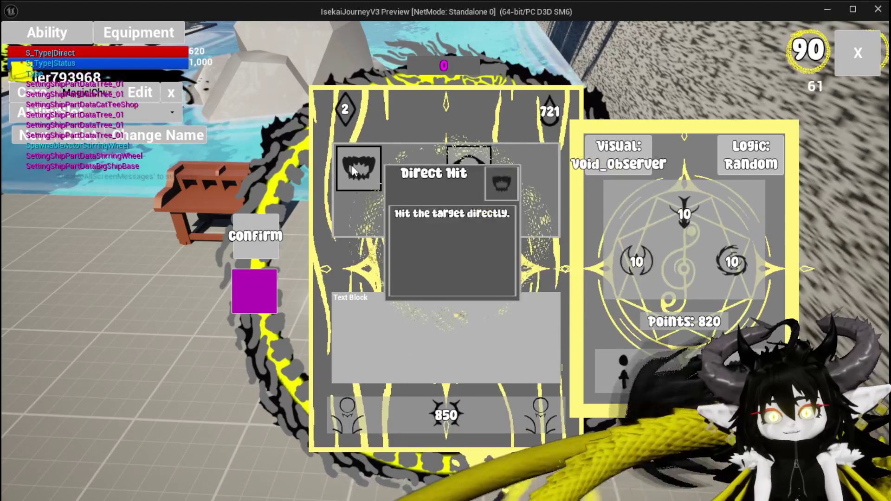
pyautogui.click(623, 364)
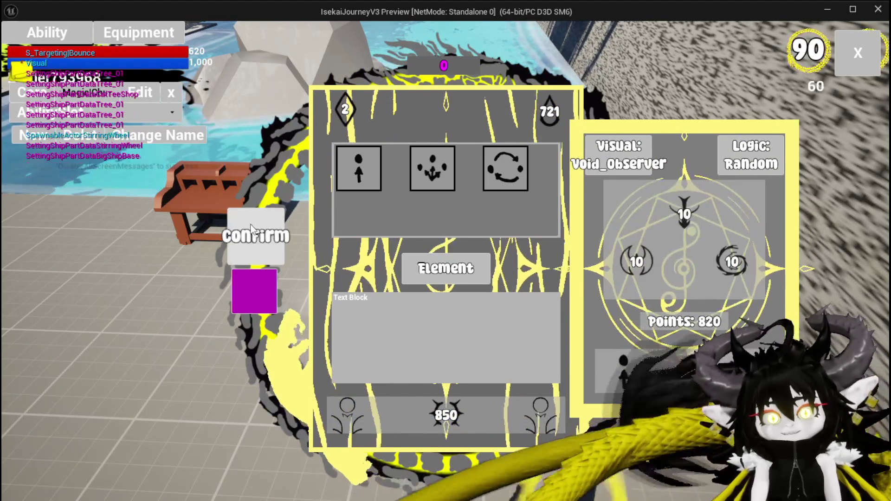
pyautogui.click(258, 237)
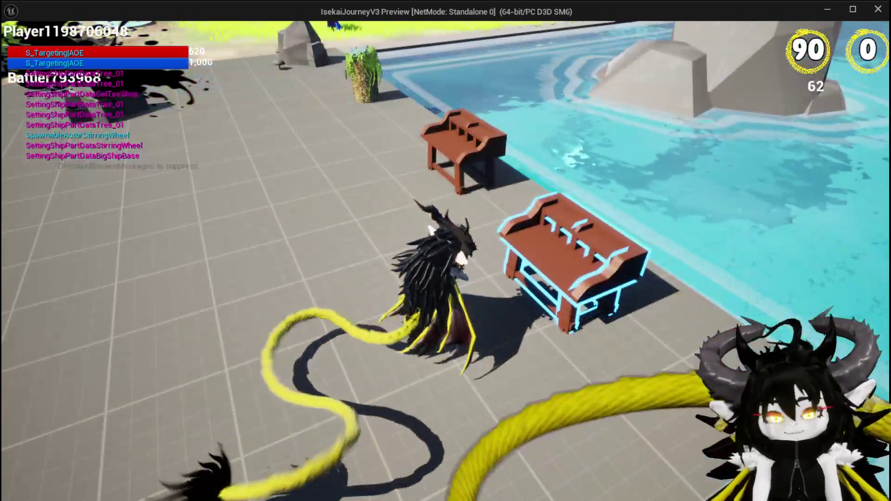
pyautogui.hotkey('alt', 'Tab')
# Step: Stop the play session and frame the loop nodes in AbilityWorkBenchUI's FilterForSummonVisual graph
pyautogui.click(335, 46)
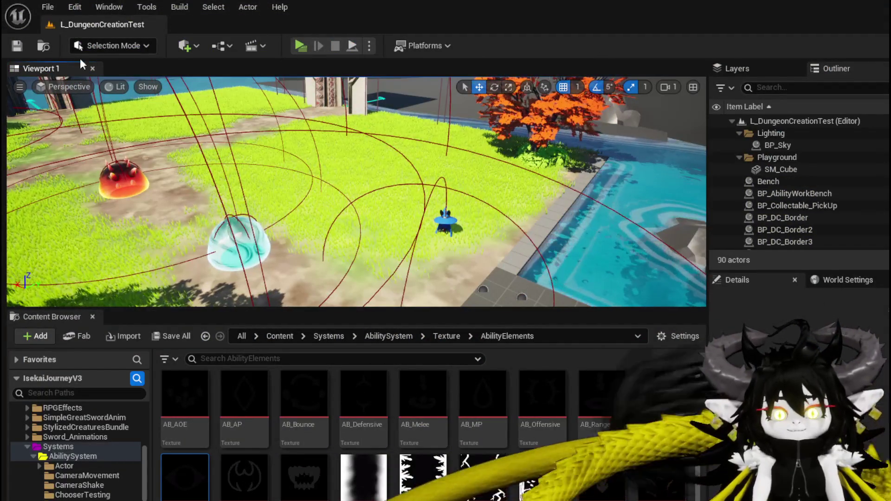
pyautogui.click(17, 47)
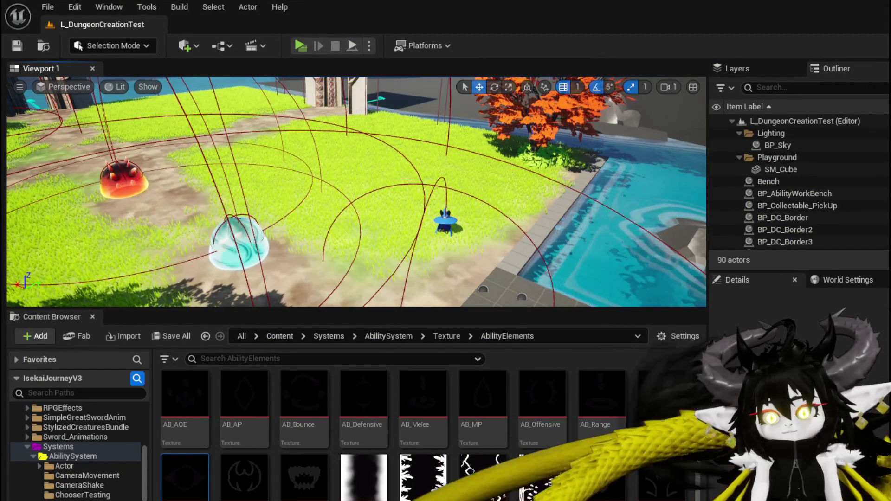
pyautogui.hotkey('alt', 'Tab')
pyautogui.moveTo(471, 241)
pyautogui.mouseDown()
pyautogui.moveTo(551, 253)
pyautogui.moveTo(532, 258)
pyautogui.moveTo(550, 291)
pyautogui.mouseUp()
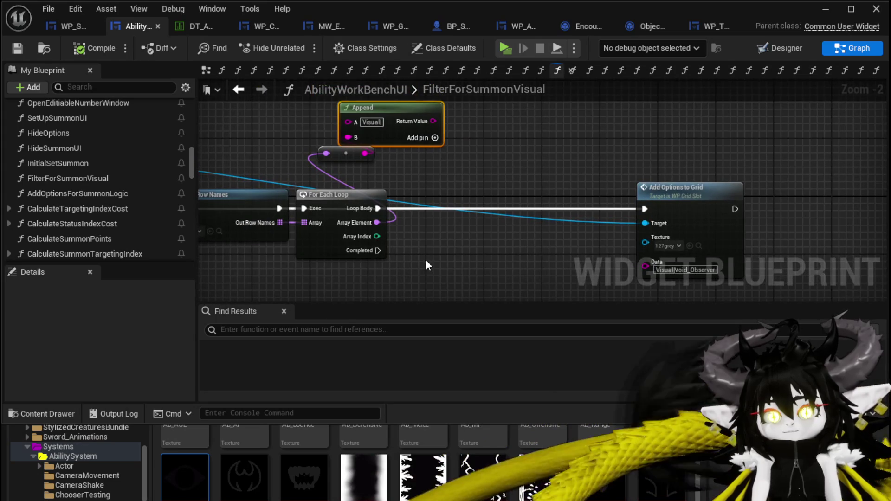
pyautogui.moveTo(425, 260); pyautogui.dragTo(358, 249)
pyautogui.click(357, 249)
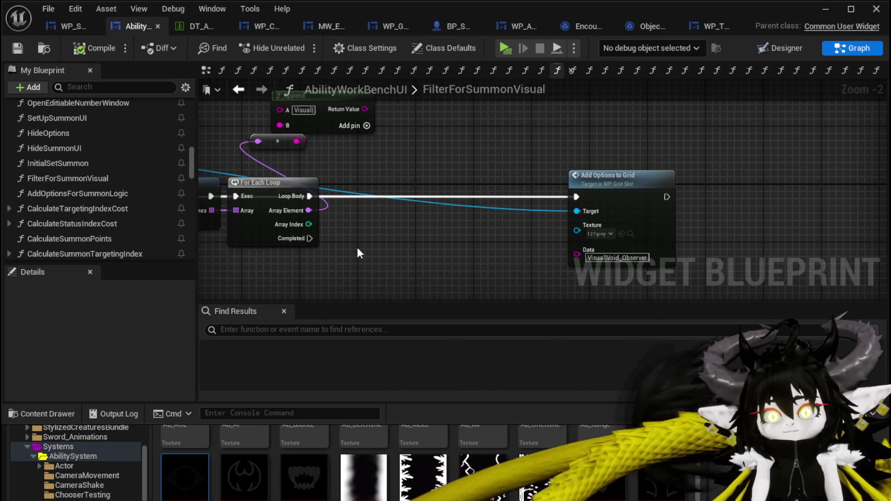
# Step: Shift Add Options to Grid and move Get Data Table Row Names and For Each Loop upward
pyautogui.moveTo(620, 208)
pyautogui.mouseDown()
pyautogui.moveTo(468, 209)
pyautogui.moveTo(690, 212)
pyautogui.mouseUp()
pyautogui.moveTo(344, 254); pyautogui.dragTo(539, 130)
pyautogui.moveTo(503, 210); pyautogui.dragTo(503, 109)
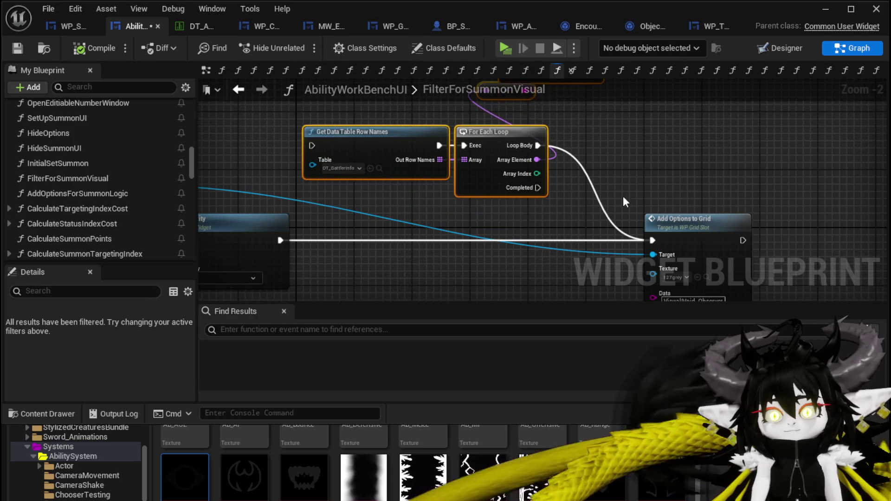
pyautogui.moveTo(653, 108); pyautogui.dragTo(623, 128)
pyautogui.moveTo(286, 229); pyautogui.dragTo(538, 93)
pyautogui.click(416, 237)
pyautogui.moveTo(416, 236)
pyautogui.mouseDown()
pyautogui.moveTo(705, 168)
pyautogui.moveTo(781, 165)
pyautogui.moveTo(353, 142)
pyautogui.moveTo(574, 202)
pyautogui.moveTo(435, 183)
pyautogui.mouseUp()
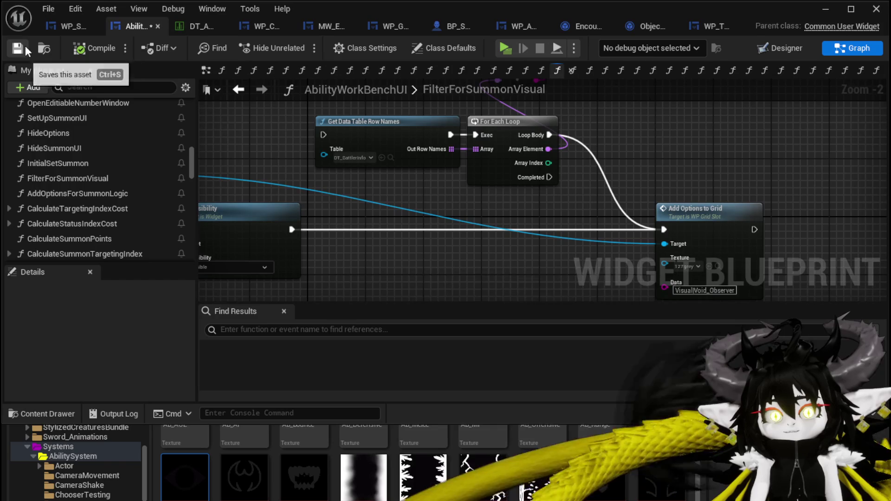
# Step: Inspect the AddOptionsToGrid and ClearUI function graphs, then return to AbilityWorkBenchUI
pyautogui.moveTo(650, 206); pyautogui.dragTo(568, 165)
pyautogui.doubleClick(617, 172)
pyautogui.scroll(-3, 429, 201)
pyautogui.moveTo(597, 233); pyautogui.dragTo(120, 211)
pyautogui.moveTo(325, 209); pyautogui.dragTo(719, 208)
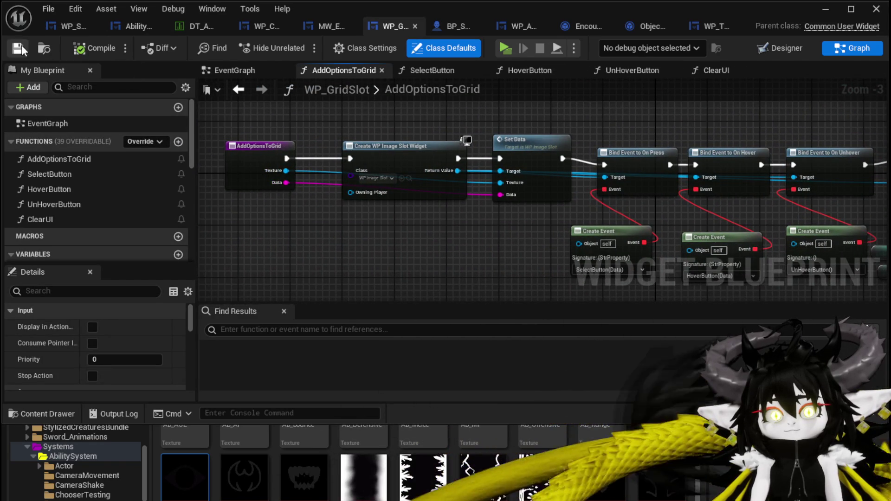
pyautogui.click(237, 91)
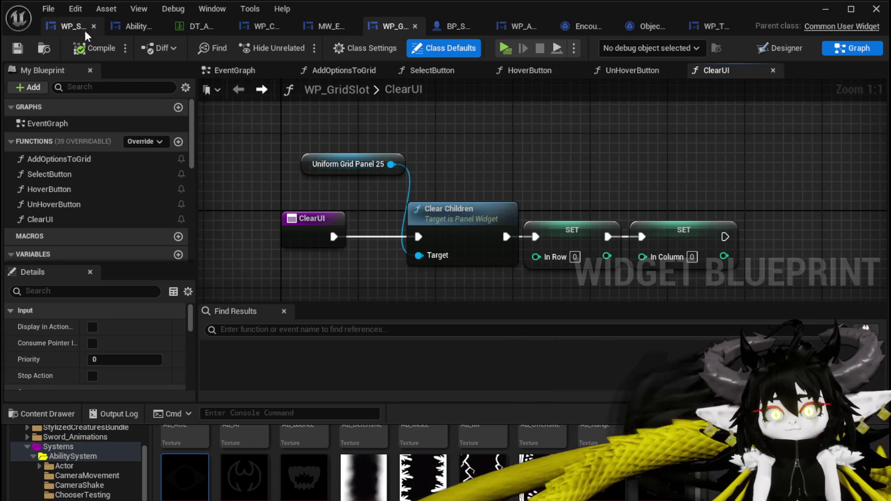
pyautogui.click(53, 28)
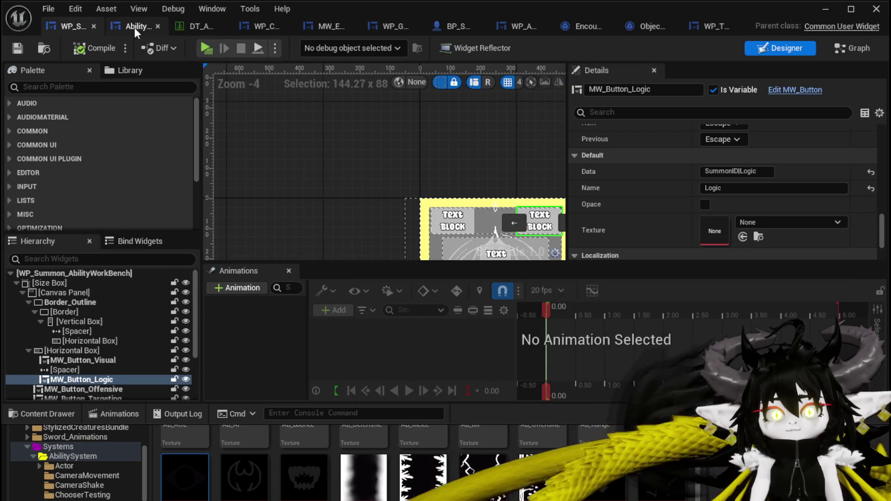
pyautogui.click(135, 28)
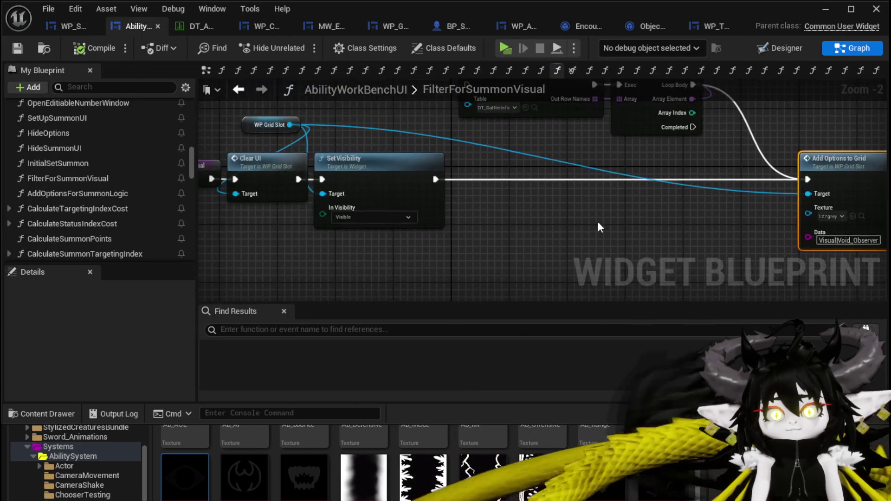
# Step: Reposition the row-name, For Each Loop and reroute nodes, then save AbilityWorkBenchUI
pyautogui.scroll(-2, 653, 226)
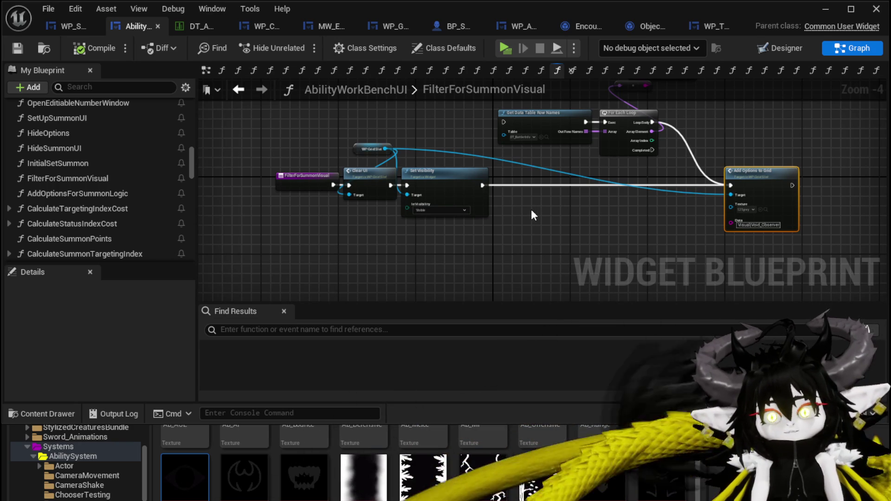
pyautogui.moveTo(490, 195)
pyautogui.mouseDown()
pyautogui.moveTo(645, 95)
pyautogui.moveTo(605, 121)
pyautogui.moveTo(706, 149)
pyautogui.mouseUp()
pyautogui.click(655, 130)
pyautogui.click(18, 48)
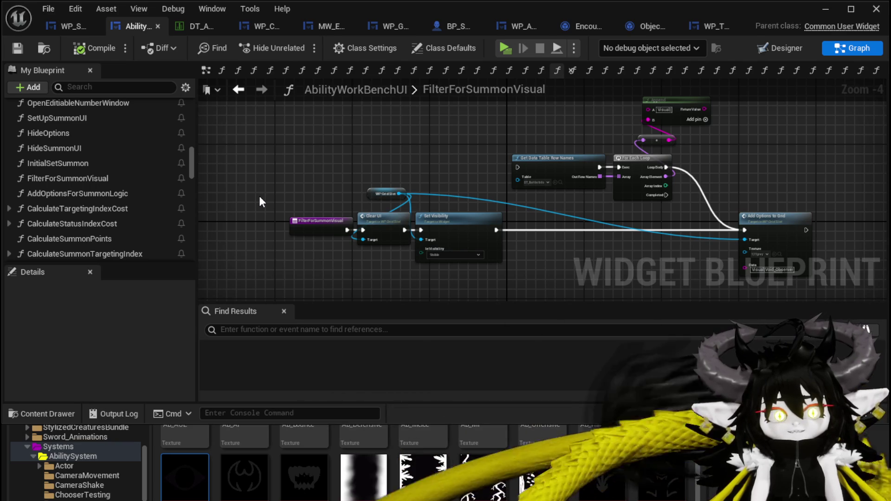
# Step: Review AddOptionsForSummonLogic's Logic array, Clear UI and Set Visibility nodes
pyautogui.doubleClick(96, 194)
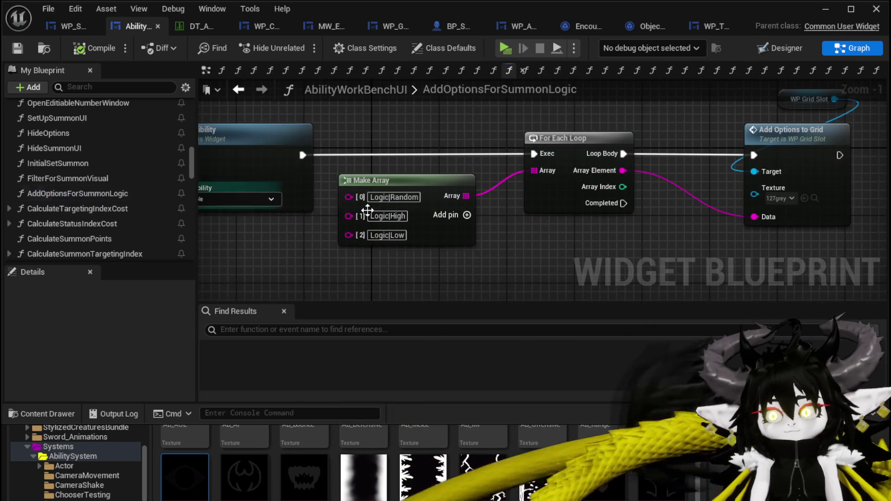
pyautogui.moveTo(602, 219); pyautogui.dragTo(585, 221)
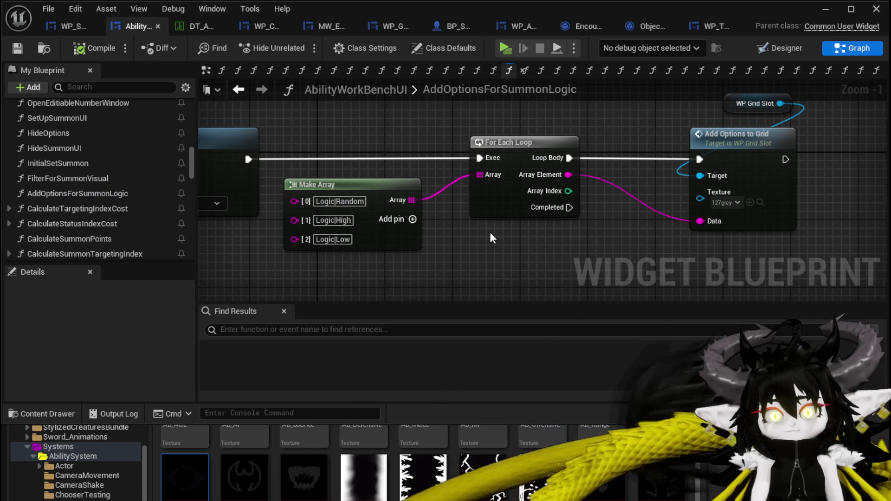
pyautogui.moveTo(232, 227)
pyautogui.mouseDown()
pyautogui.moveTo(435, 236)
pyautogui.moveTo(279, 153)
pyautogui.mouseUp()
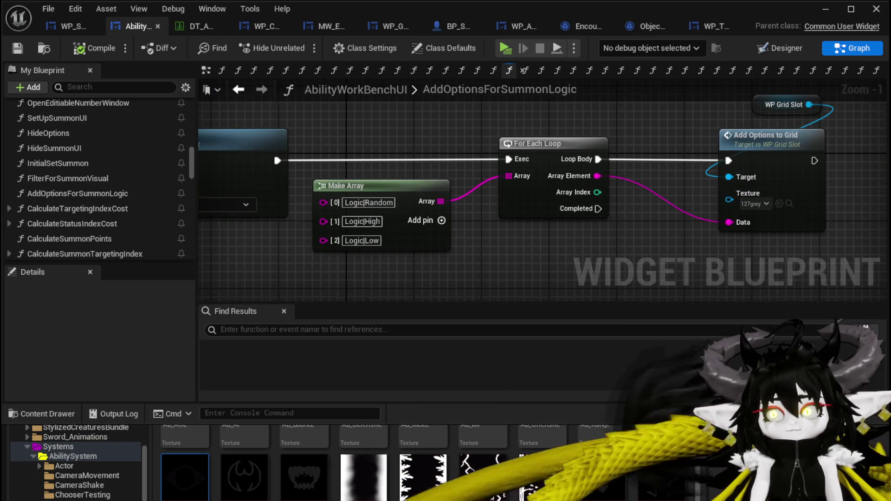
pyautogui.scroll(-2, 703, 127)
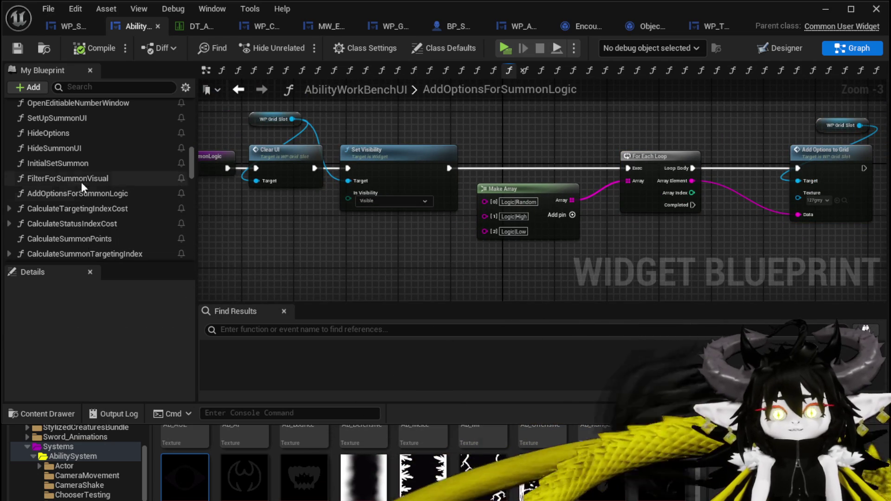
pyautogui.scroll(3, 76, 175)
pyautogui.scroll(3, 69, 157)
pyautogui.doubleClick(72, 157)
# Step: Follow SelectButtonFromGrid's switch output wires to the Set Data Summon Visual and Logic nodes
pyautogui.scroll(-4, 419, 306)
pyautogui.scroll(-3, 362, 171)
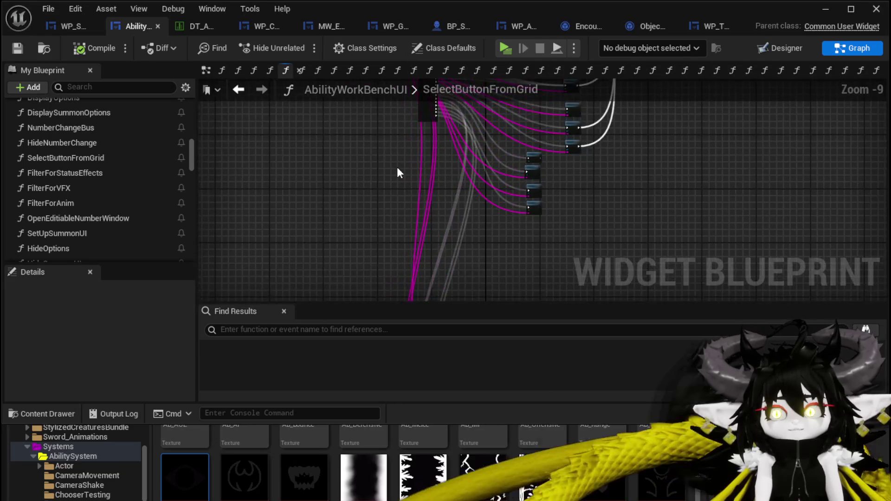
pyautogui.scroll(9, 396, 173)
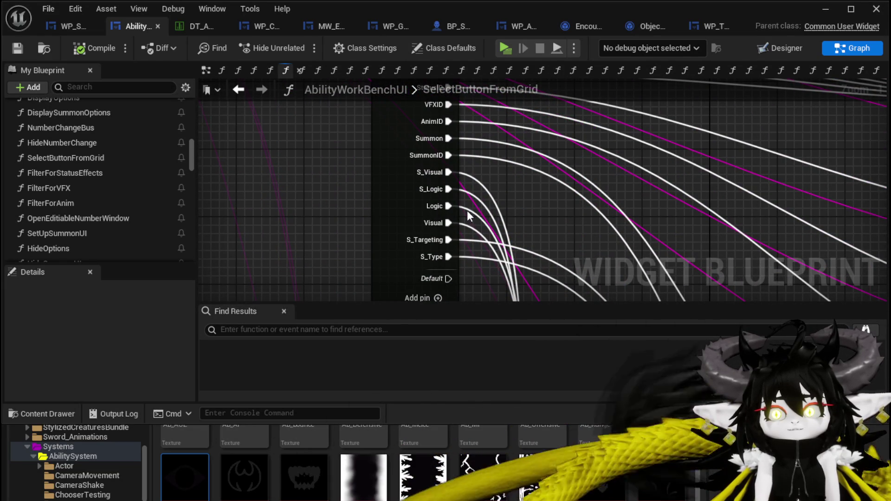
pyautogui.moveTo(466, 210); pyautogui.dragTo(410, 158)
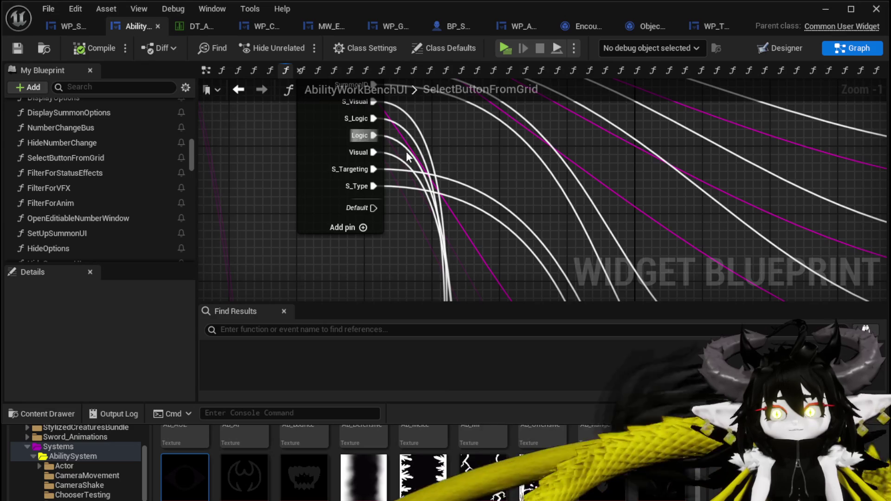
pyautogui.scroll(2, 404, 152)
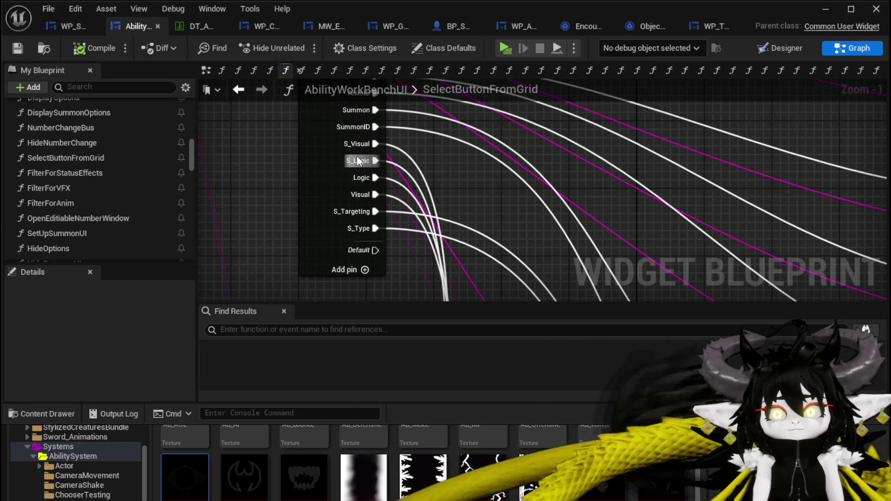
pyautogui.scroll(-3, 432, 234)
pyautogui.moveTo(431, 234)
pyautogui.mouseDown()
pyautogui.moveTo(382, 222)
pyautogui.moveTo(435, 159)
pyautogui.moveTo(465, 203)
pyautogui.moveTo(485, 169)
pyautogui.moveTo(483, 203)
pyautogui.moveTo(493, 208)
pyautogui.moveTo(419, 226)
pyautogui.moveTo(462, 152)
pyautogui.moveTo(461, 166)
pyautogui.moveTo(425, 188)
pyautogui.mouseUp()
pyautogui.moveTo(479, 193)
pyautogui.mouseDown()
pyautogui.moveTo(530, 164)
pyautogui.moveTo(537, 145)
pyautogui.moveTo(464, 143)
pyautogui.moveTo(456, 179)
pyautogui.mouseUp()
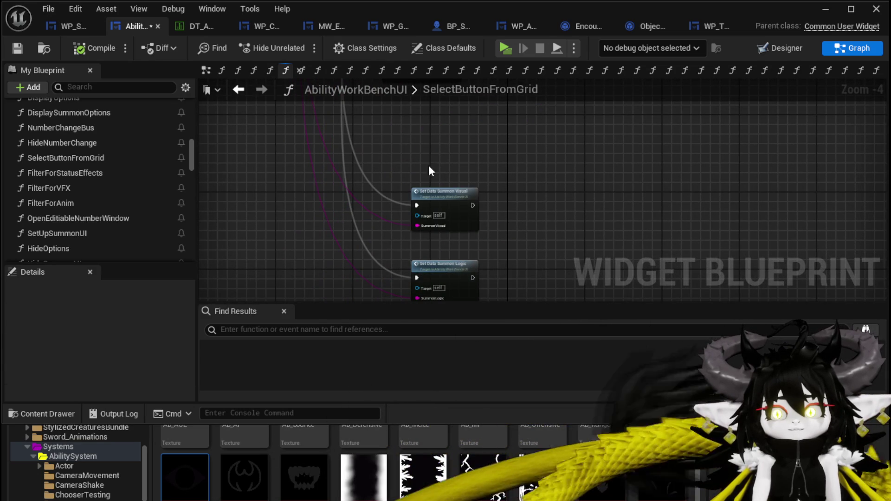
pyautogui.scroll(-2, 514, 194)
pyautogui.moveTo(437, 223); pyautogui.dragTo(352, 276)
pyautogui.moveTo(316, 250)
pyautogui.mouseDown()
pyautogui.moveTo(401, 163)
pyautogui.moveTo(439, 271)
pyautogui.mouseUp()
pyautogui.moveTo(407, 246)
pyautogui.mouseDown()
pyautogui.moveTo(456, 79)
pyautogui.moveTo(383, 41)
pyautogui.moveTo(372, 243)
pyautogui.mouseUp()
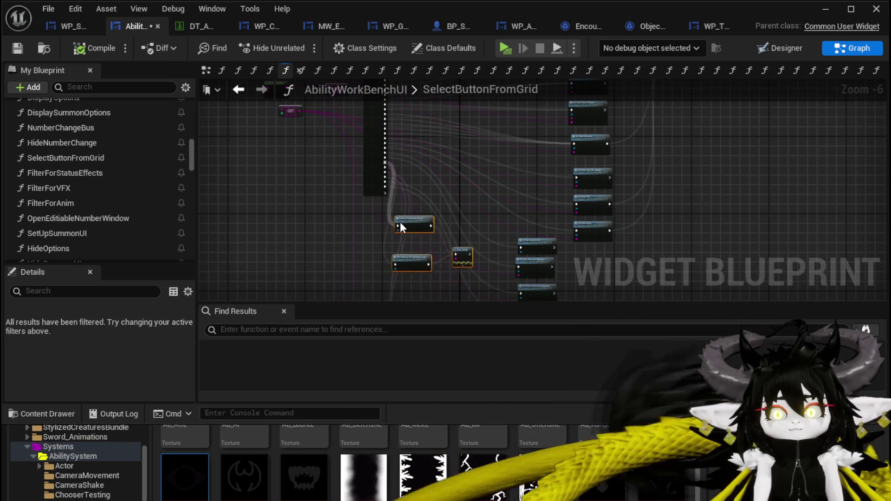
pyautogui.scroll(3, 395, 237)
# Step: Align Filter for Summon Visual, Add Options for Summon Logic and Print String beside the switch pins
pyautogui.moveTo(448, 252)
pyautogui.mouseDown()
pyautogui.moveTo(525, 138)
pyautogui.moveTo(496, 135)
pyautogui.mouseUp()
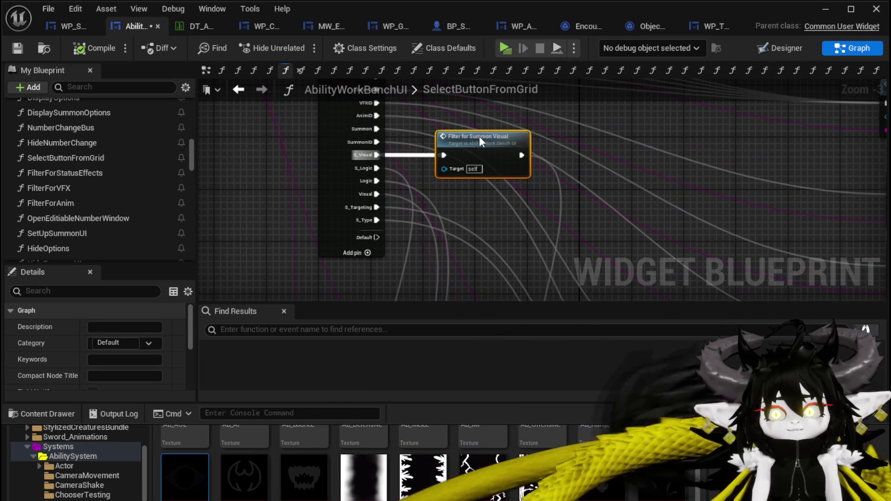
pyautogui.scroll(1, 294, 154)
pyautogui.click(298, 157)
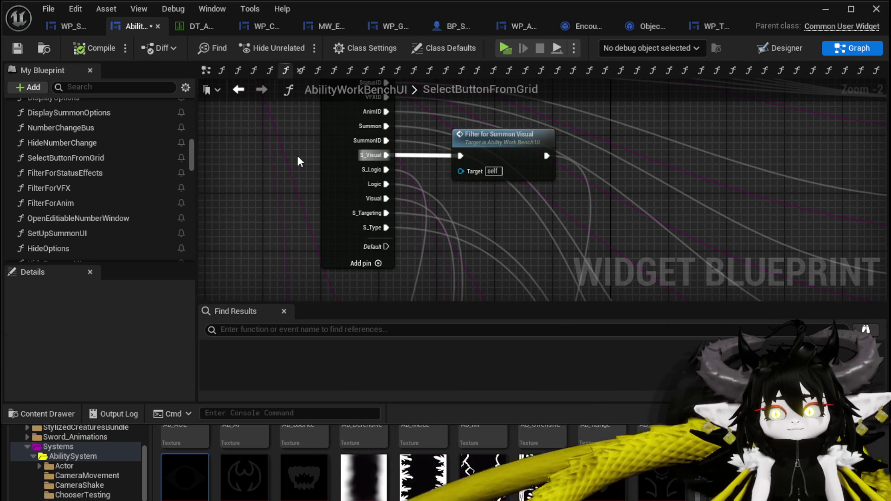
pyautogui.scroll(-2, 297, 155)
pyautogui.moveTo(434, 221)
pyautogui.mouseDown()
pyautogui.moveTo(454, 226)
pyautogui.moveTo(453, 179)
pyautogui.mouseUp()
pyautogui.moveTo(491, 295)
pyautogui.mouseDown()
pyautogui.moveTo(496, 123)
pyautogui.moveTo(503, 140)
pyautogui.moveTo(489, 135)
pyautogui.mouseUp()
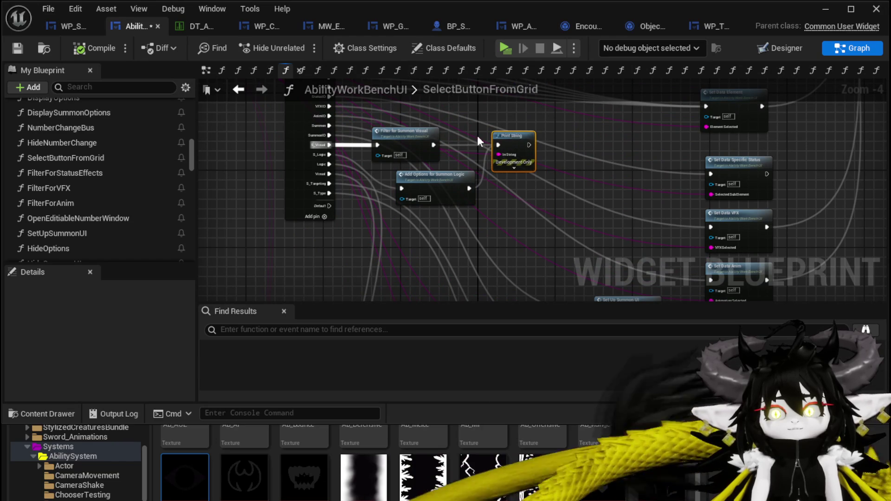
pyautogui.scroll(3, 489, 135)
pyautogui.moveTo(419, 139); pyautogui.dragTo(433, 141)
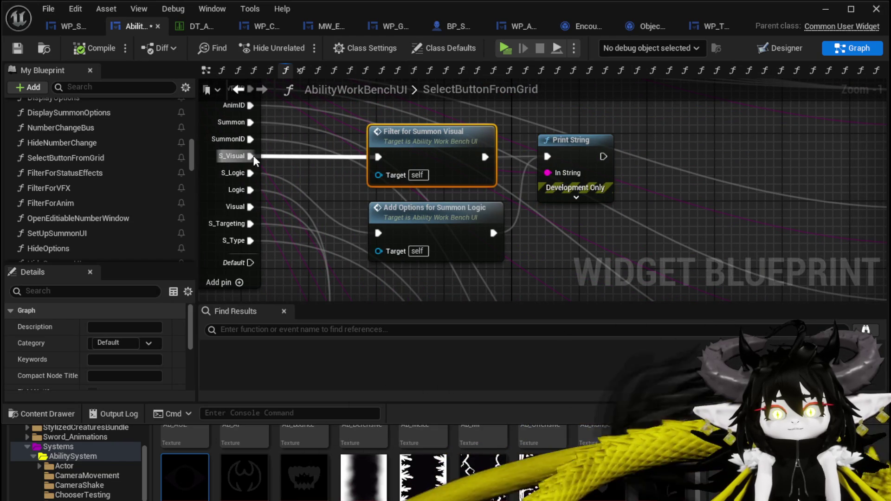
# Step: Rearrange Set Data Summon Visual and Set Data Summon Logic under the filter nodes
pyautogui.moveTo(332, 160); pyautogui.dragTo(412, 81)
pyautogui.scroll(-3, 408, 153)
pyautogui.moveTo(408, 153)
pyautogui.mouseDown()
pyautogui.moveTo(411, 171)
pyautogui.moveTo(411, 97)
pyautogui.mouseUp()
pyautogui.moveTo(415, 224); pyautogui.dragTo(350, 178)
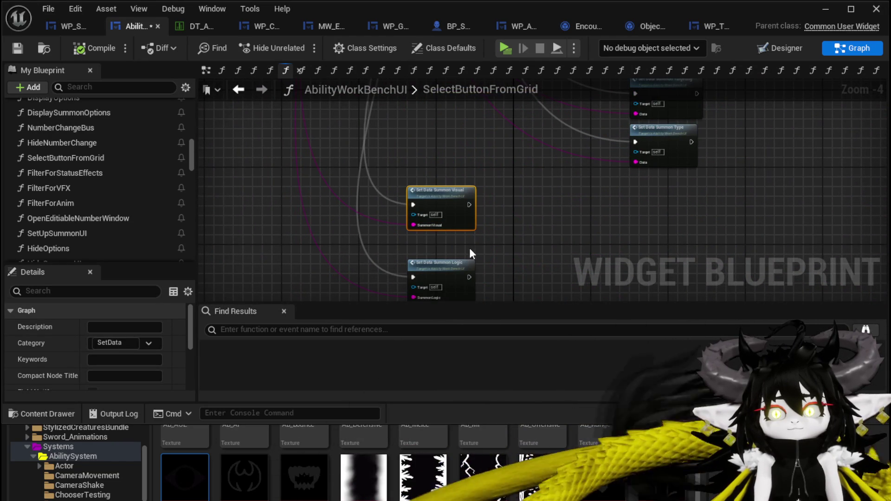
pyautogui.moveTo(503, 285)
pyautogui.mouseDown()
pyautogui.moveTo(461, 215)
pyautogui.moveTo(483, 107)
pyautogui.moveTo(466, 99)
pyautogui.moveTo(460, 217)
pyautogui.moveTo(473, 209)
pyautogui.moveTo(451, 226)
pyautogui.mouseUp()
pyautogui.moveTo(475, 267)
pyautogui.mouseDown()
pyautogui.moveTo(453, 250)
pyautogui.moveTo(552, 222)
pyautogui.mouseUp()
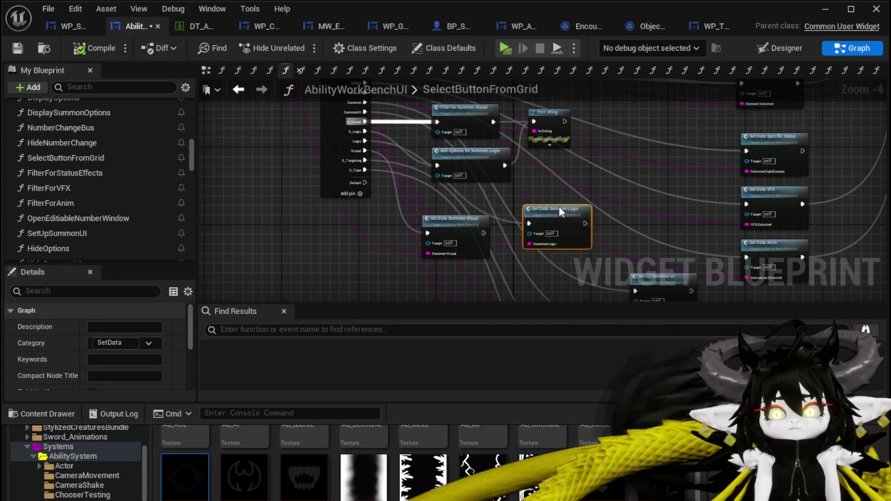
pyautogui.moveTo(455, 223); pyautogui.dragTo(454, 251)
pyautogui.moveTo(516, 196); pyautogui.dragTo(496, 200)
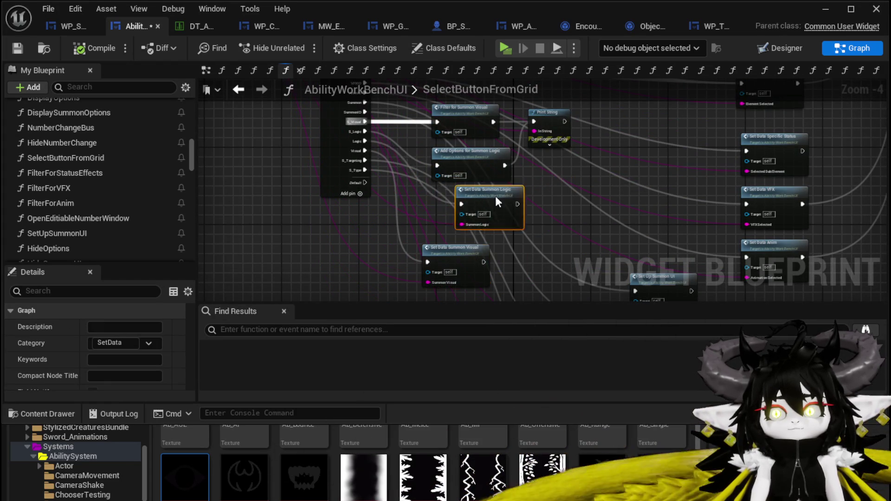
pyautogui.click(522, 175)
# Step: Enable a breakpoint on the SelectButtonFromGrid entry node, compile, and start Play
pyautogui.scroll(-3, 230, 157)
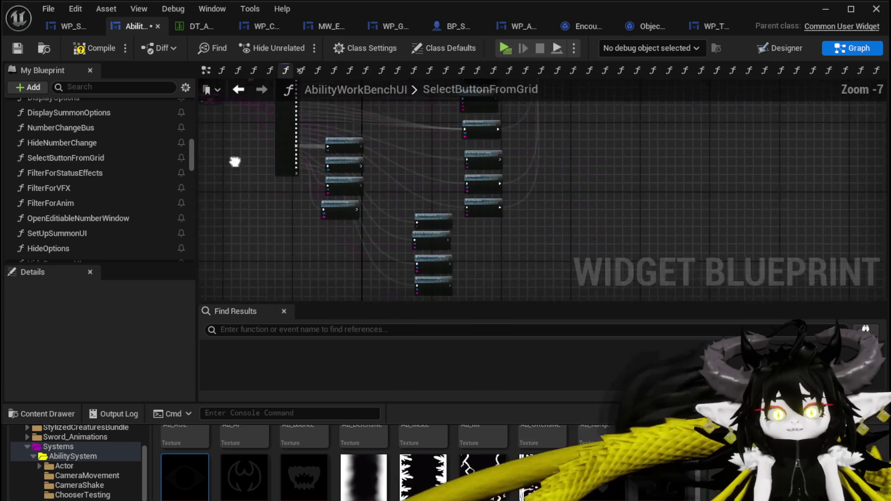
pyautogui.moveTo(230, 158); pyautogui.dragTo(286, 194)
pyautogui.scroll(3, 270, 186)
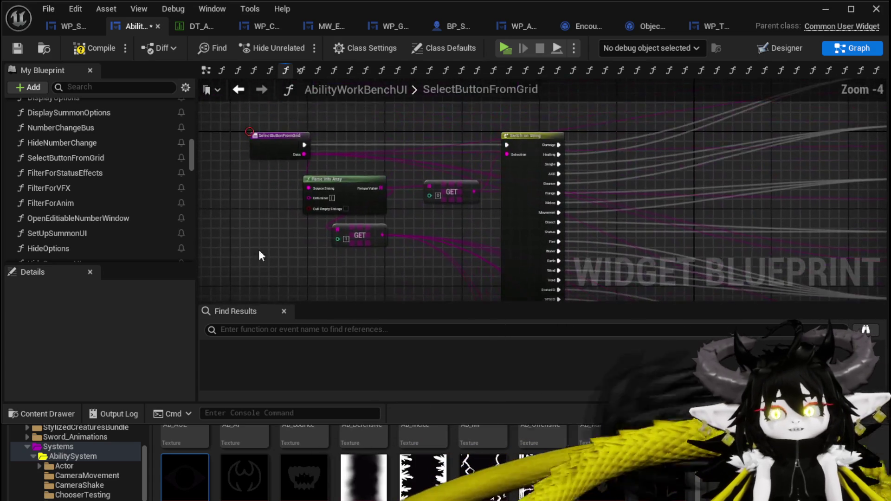
pyautogui.rightClick(270, 143)
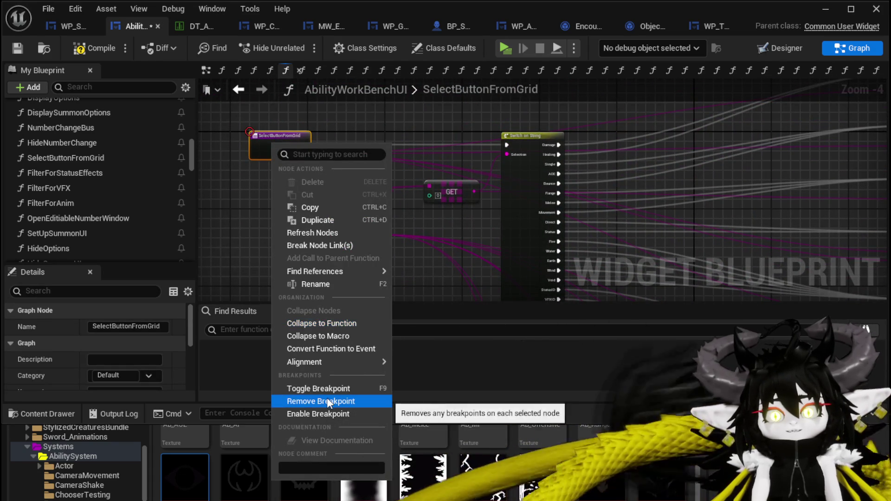
pyautogui.click(317, 413)
pyautogui.click(98, 51)
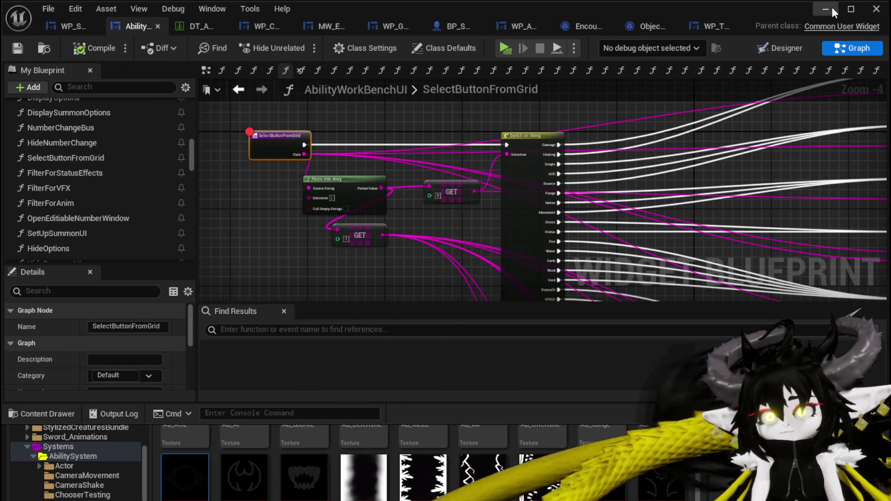
pyautogui.click(825, 10)
pyautogui.click(320, 41)
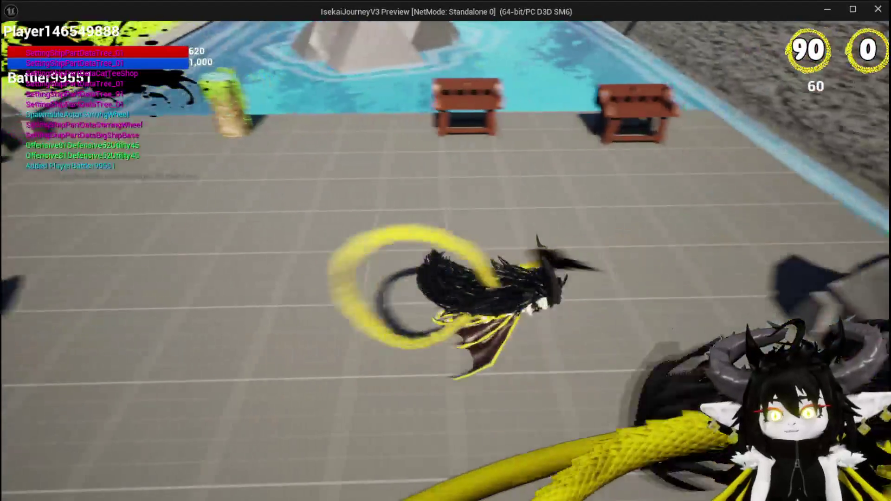
# Step: Close the preview, save the level, and start Play again
pyautogui.press('e')
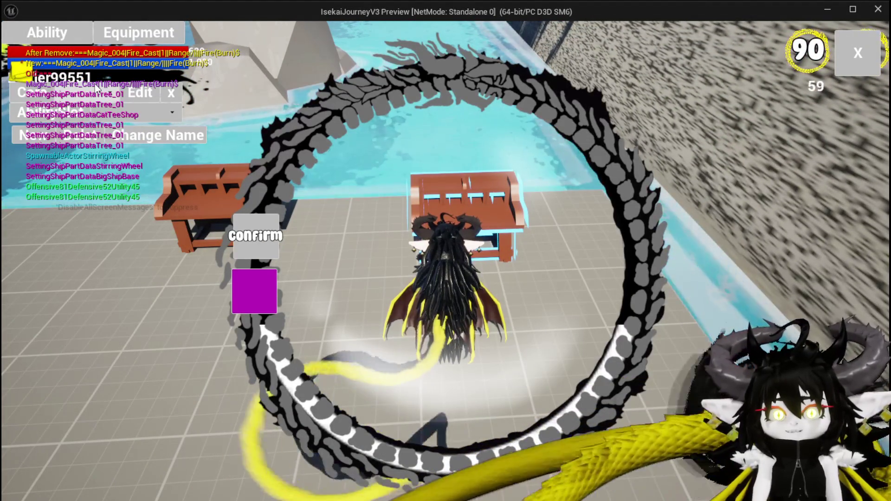
pyautogui.press('Escape')
pyautogui.click(16, 46)
pyautogui.click(300, 46)
# Step: Walk to the workbench and open the Nature_Cast card's summon options
pyautogui.press('w')
pyautogui.press('e')
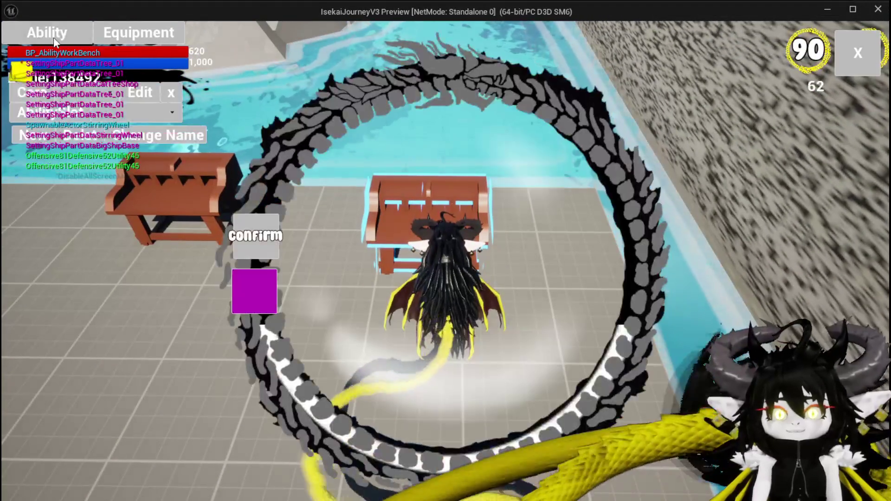
pyautogui.click(53, 41)
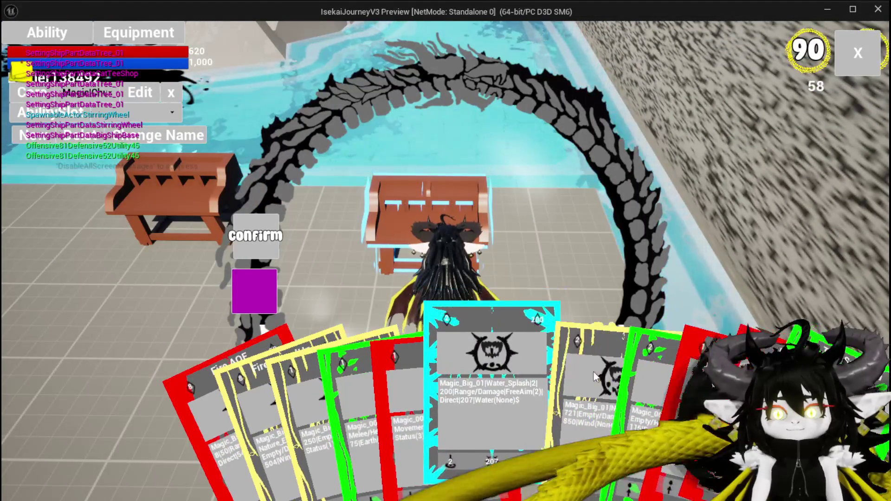
pyautogui.click(573, 368)
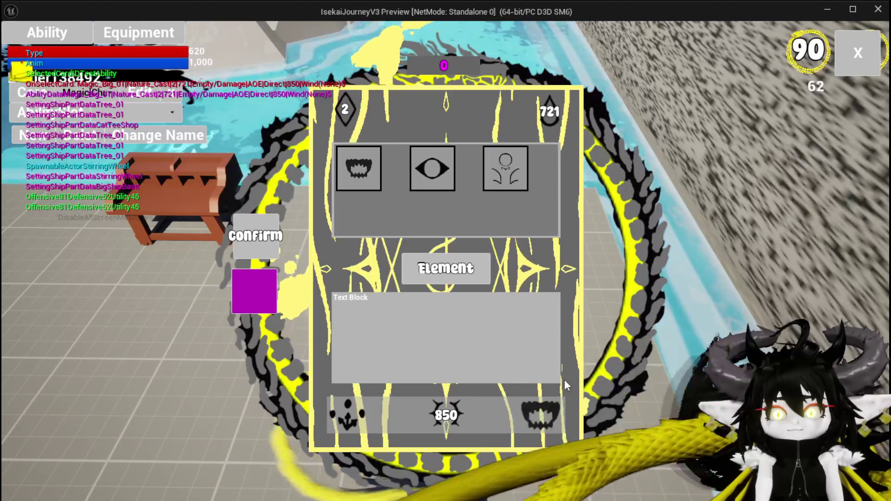
pyautogui.click(507, 161)
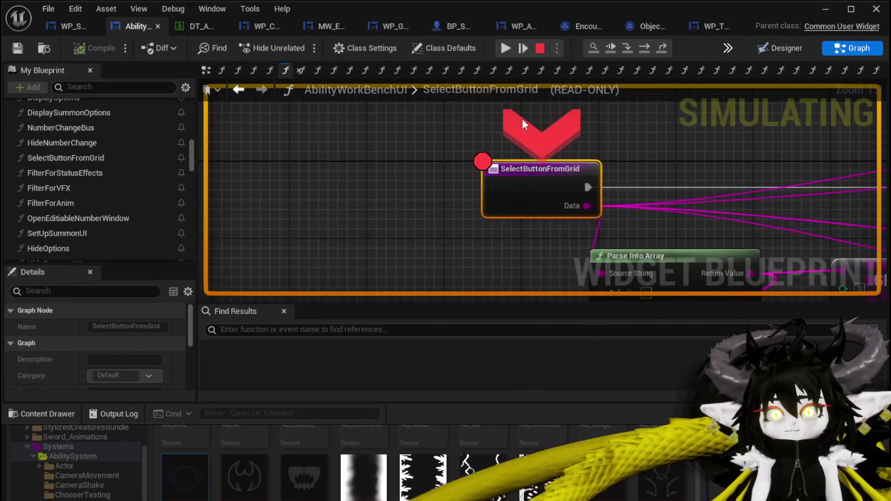
# Step: Resume past the breakpoint, choose Void_Observer, and step through the graph
pyautogui.click(502, 47)
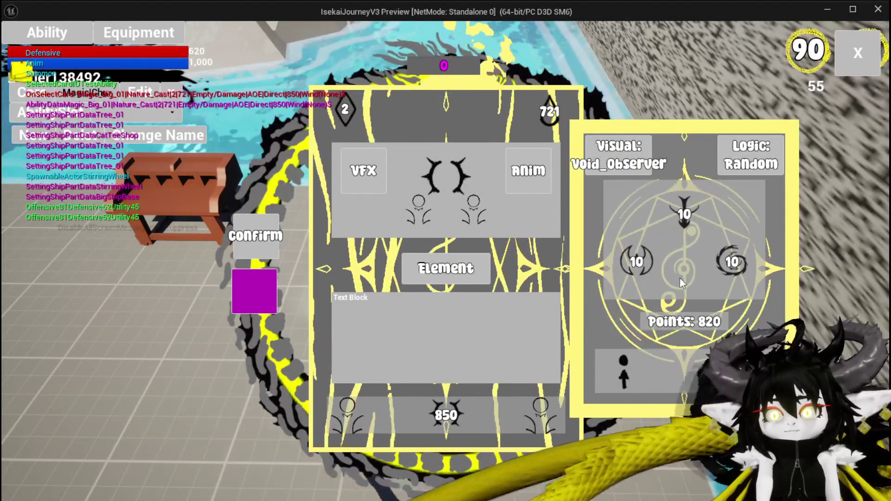
pyautogui.click(626, 167)
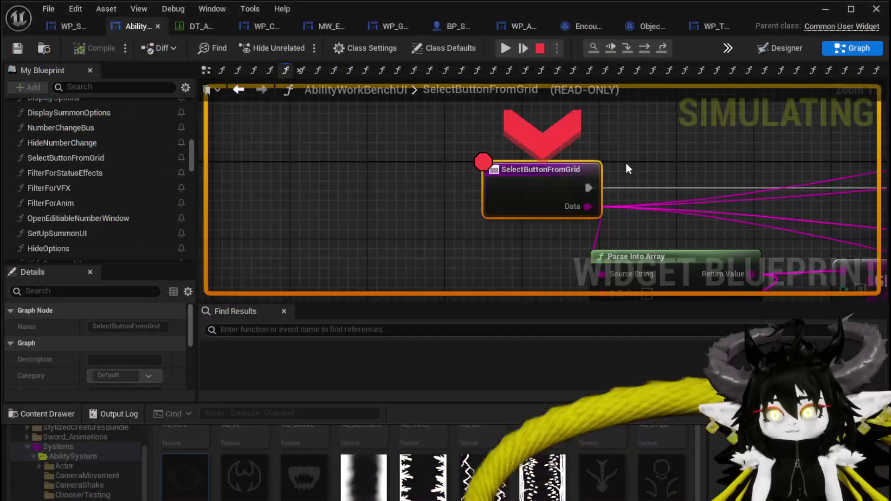
pyautogui.click(645, 50)
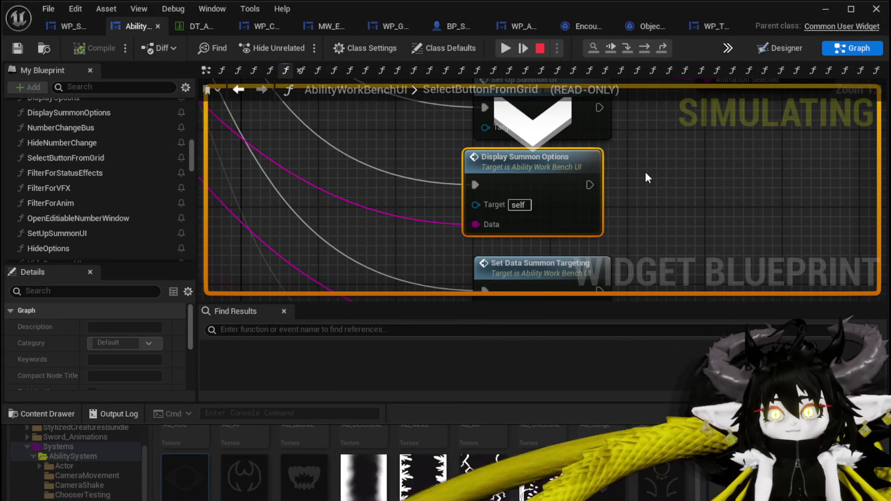
pyautogui.click(642, 48)
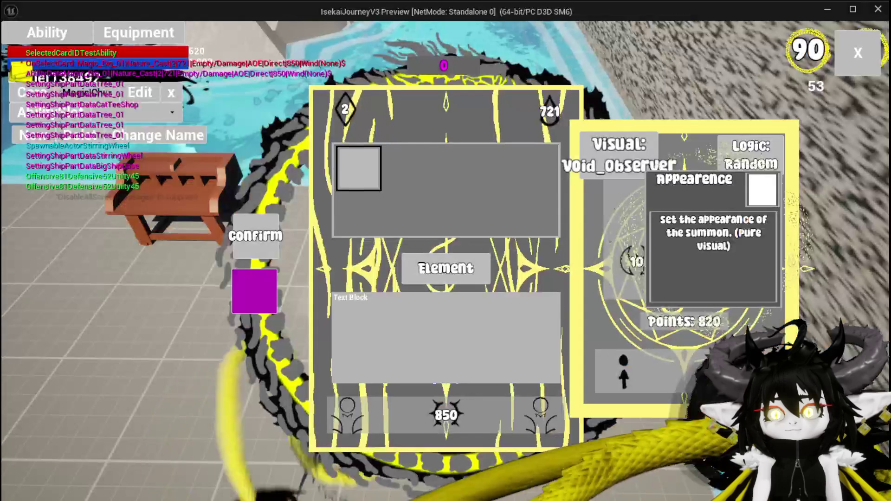
# Step: Step into SetData_SummonVisual, inspect its SET and Set Visual nodes, then resume the game
pyautogui.moveTo(349, 173)
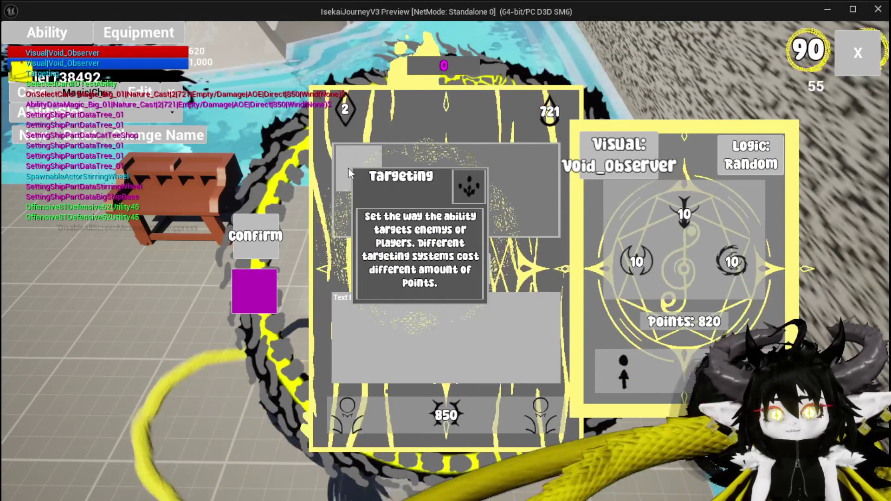
pyautogui.click(348, 168)
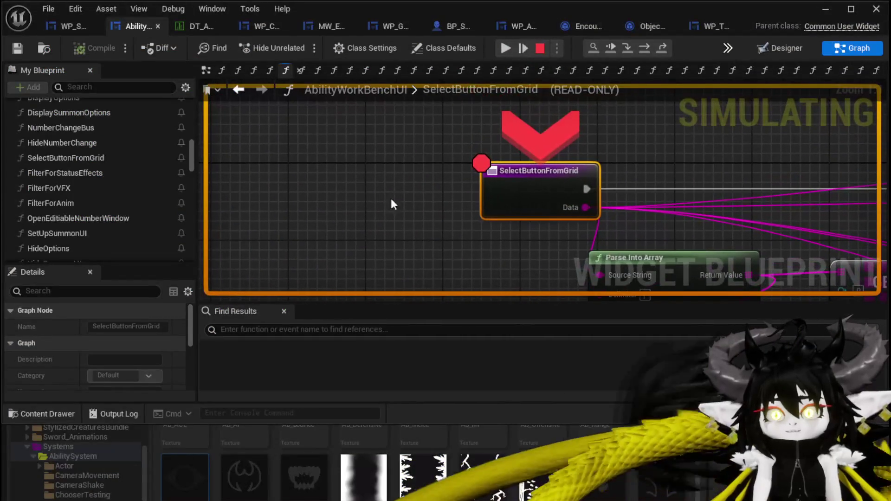
pyautogui.click(643, 48)
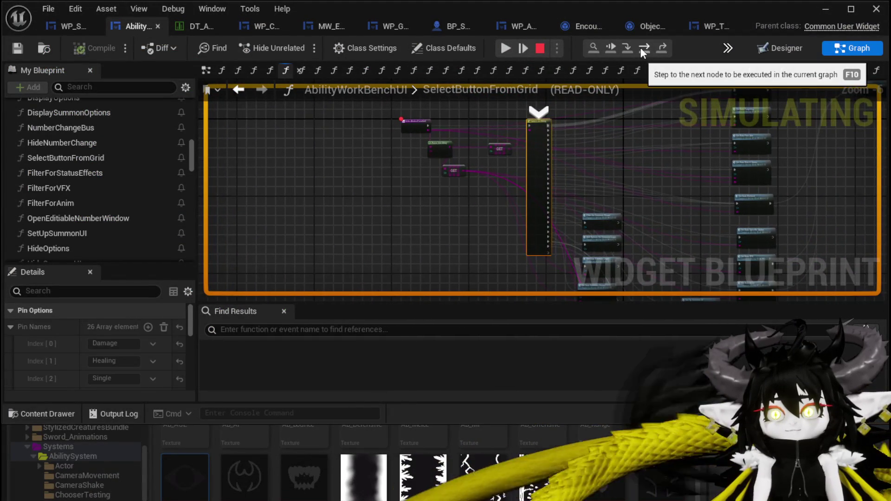
pyautogui.click(642, 49)
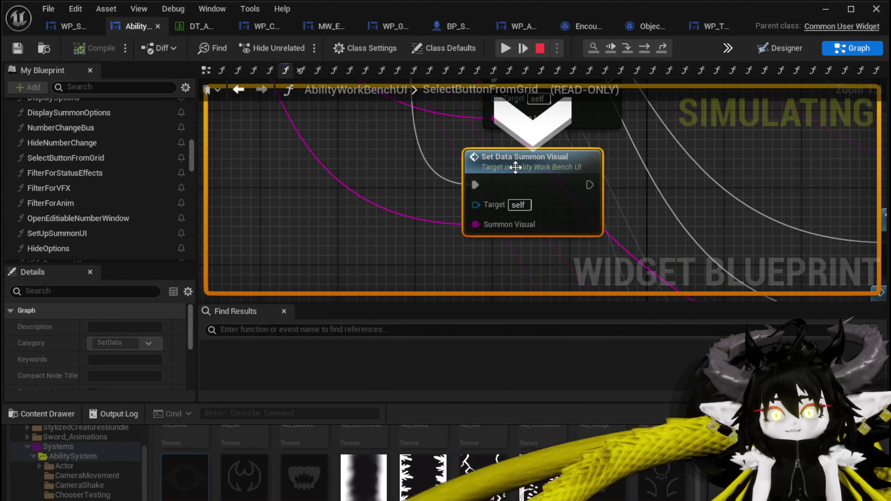
pyautogui.doubleClick(483, 167)
pyautogui.moveTo(440, 261)
pyautogui.mouseDown()
pyautogui.moveTo(659, 126)
pyautogui.moveTo(685, 159)
pyautogui.mouseUp()
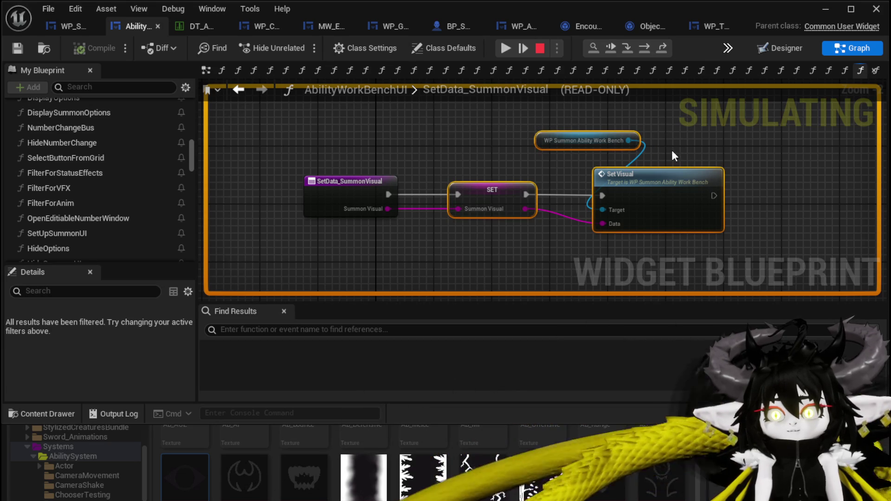
pyautogui.click(507, 47)
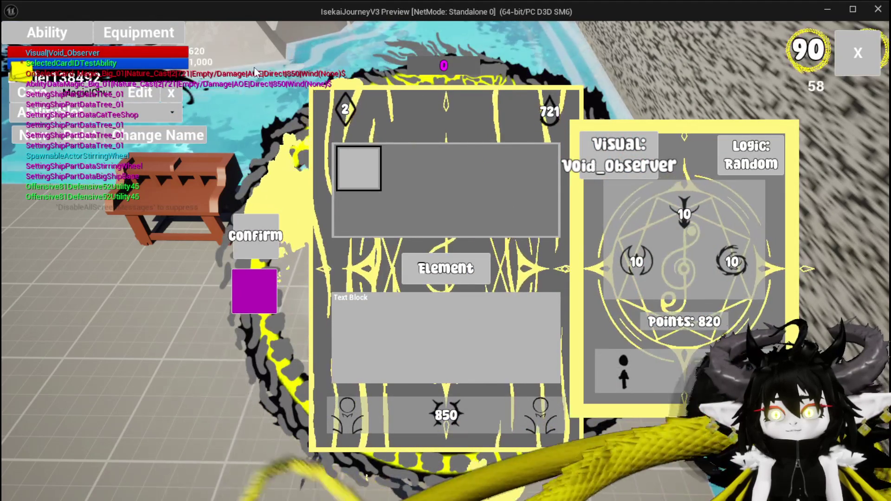
pyautogui.click(614, 153)
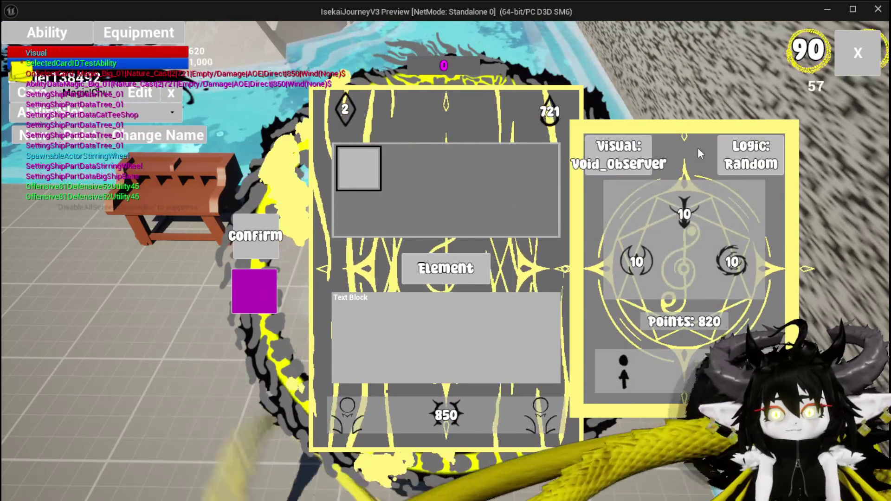
# Step: Continue past the breakpoints until Logic reads High, show VFX and Anim choices, then exit
pyautogui.click(394, 125)
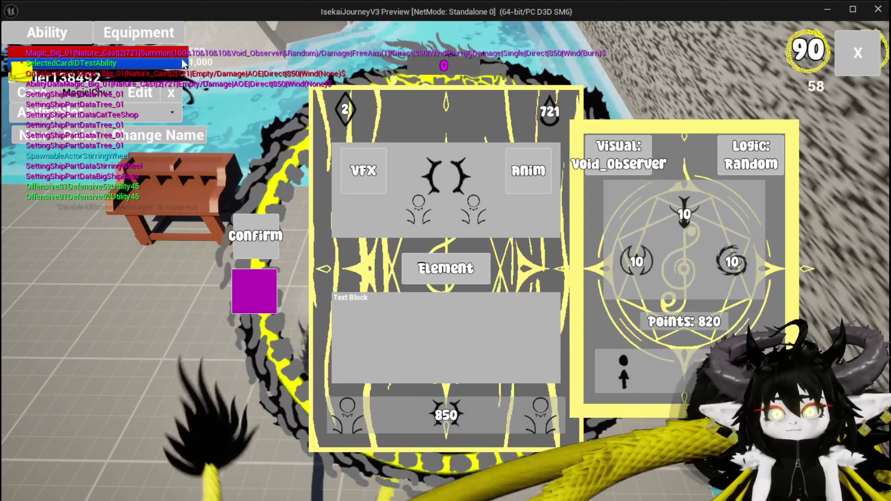
pyautogui.click(714, 139)
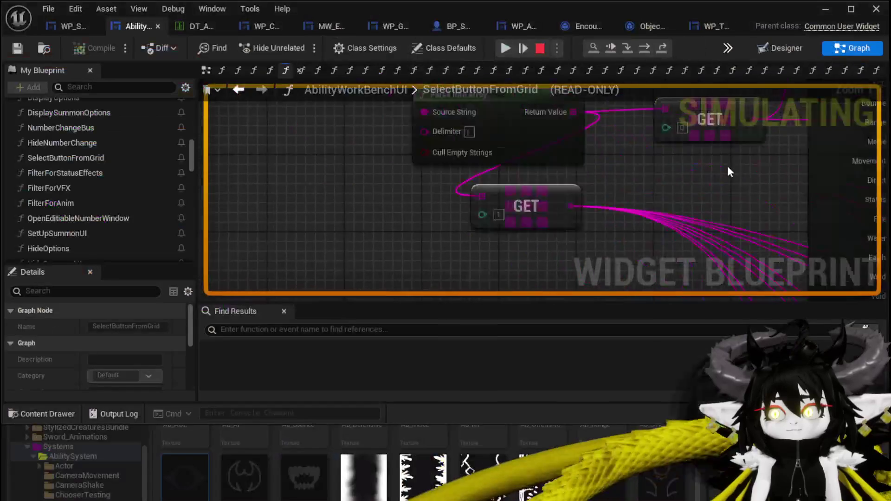
pyautogui.click(508, 47)
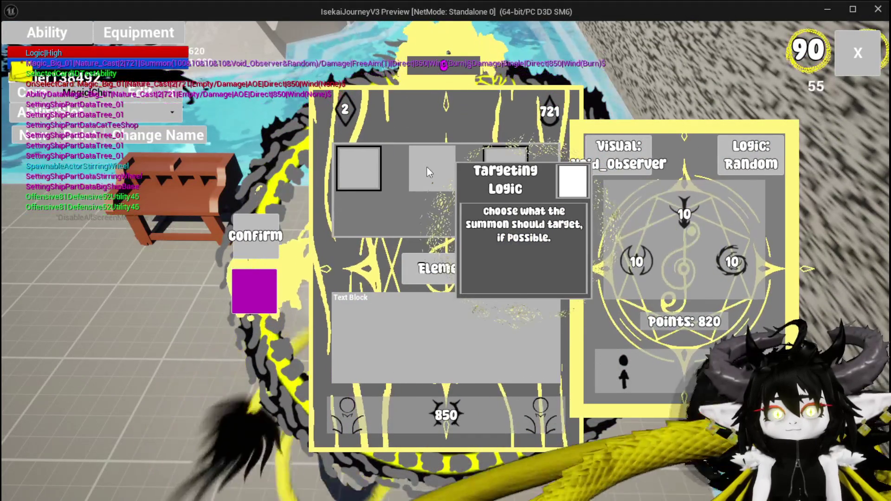
pyautogui.click(431, 168)
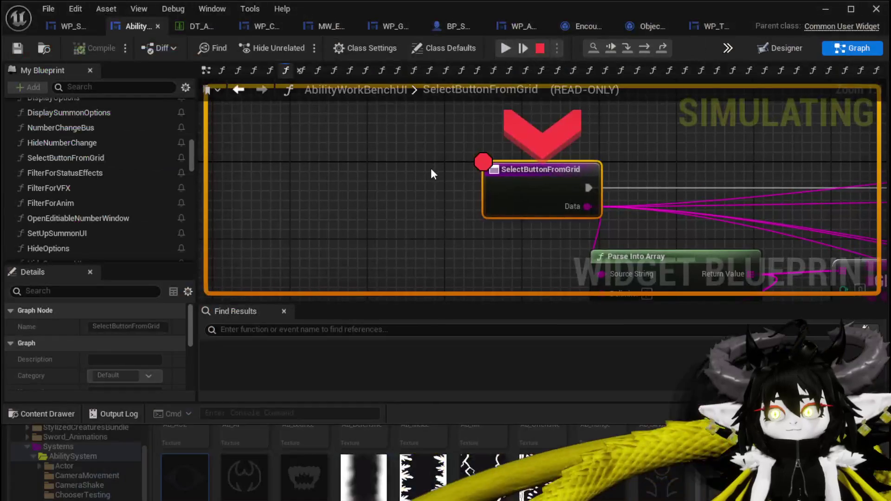
pyautogui.click(509, 51)
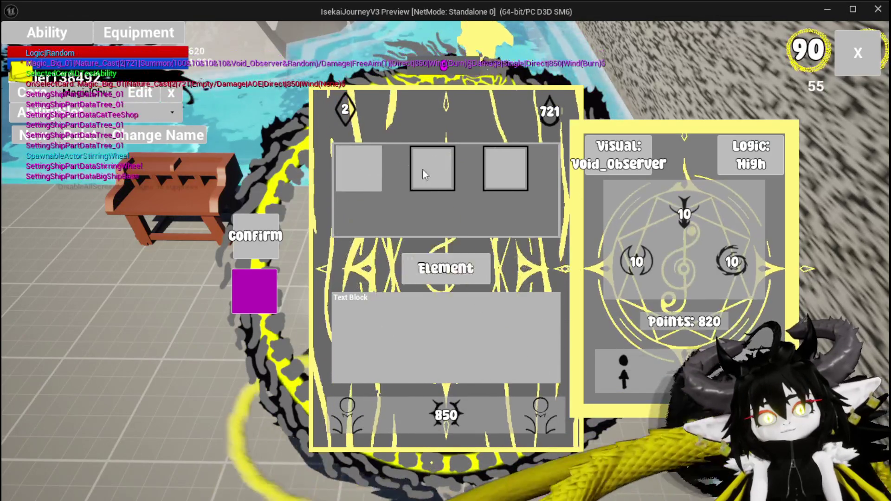
pyautogui.click(539, 268)
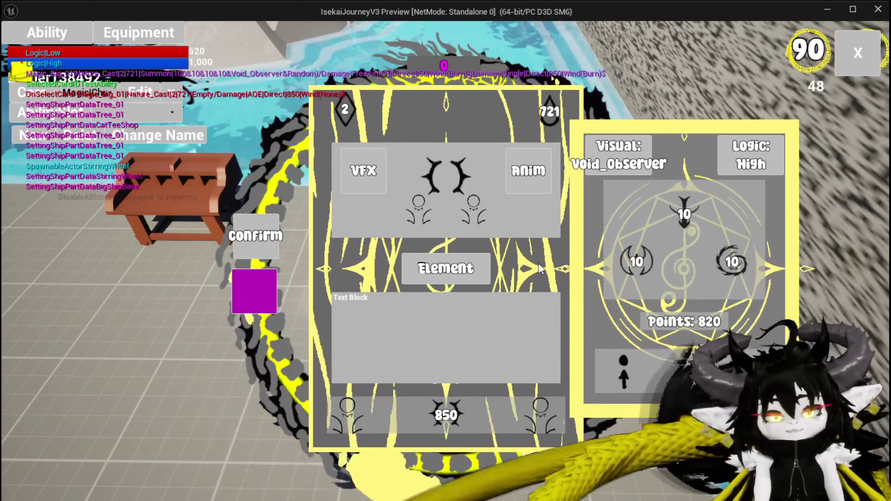
pyautogui.hotkey('alt', 'Tab')
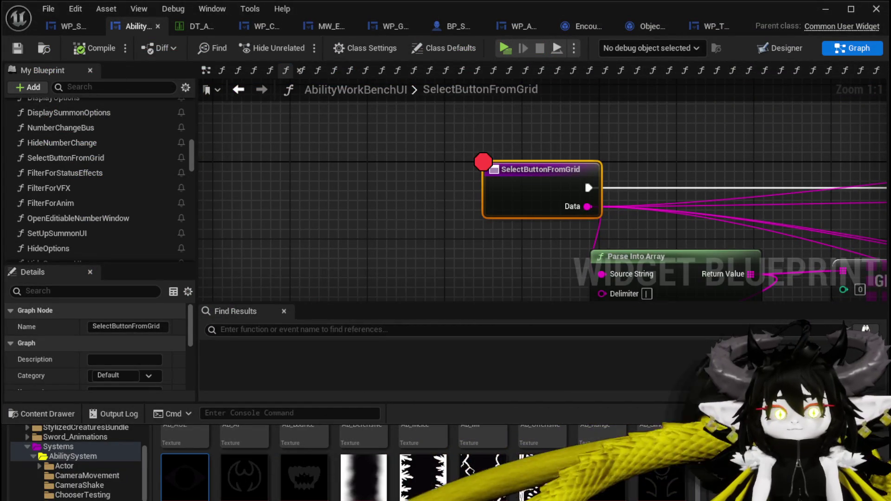
# Step: Remove the SelectButtonFromGrid breakpoint and save the widget blueprint
pyautogui.rightClick(515, 180)
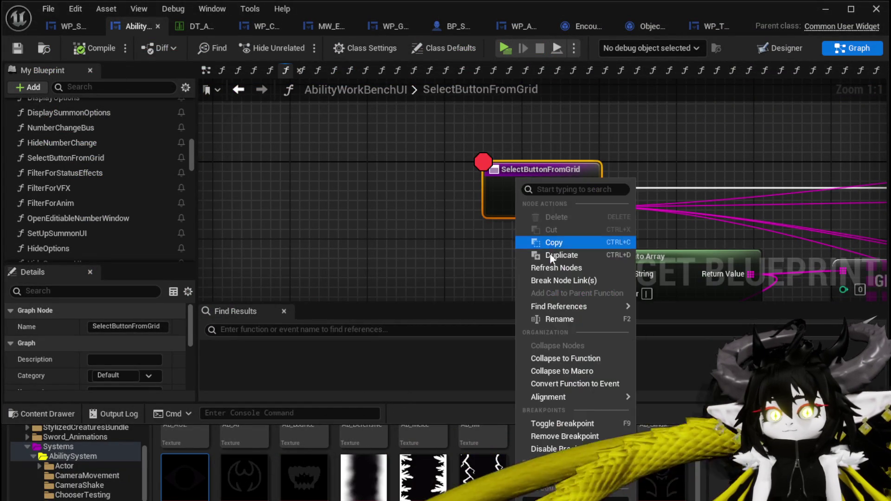
pyautogui.moveTo(558, 393)
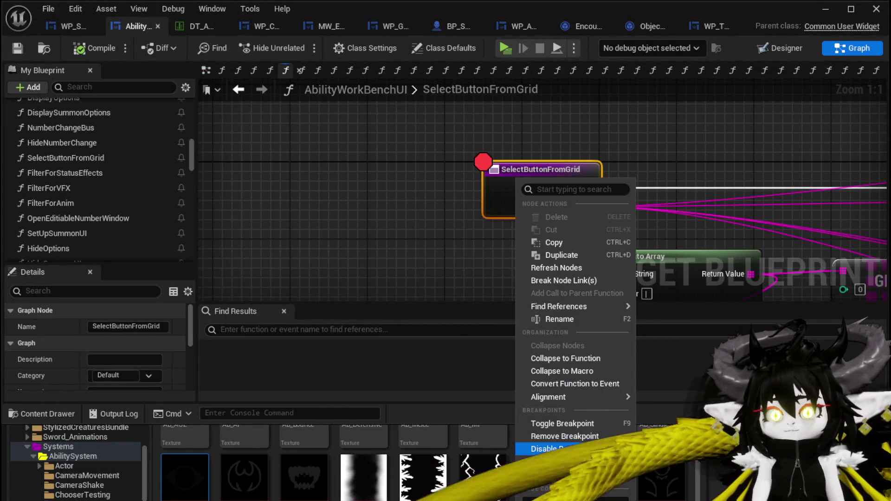
pyautogui.click(564, 436)
pyautogui.click(338, 197)
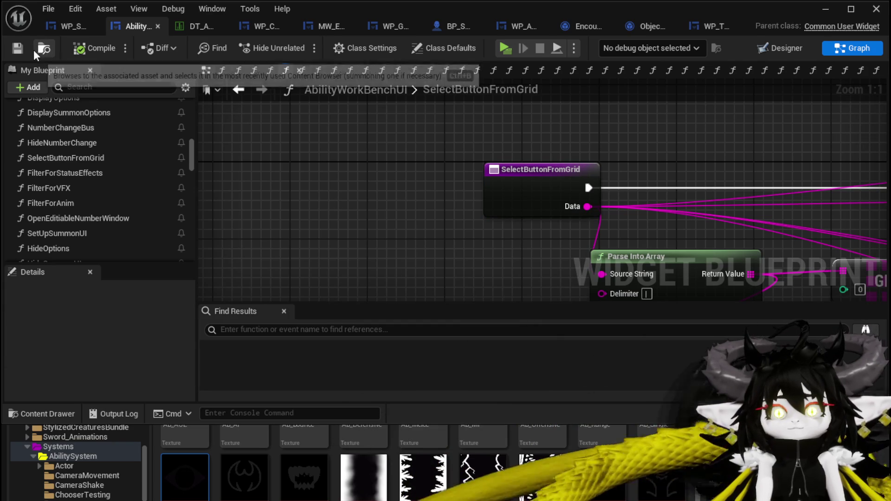
pyautogui.click(18, 48)
# Step: Review the ShowToolTipp graph's Parse Into Array, Set Visibility and Print String nodes, save, and open DT_A
pyautogui.scroll(2, 105, 185)
pyautogui.scroll(5, 104, 185)
pyautogui.doubleClick(96, 189)
pyautogui.moveTo(550, 131)
pyautogui.mouseDown()
pyautogui.moveTo(528, 128)
pyautogui.moveTo(468, 88)
pyautogui.moveTo(528, 194)
pyautogui.moveTo(466, 122)
pyautogui.moveTo(432, 130)
pyautogui.moveTo(422, 165)
pyautogui.mouseUp()
pyautogui.scroll(-2, 422, 164)
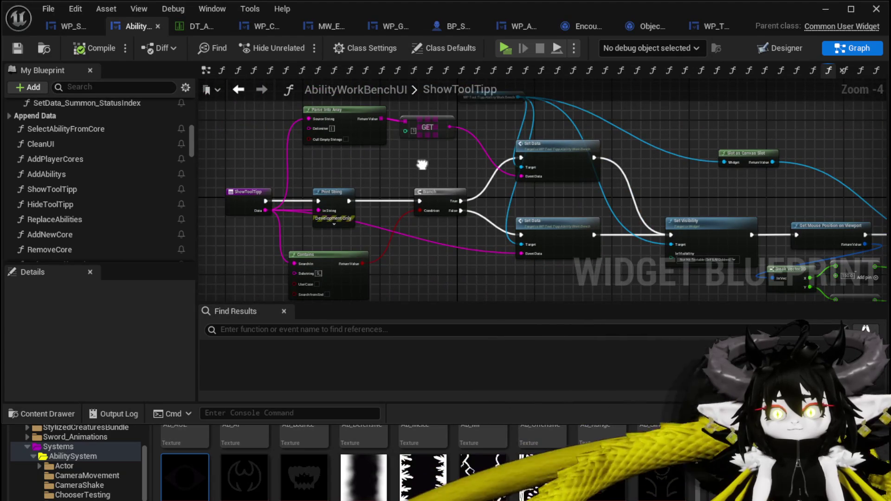
pyautogui.moveTo(354, 118); pyautogui.dragTo(355, 123)
pyautogui.moveTo(427, 168)
pyautogui.mouseDown()
pyautogui.moveTo(418, 151)
pyautogui.moveTo(348, 152)
pyautogui.mouseUp()
pyautogui.moveTo(556, 205); pyautogui.dragTo(324, 255)
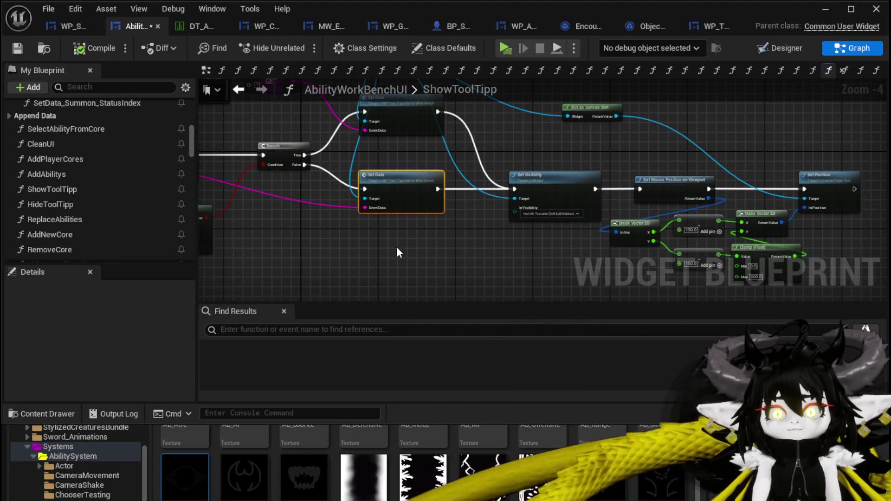
pyautogui.moveTo(431, 250); pyautogui.dragTo(504, 232)
pyautogui.click(17, 48)
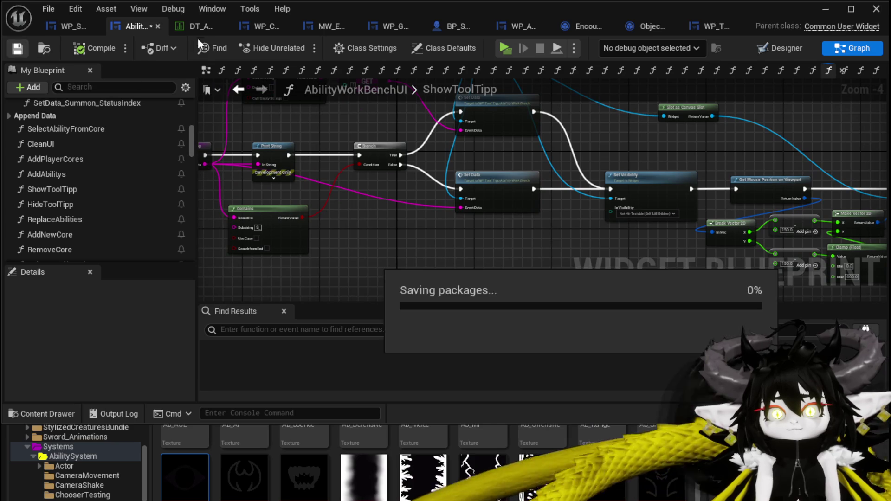
pyautogui.click(202, 27)
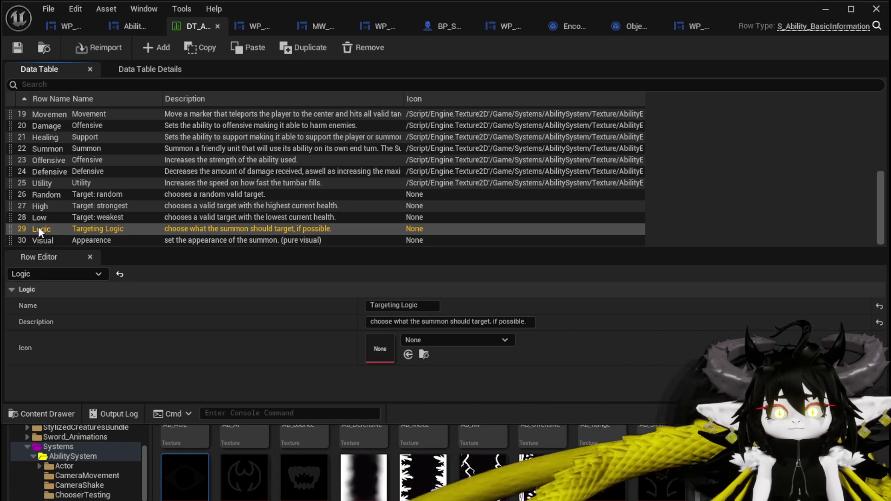
# Step: Rename the Low and High rows to Logic|Low and Logic|High
pyautogui.click(42, 219)
pyautogui.click(42, 218)
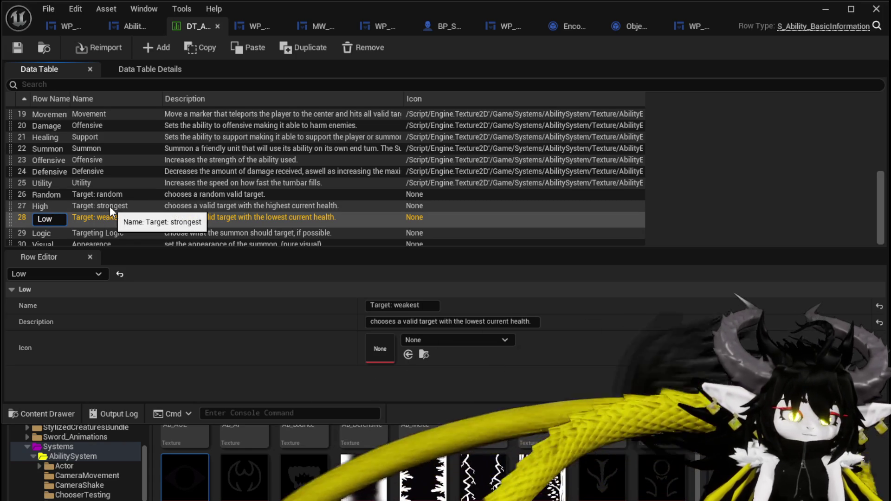
pyautogui.write('Logic')
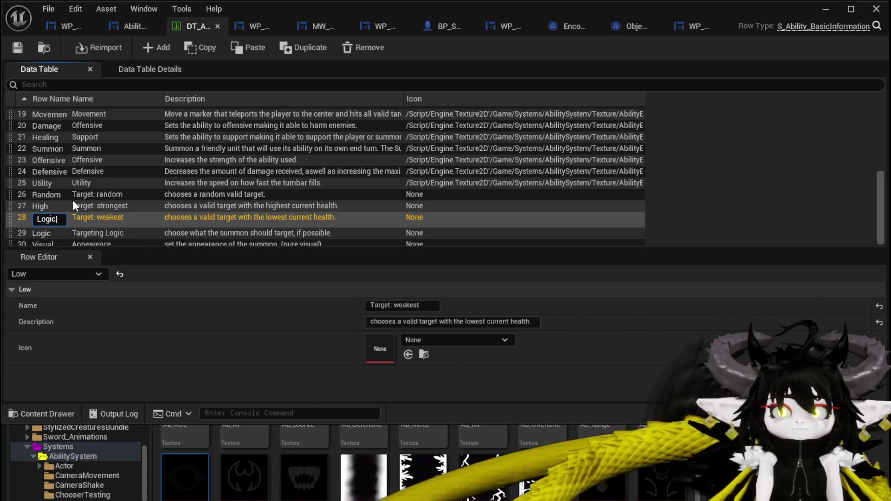
pyautogui.press('Return')
pyautogui.click(51, 217)
pyautogui.click(51, 217)
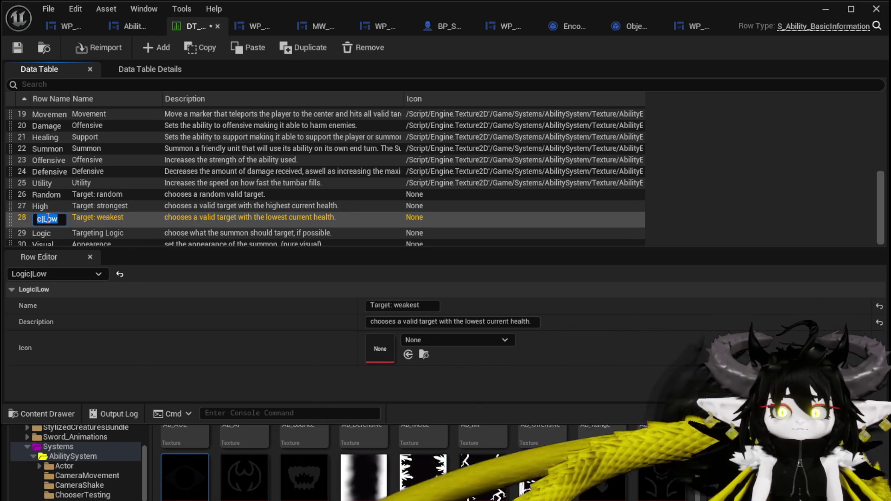
pyautogui.click(40, 206)
pyautogui.click(48, 207)
pyautogui.write('High')
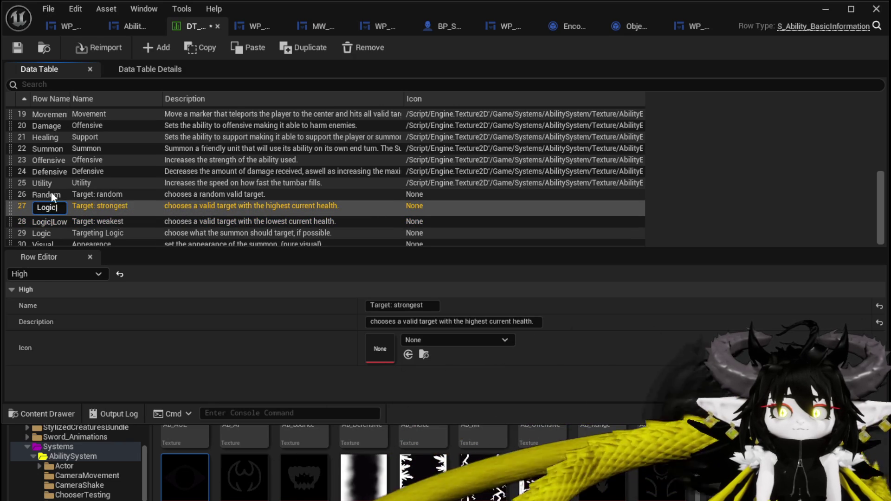
pyautogui.press('Return')
# Step: Rename Random to Logic|Random and add an empty NewRow to the table
pyautogui.click(46, 194)
pyautogui.click(46, 194)
pyautogui.click(44, 194)
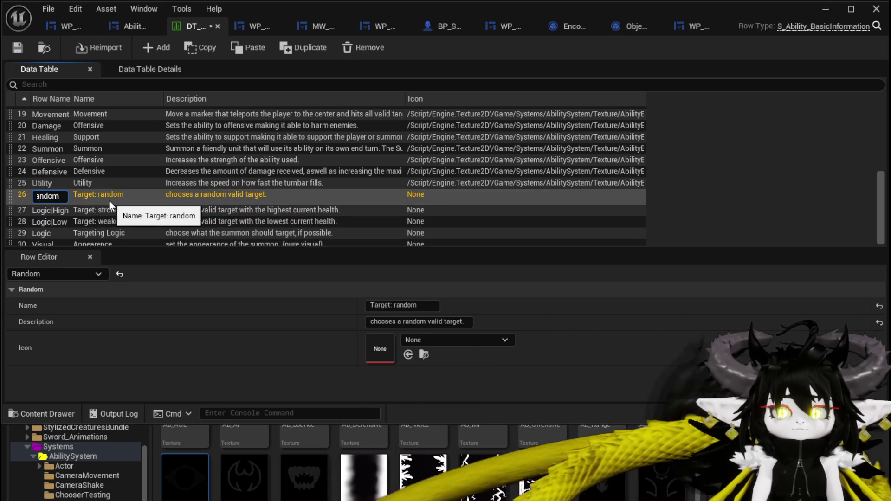
pyautogui.press('Home')
pyautogui.write('Logic|')
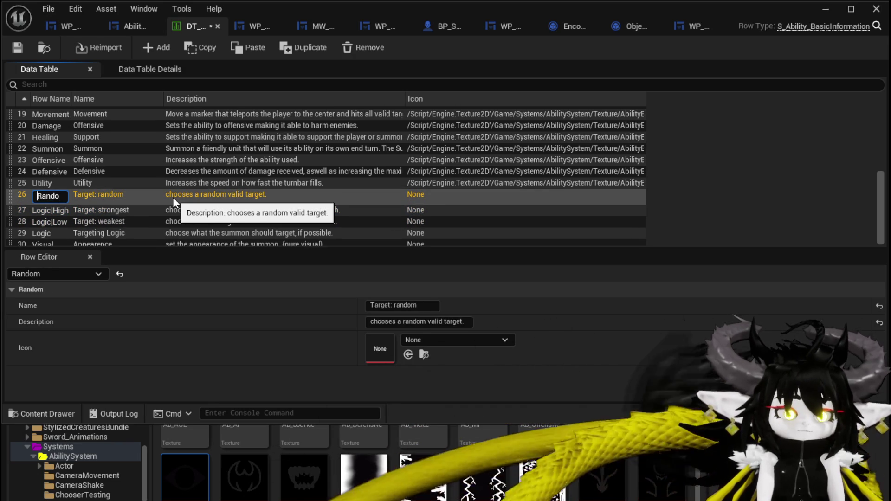
pyautogui.press('Return')
pyautogui.doubleClick(50, 239)
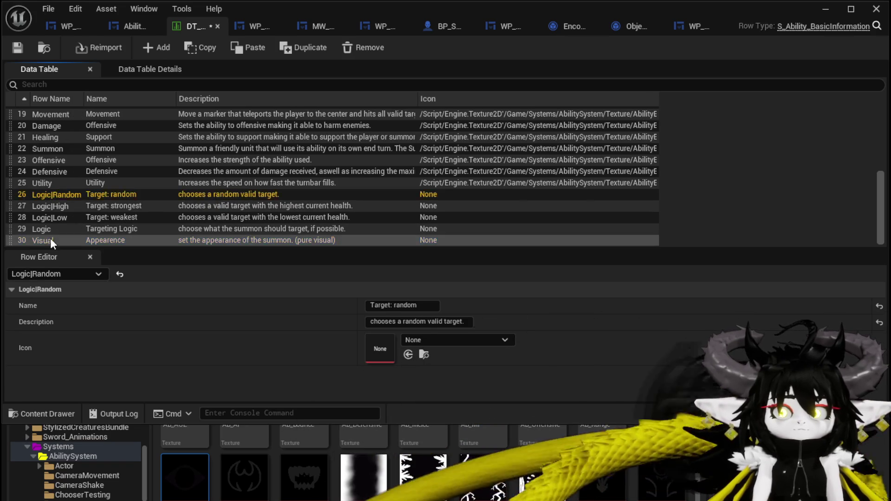
pyautogui.click(82, 227)
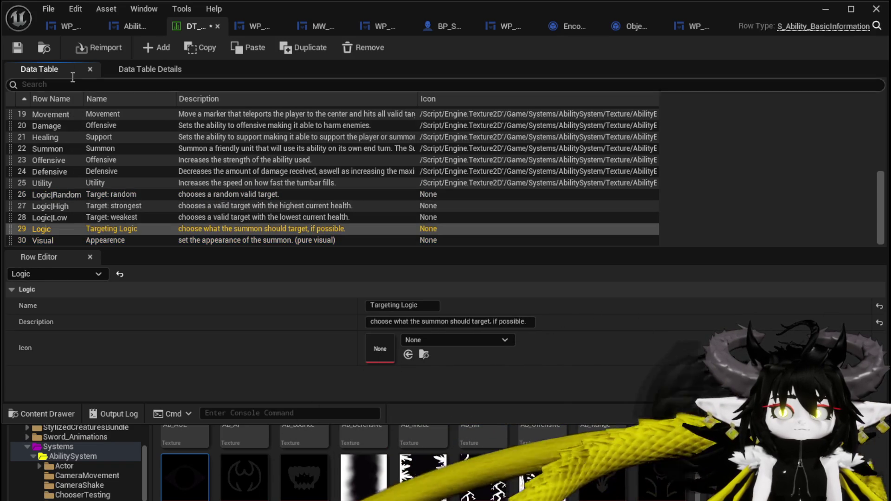
pyautogui.click(148, 48)
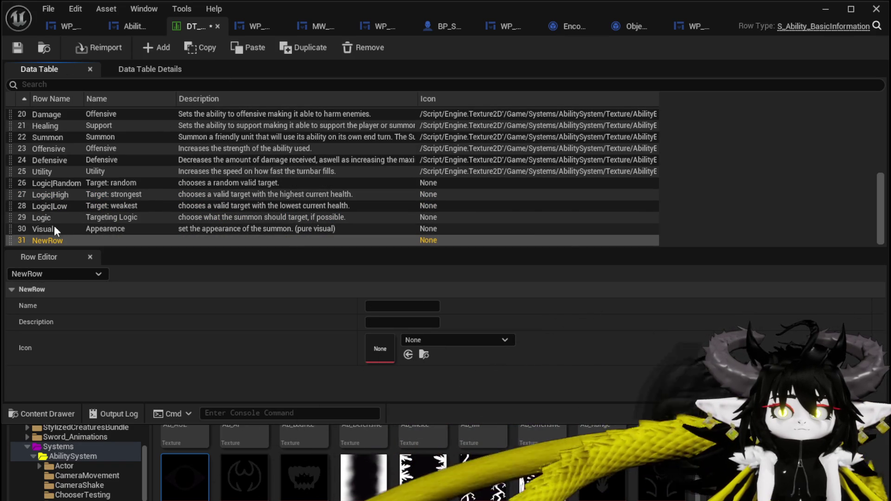
# Step: Name the new row 31 Visual|Void_Observer
pyautogui.doubleClick(60, 230)
pyautogui.hotkey('ctrl', 'c')
pyautogui.doubleClick(59, 242)
pyautogui.hotkey('ctrl', 'v')
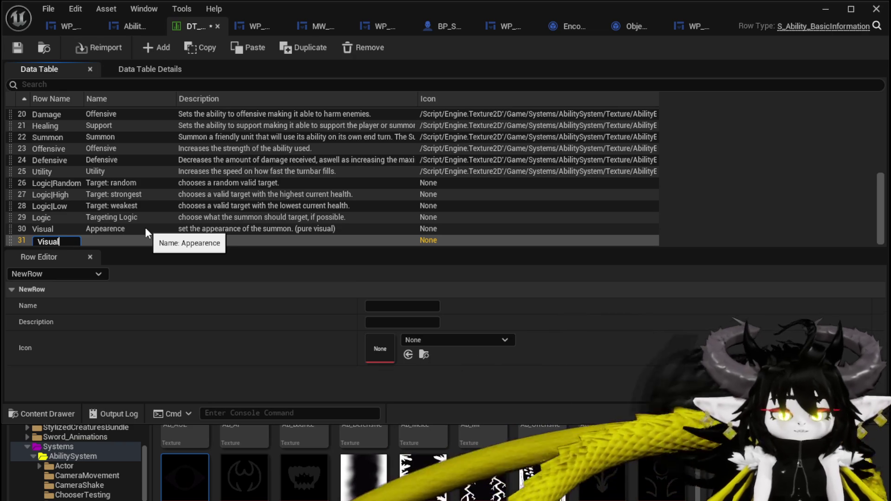
pyautogui.write('id_Ob')
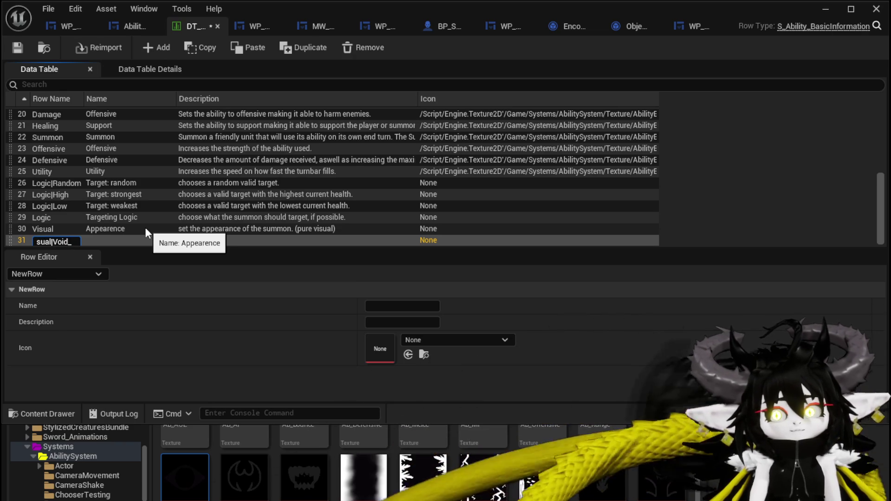
pyautogui.write('server')
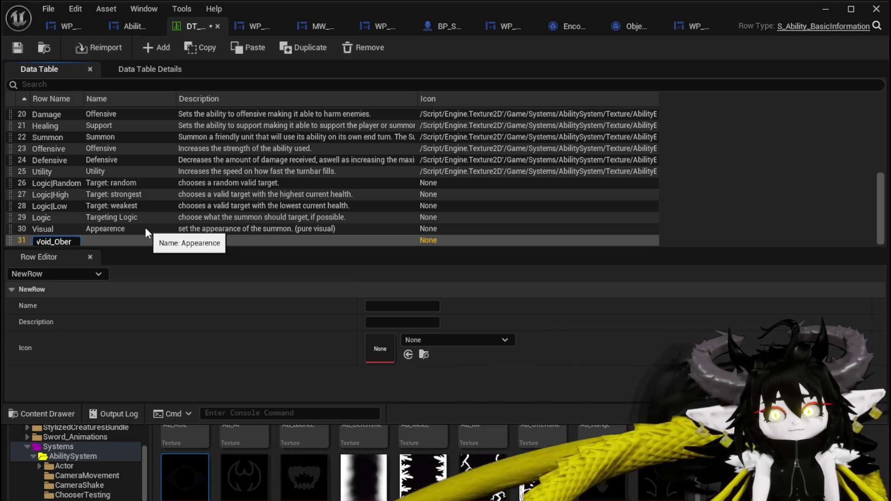
pyautogui.press('Return')
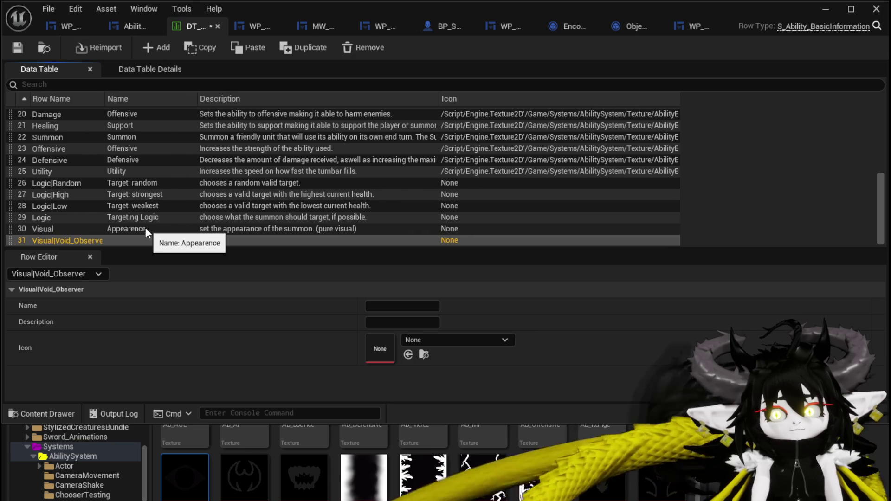
# Step: Set the row's display Name to 'Void Observer'
pyautogui.doubleClick(44, 241)
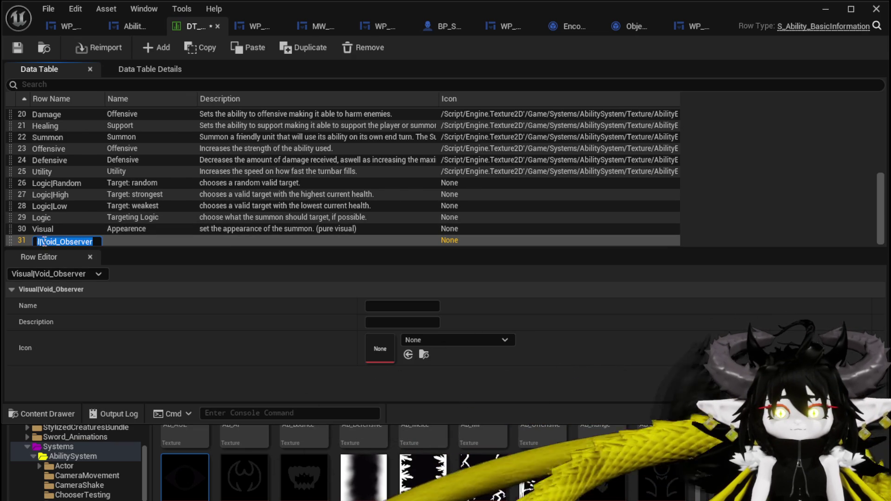
pyautogui.hotkey('ctrl', 'c')
pyautogui.click(382, 305)
pyautogui.hotkey('ctrl', 'v')
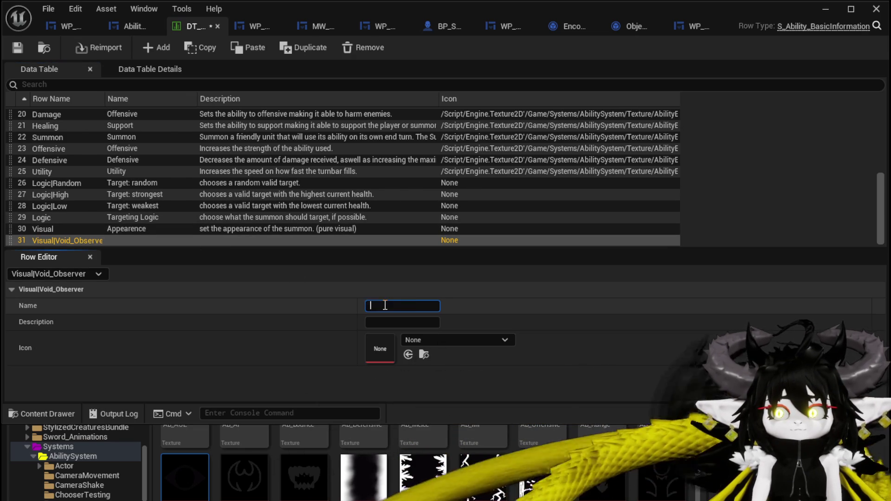
pyautogui.click(385, 305)
pyautogui.press('BackSpace')
pyautogui.write('Void Observer')
pyautogui.click(389, 320)
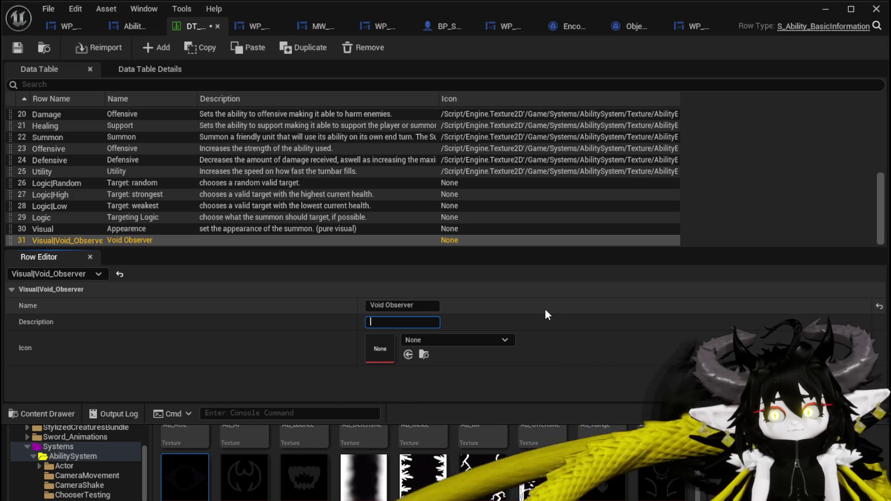
# Step: Give the row the description 'a ball from the void' and save the data table
pyautogui.write('a')
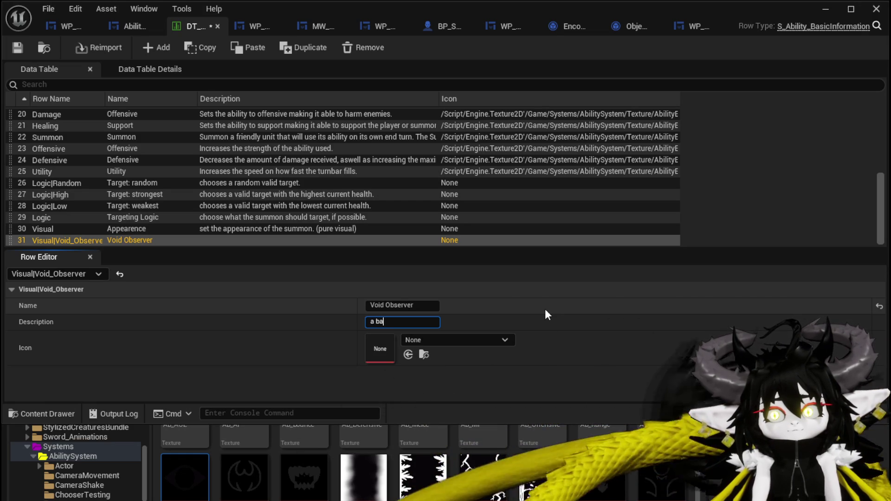
pyautogui.write('ll f')
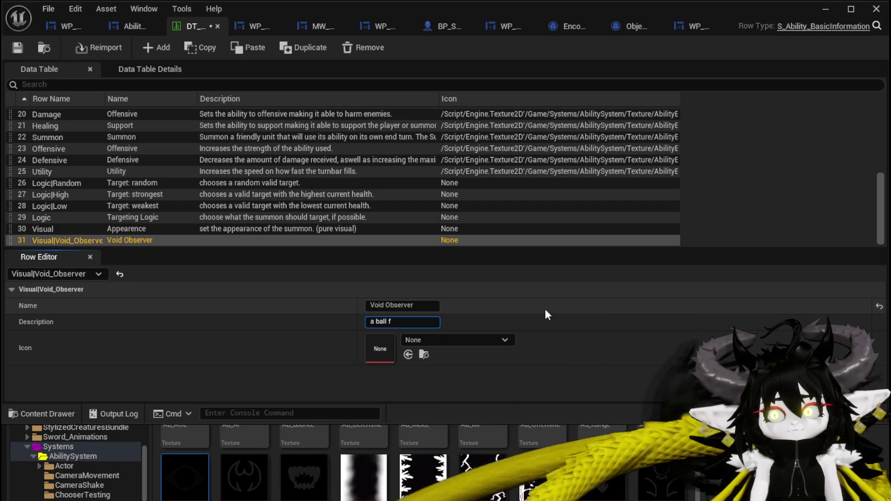
pyautogui.write('rom the void')
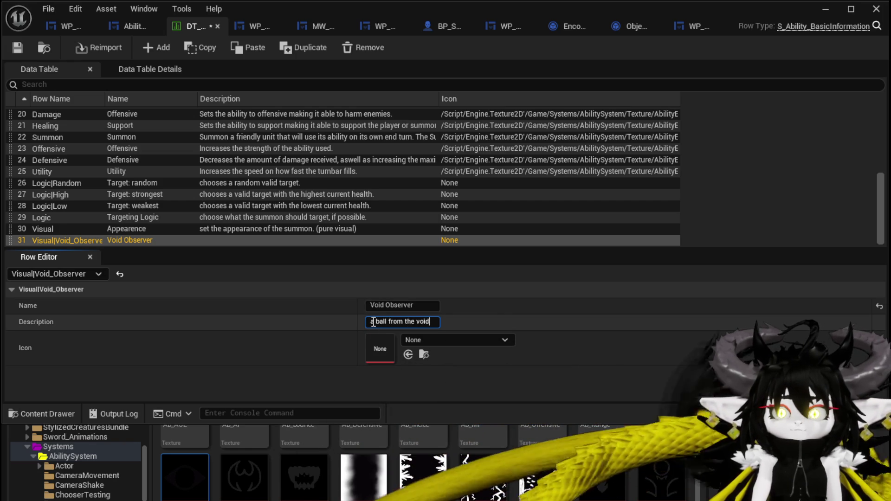
pyautogui.doubleClick(373, 321)
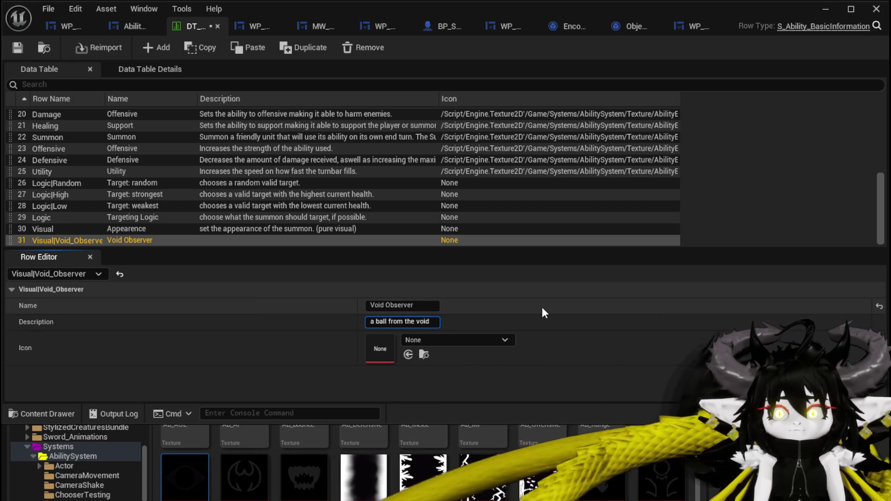
pyautogui.press('Return')
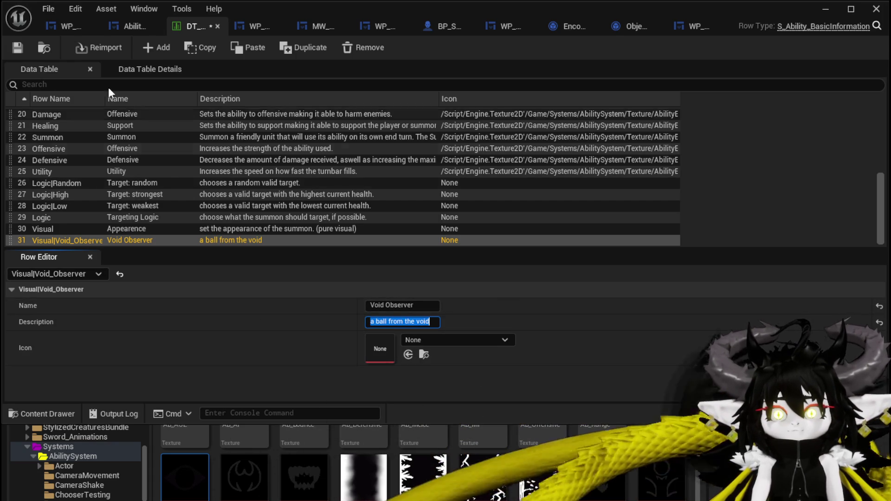
pyautogui.click(18, 46)
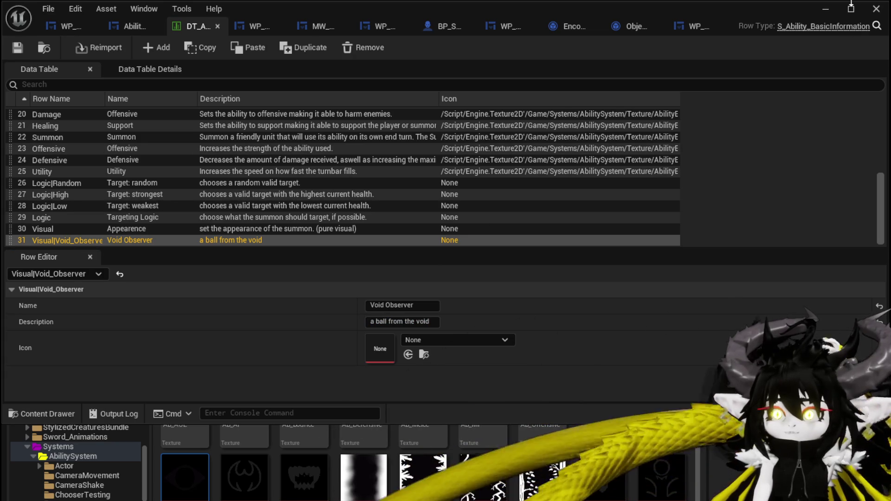
pyautogui.click(817, 12)
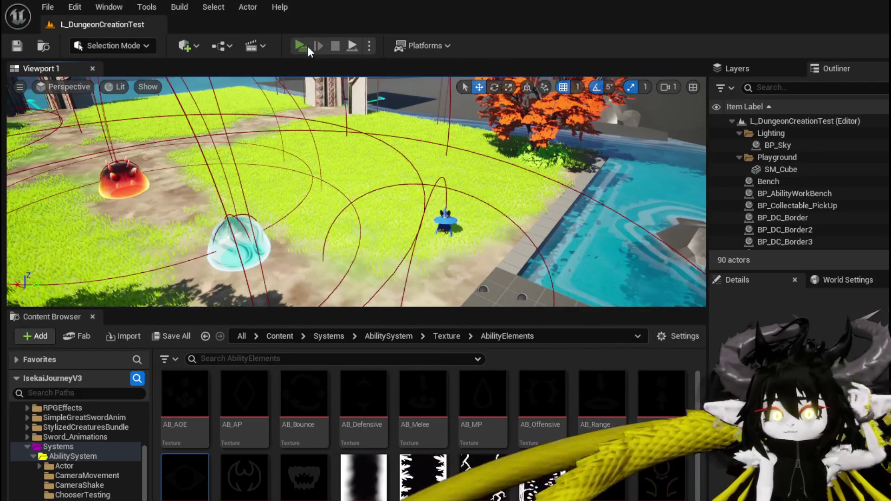
# Step: Start a play session and load the Magic|ChuraMagicSummon|001 ability in the ability panel
pyautogui.click(308, 46)
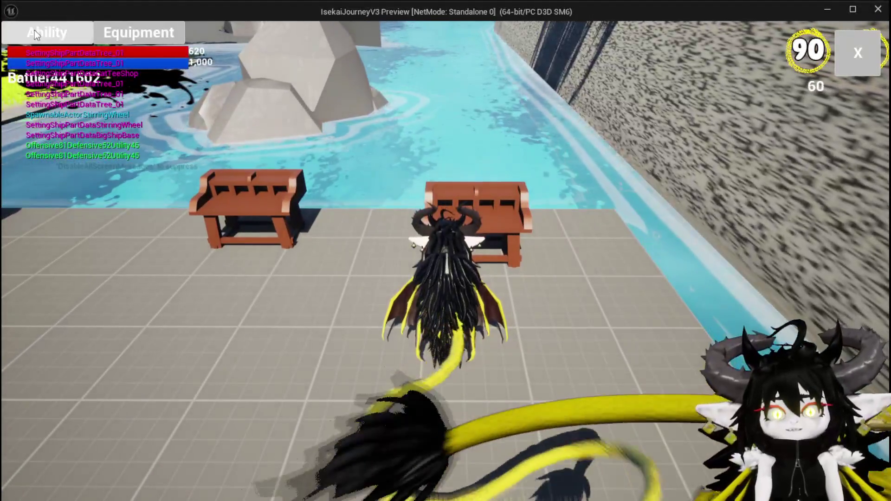
pyautogui.click(35, 29)
pyautogui.click(99, 93)
pyautogui.click(110, 119)
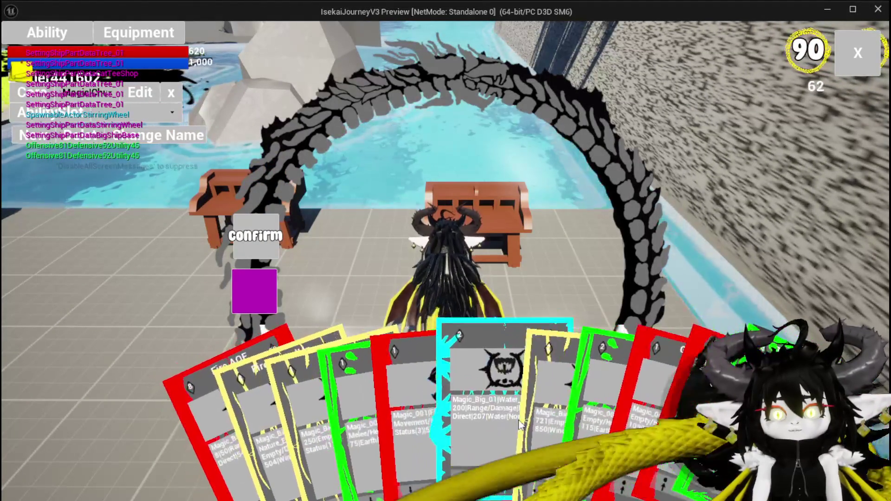
# Step: Open the card's detailed editor and make the ability a Summon
pyautogui.click(617, 362)
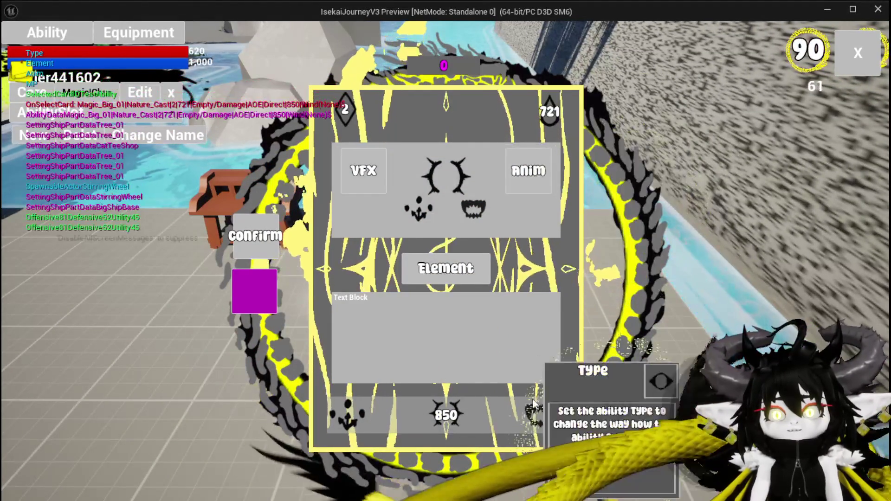
pyautogui.click(505, 160)
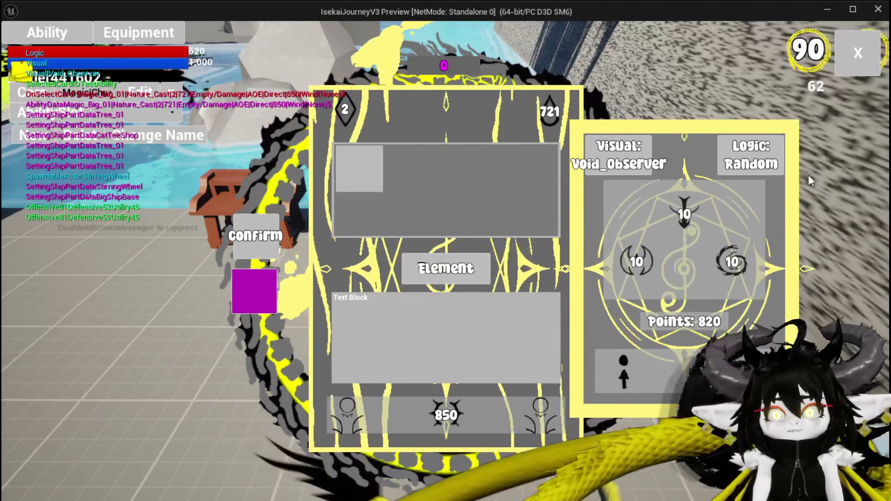
pyautogui.moveTo(768, 169)
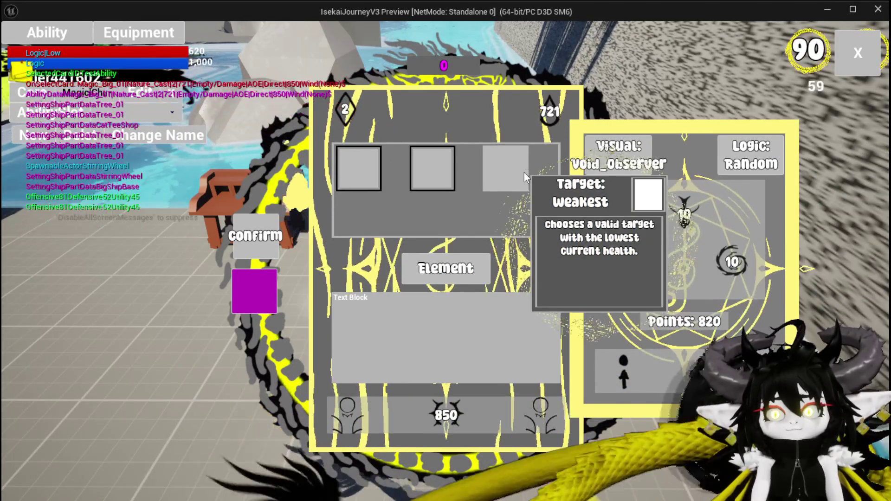
pyautogui.moveTo(446, 165)
pyautogui.moveTo(344, 172)
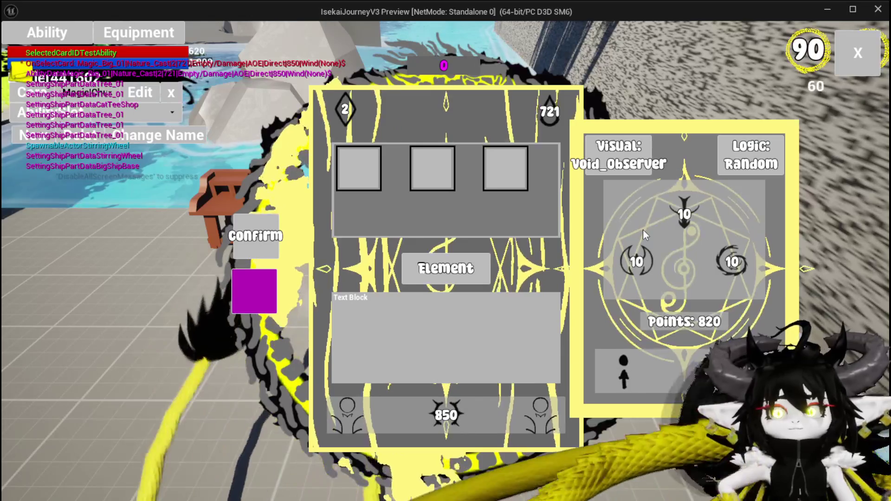
# Step: Allocate summon stats: Utility 500, Defensive 300, Offensive 50
pyautogui.click(480, 419)
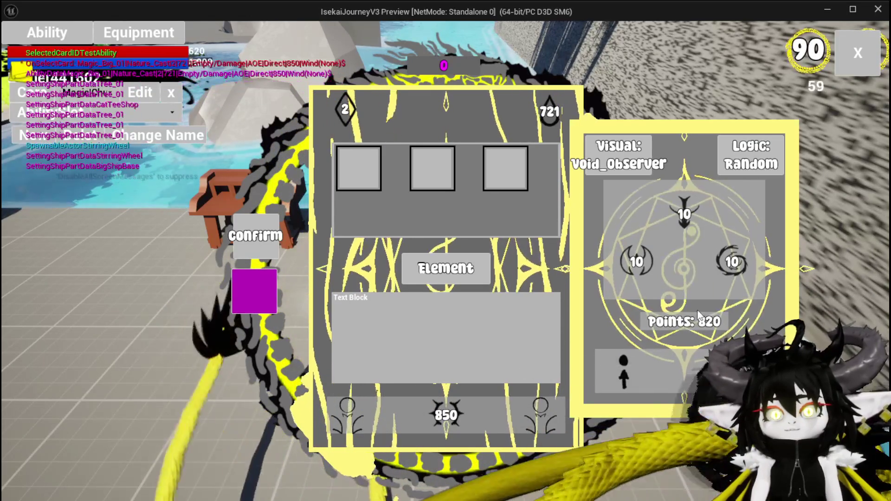
pyautogui.click(731, 262)
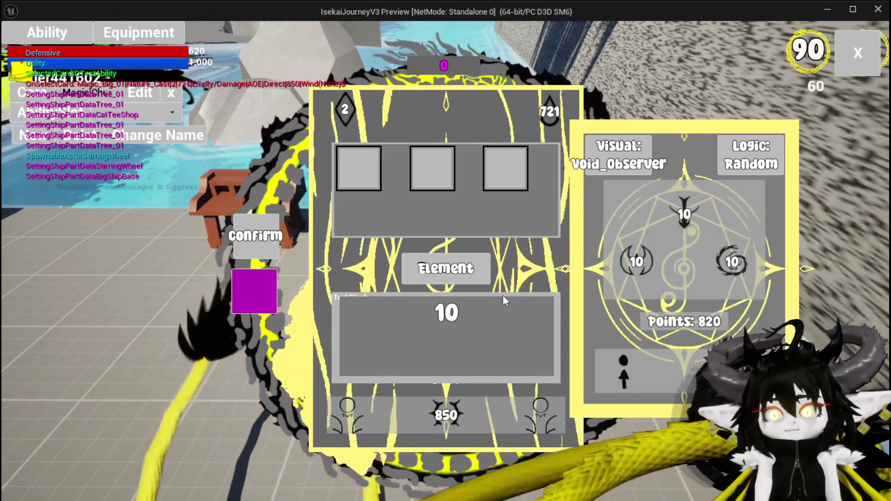
pyautogui.click(503, 298)
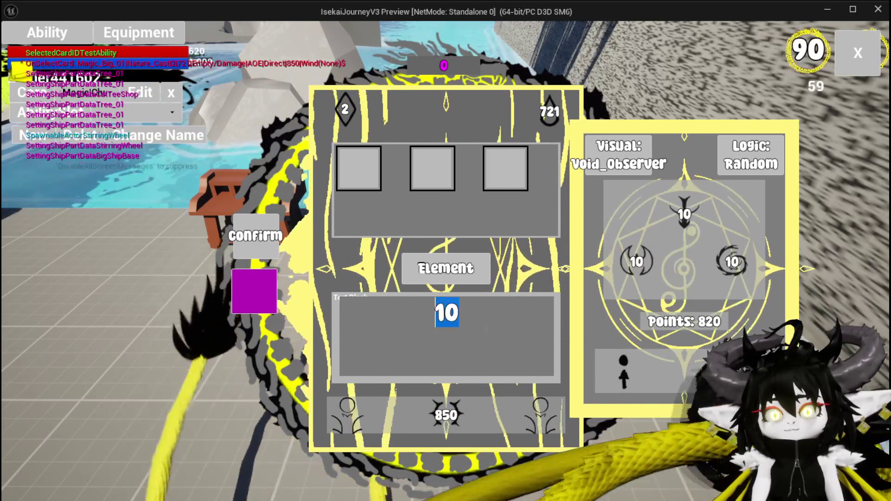
pyautogui.write('500')
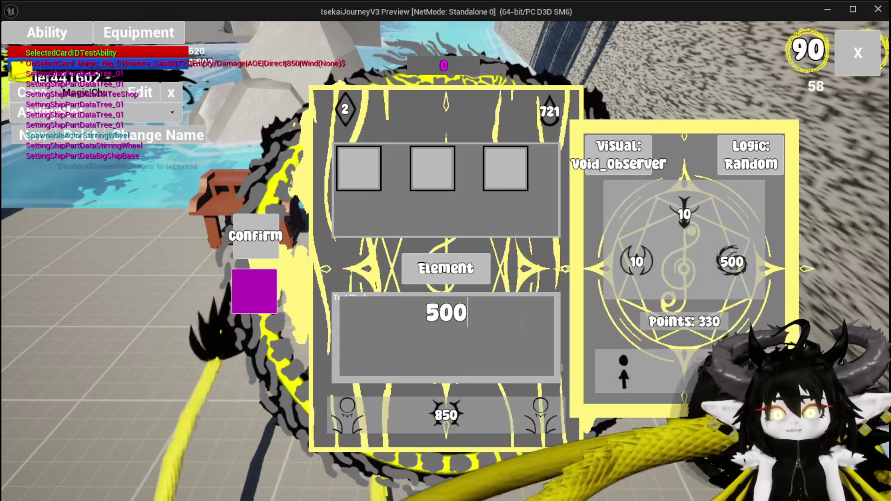
pyautogui.click(680, 218)
pyautogui.click(627, 263)
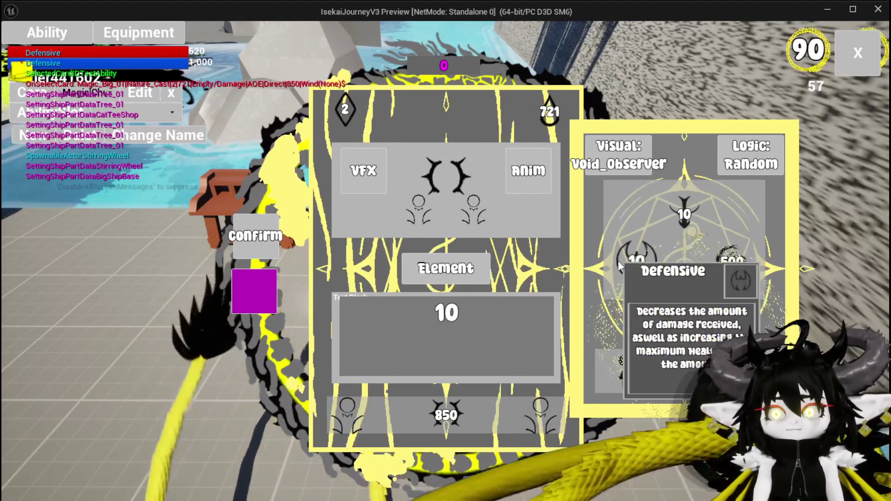
pyautogui.write('300')
pyautogui.click(686, 209)
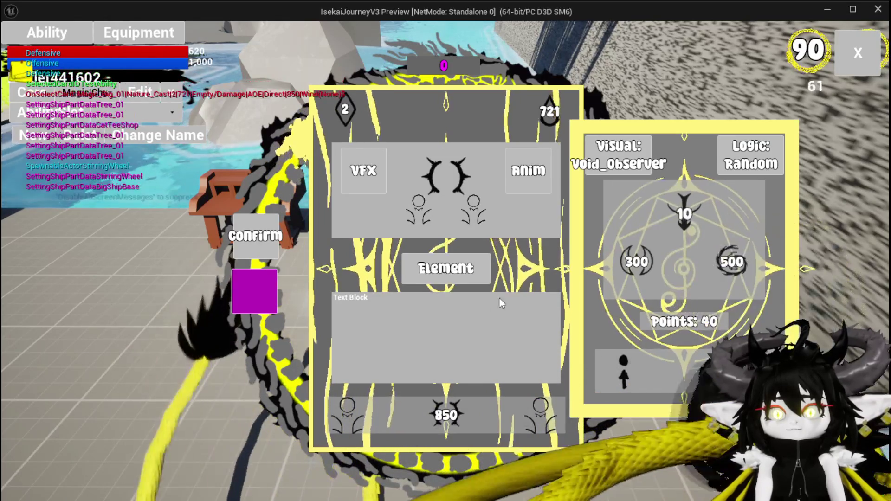
pyautogui.click(668, 215)
pyautogui.write('50')
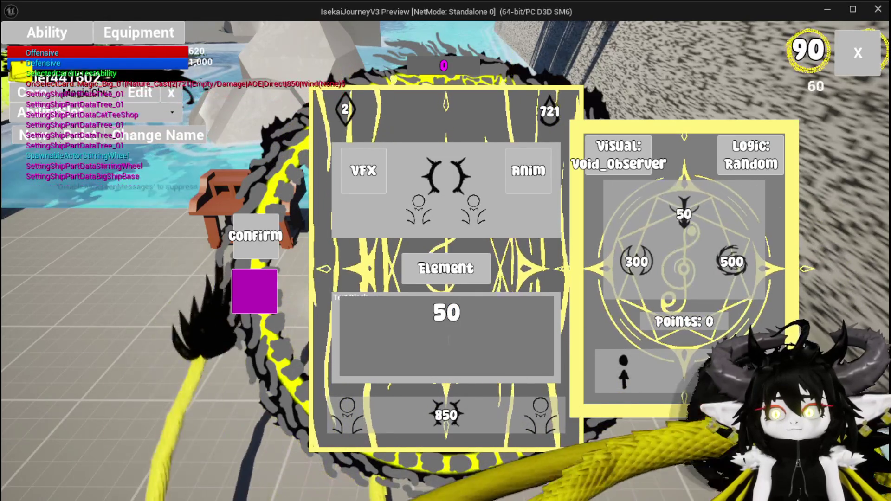
# Step: Set the summon's targeting mode to AOE
pyautogui.moveTo(647, 280)
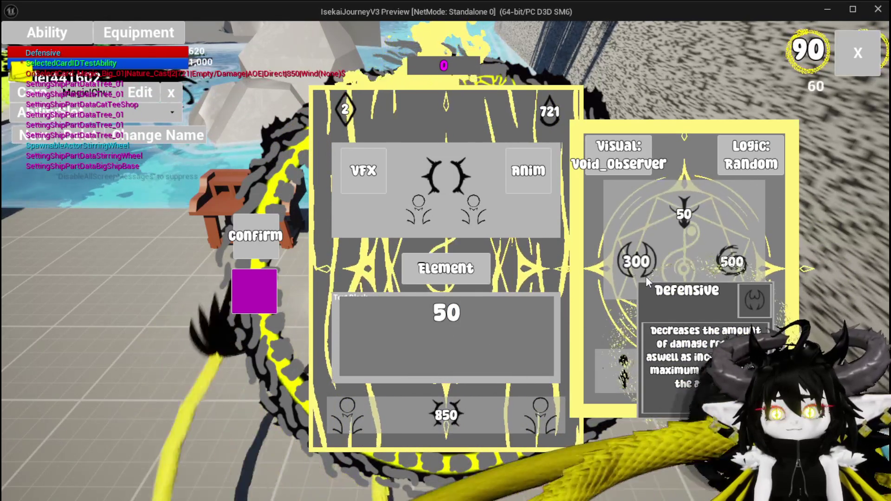
pyautogui.moveTo(632, 360)
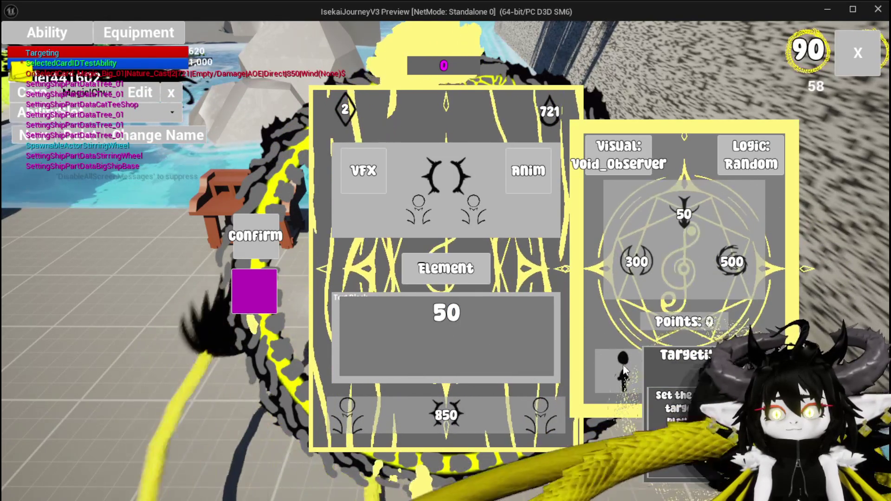
pyautogui.click(624, 369)
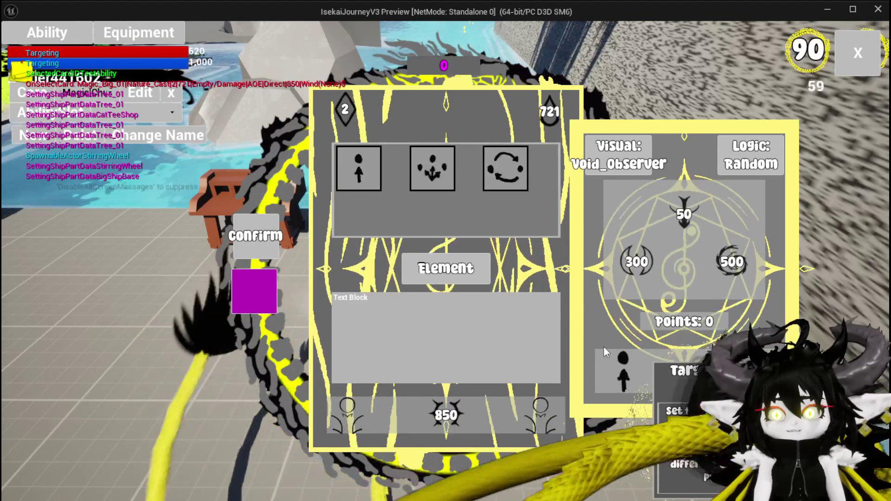
pyautogui.click(436, 163)
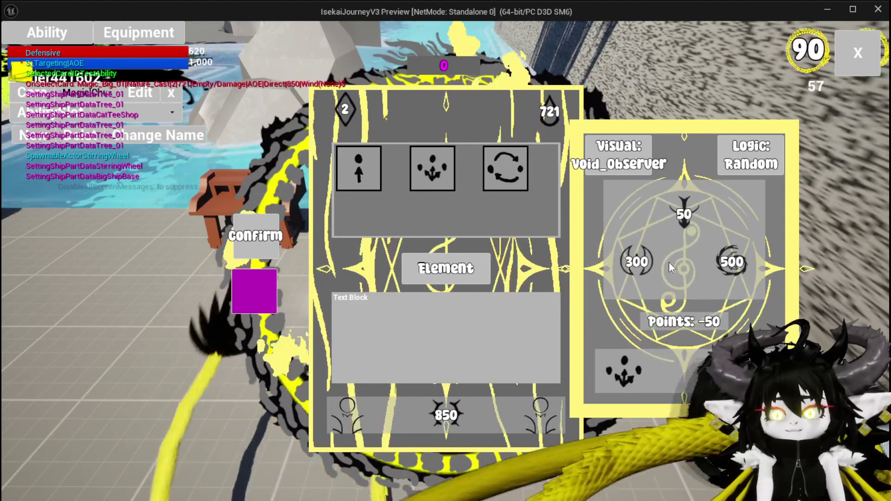
# Step: Lower Defensive to 250 so points reach 0, and apply the settings
pyautogui.moveTo(635, 275)
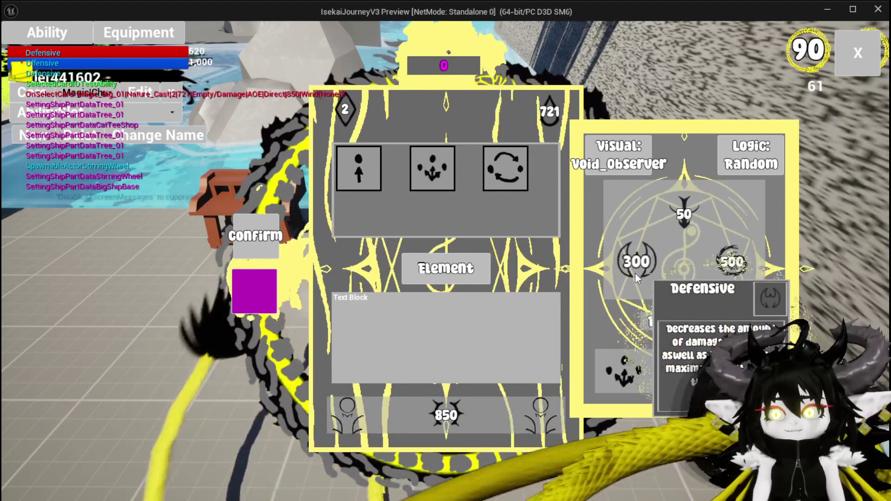
pyautogui.click(636, 264)
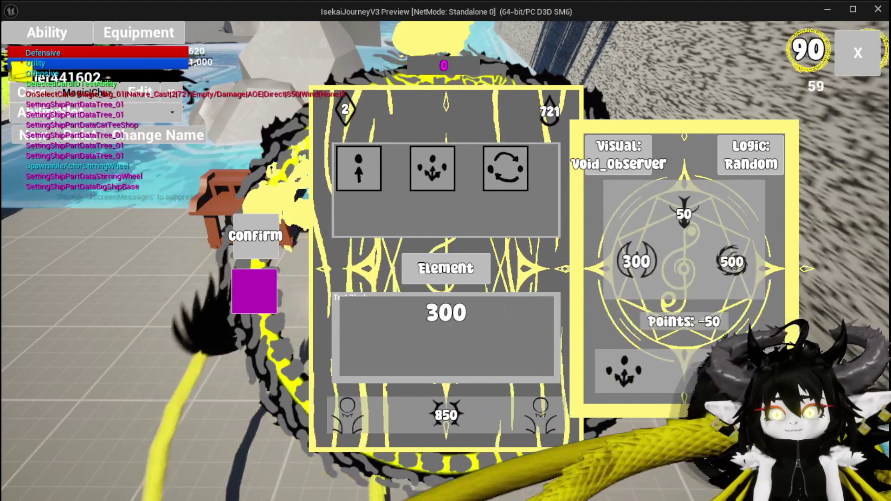
pyautogui.write('250')
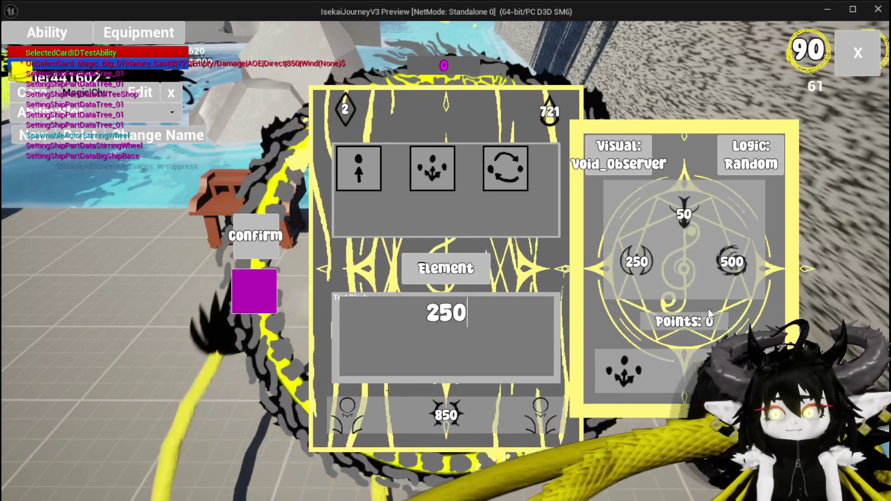
pyautogui.click(703, 290)
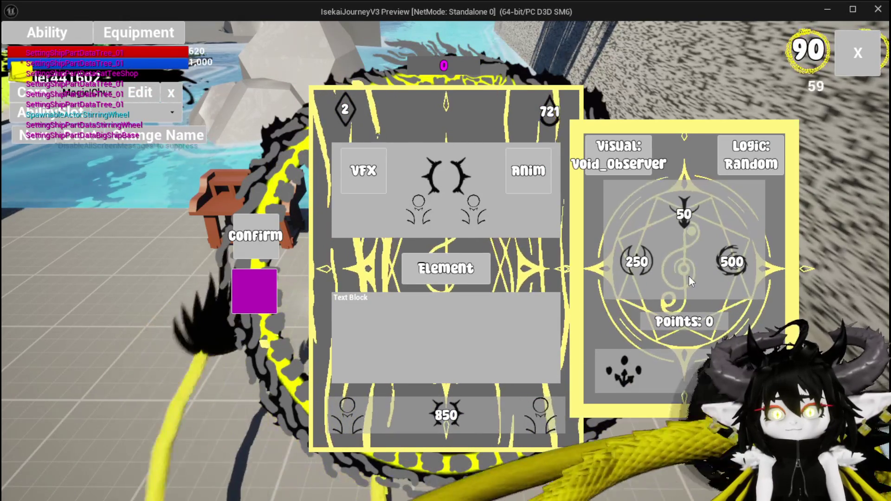
pyautogui.click(247, 299)
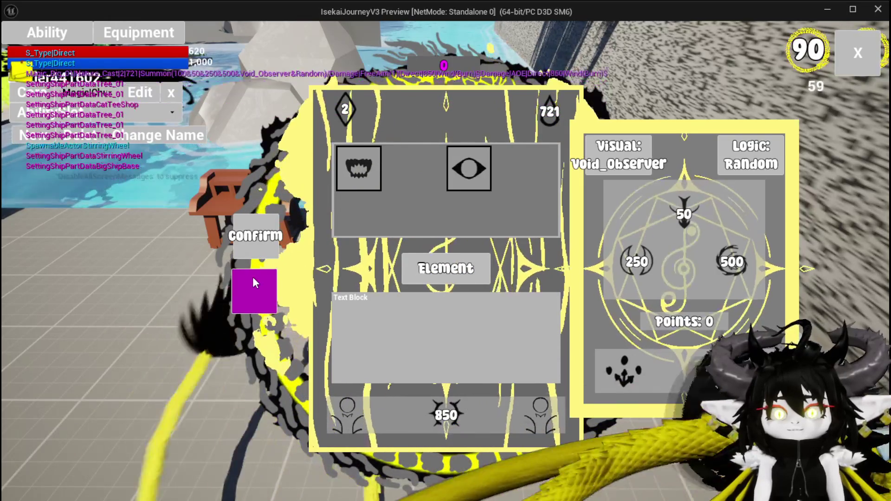
# Step: Reapply the ability's settings and set its type to Status Effect
pyautogui.click(250, 281)
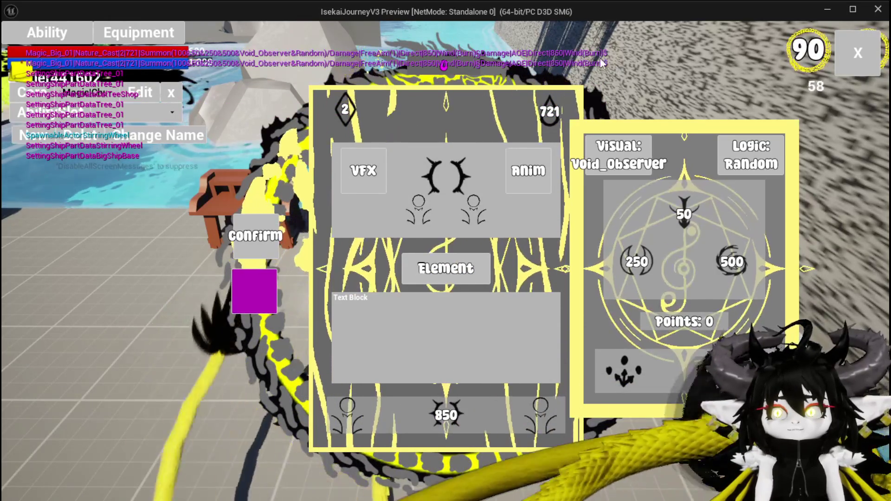
pyautogui.click(528, 170)
pyautogui.click(469, 182)
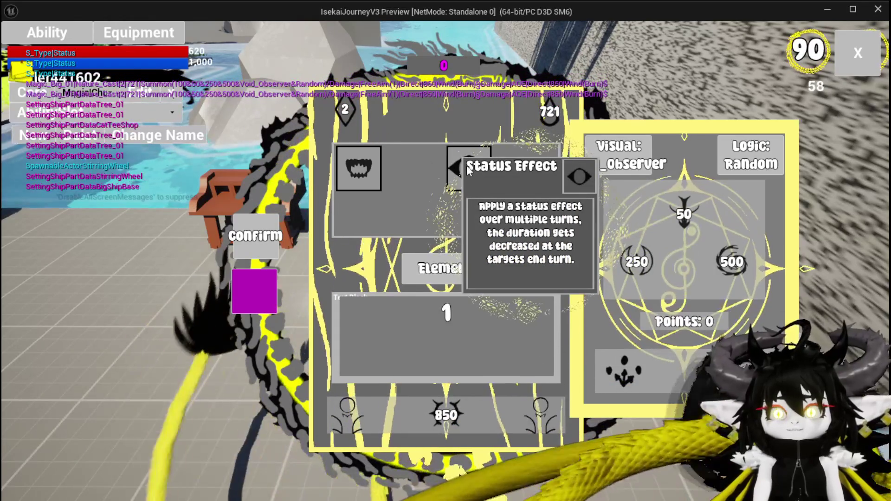
# Step: Choose Direct Hit as the summon type, toggle the summon setting, then stop the preview
pyautogui.click(366, 168)
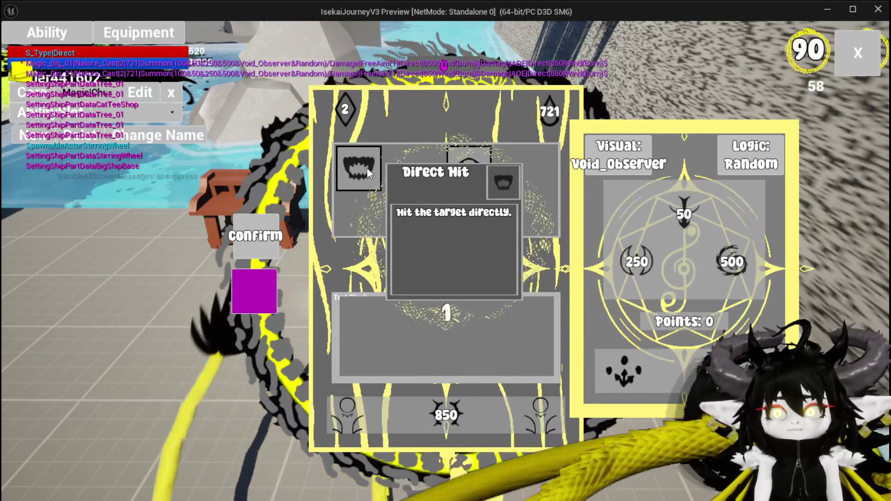
pyautogui.click(251, 291)
pyautogui.click(250, 290)
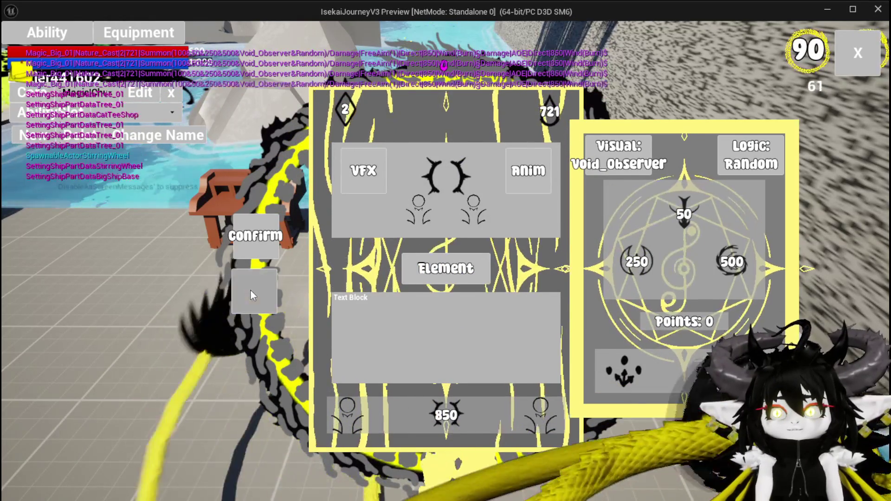
pyautogui.click(250, 291)
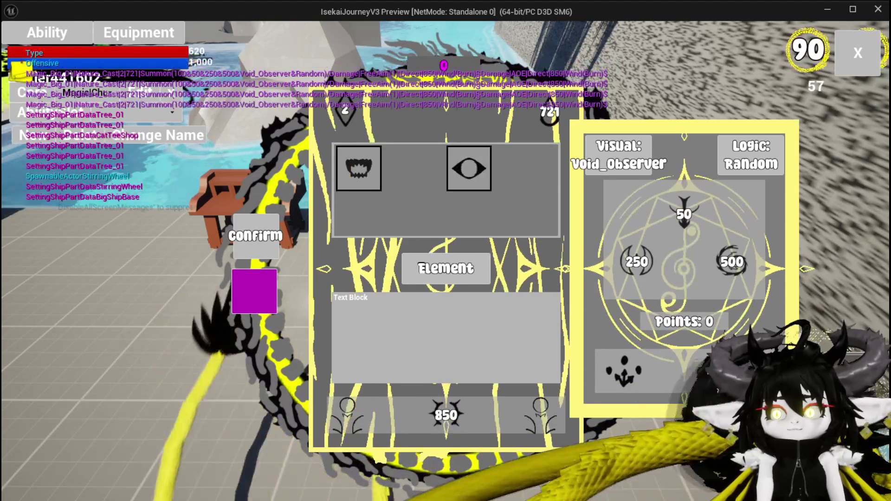
pyautogui.click(260, 292)
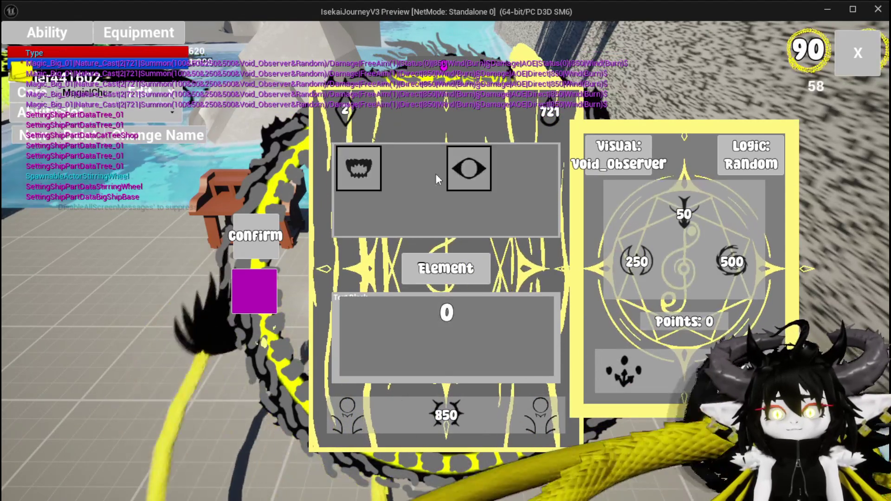
pyautogui.click(251, 283)
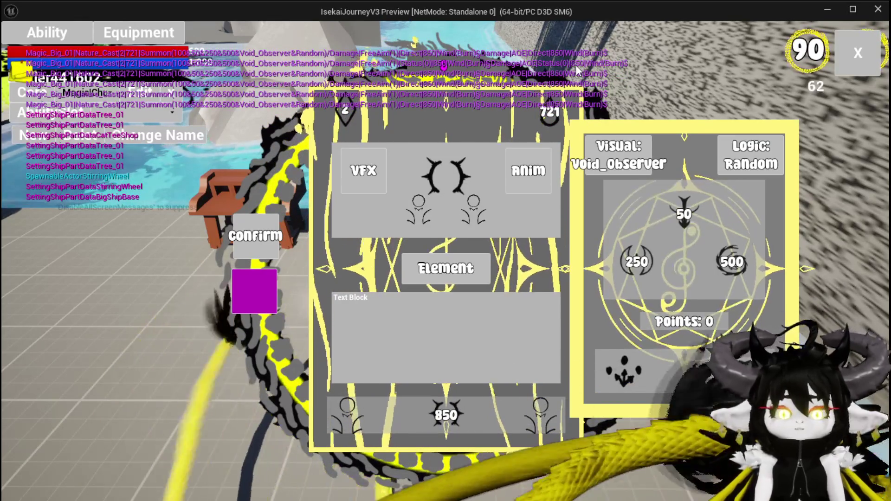
pyautogui.press('Escape')
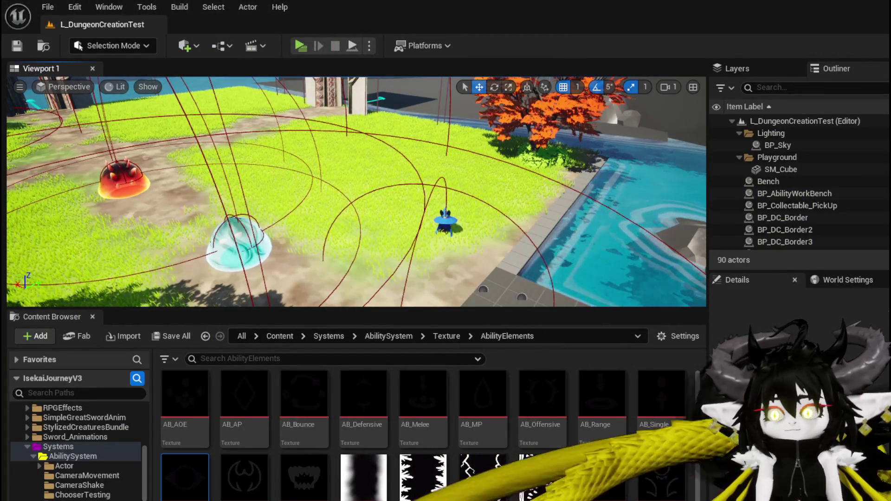
# Step: Open the SetData_SummonType graph in AbilityWorkBenchUI, framing the type Branch
pyautogui.hotkey('alt', 'Tab')
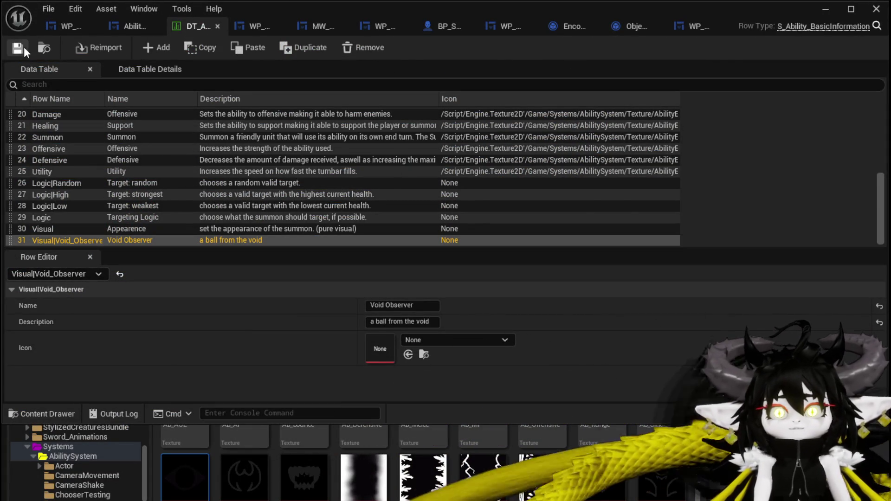
pyautogui.click(122, 27)
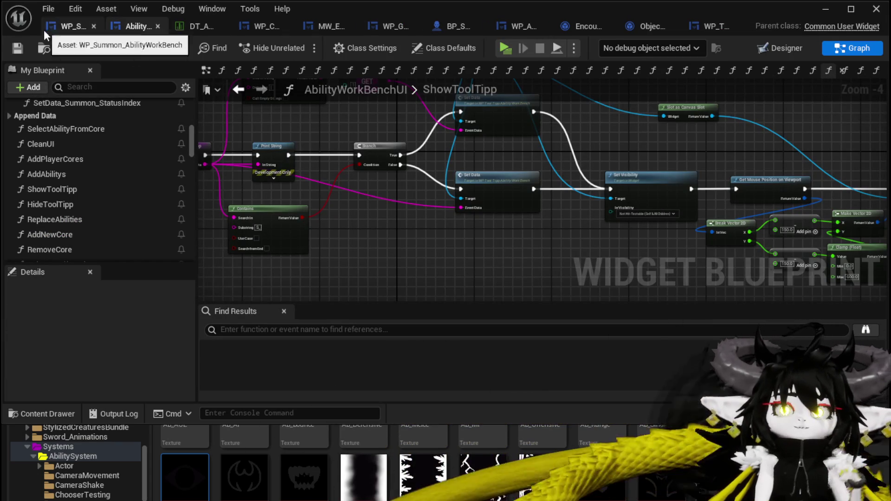
pyautogui.scroll(3, 136, 159)
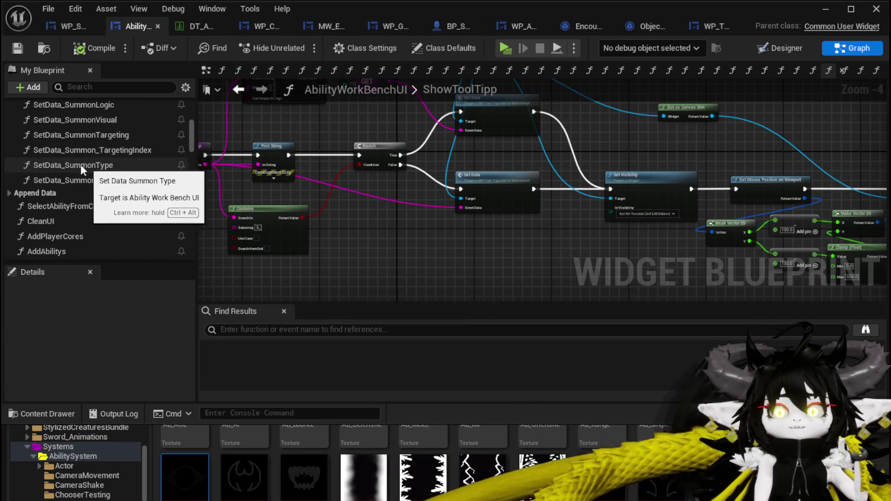
pyautogui.doubleClick(80, 163)
pyautogui.scroll(2, 487, 292)
pyautogui.moveTo(487, 292)
pyautogui.mouseDown()
pyautogui.moveTo(486, 261)
pyautogui.moveTo(500, 260)
pyautogui.moveTo(203, 256)
pyautogui.moveTo(348, 264)
pyautogui.mouseUp()
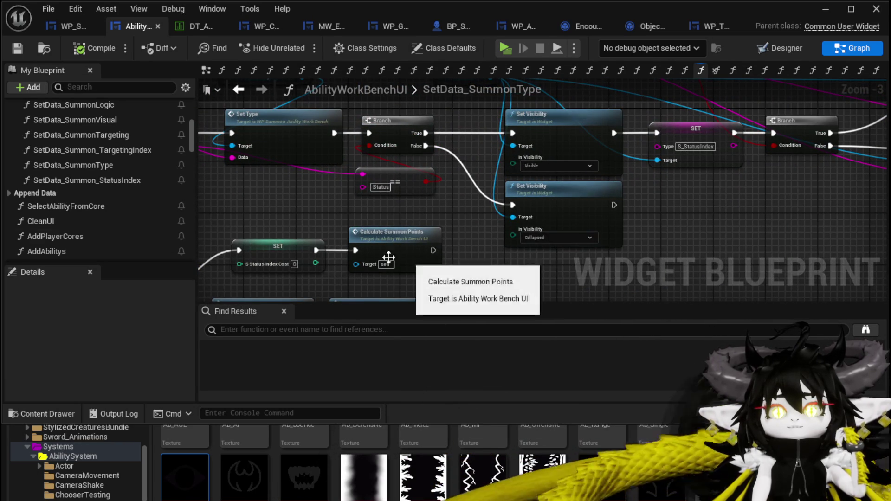
pyautogui.scroll(-3, 93, 189)
# Step: Add a SET Selected Sub Element node between the Branch False pin and collapse visibility
pyautogui.rightClick(486, 266)
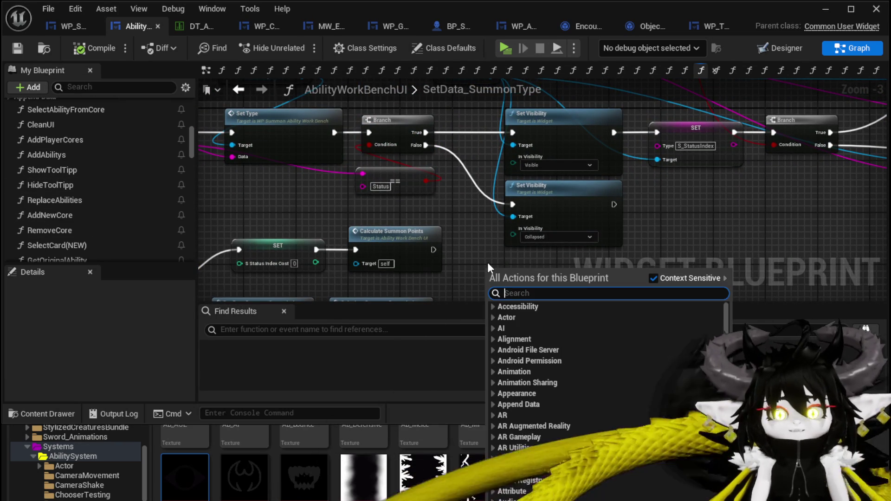
pyautogui.write('subelemen')
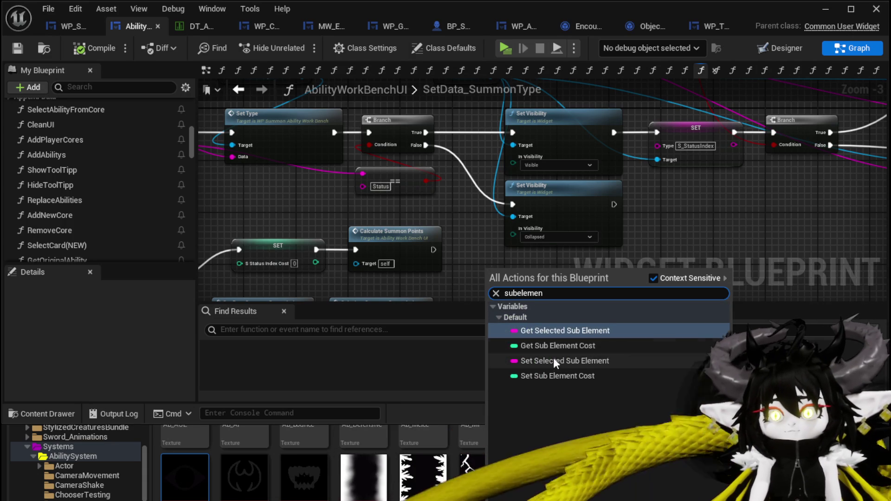
pyautogui.click(551, 360)
pyautogui.moveTo(550, 214); pyautogui.dragTo(612, 208)
pyautogui.moveTo(520, 262); pyautogui.dragTo(511, 213)
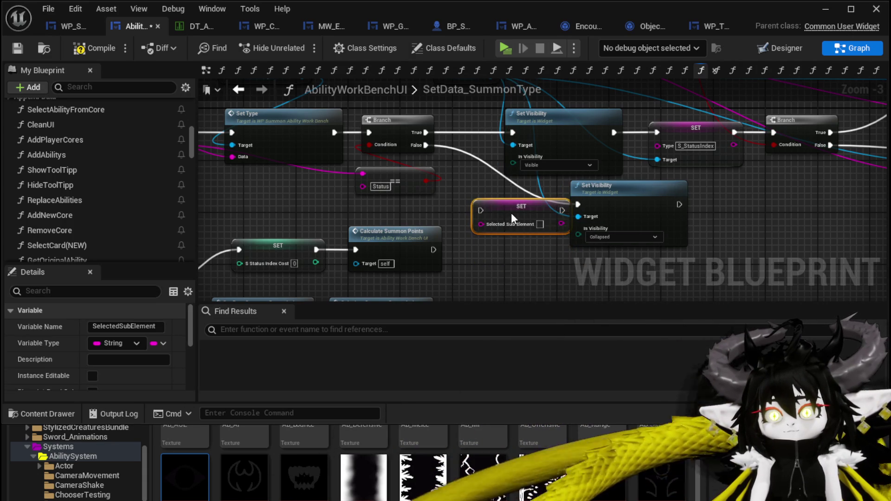
pyautogui.moveTo(426, 146); pyautogui.dragTo(475, 207)
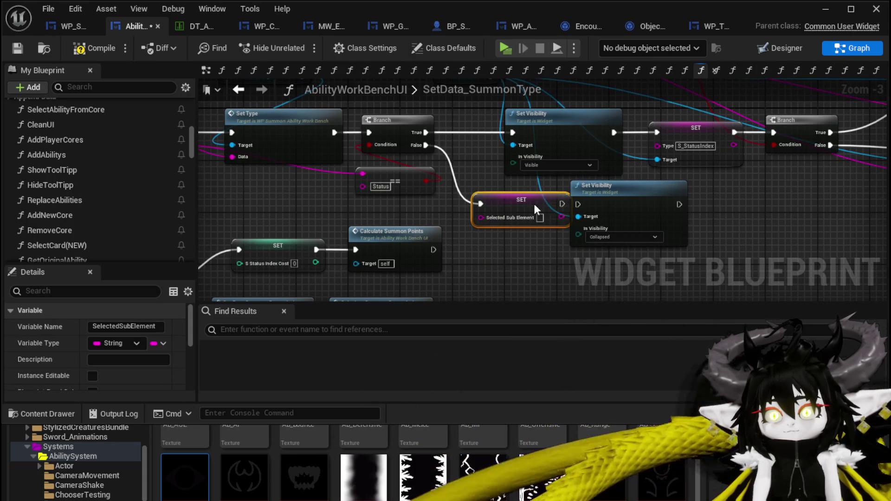
pyautogui.moveTo(575, 203); pyautogui.dragTo(578, 204)
# Step: Set Selected Sub Element to None, compile, and launch the game preview
pyautogui.click(534, 224)
pyautogui.write('None')
pyautogui.press('Return')
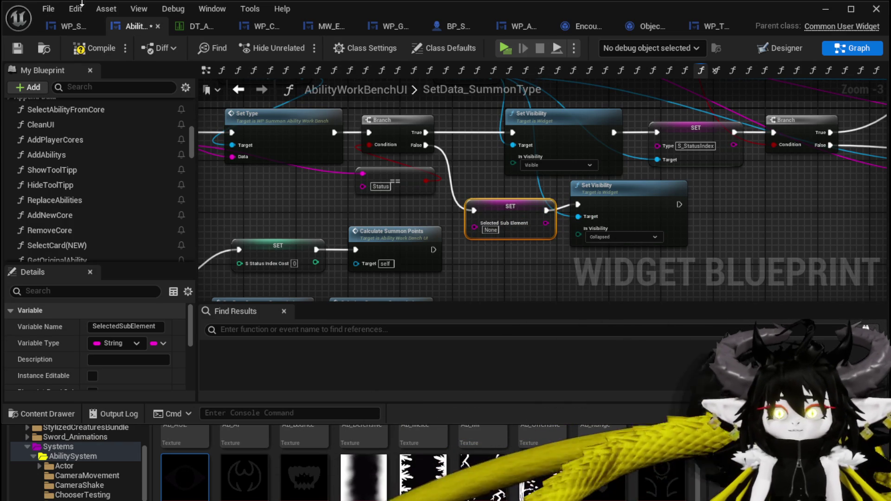
pyautogui.click(14, 49)
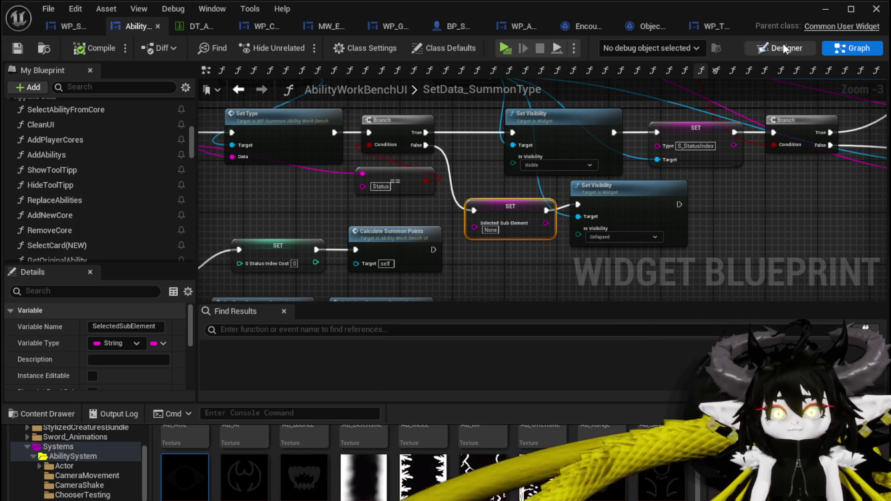
pyautogui.click(825, 10)
pyautogui.click(304, 46)
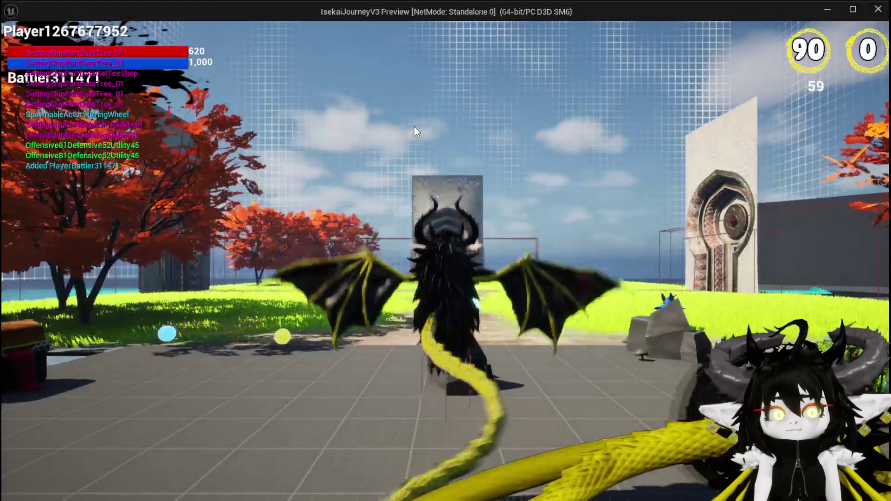
# Step: At the workbench, select the Magic_Big_01 card and open its summon panel
pyautogui.press('w')
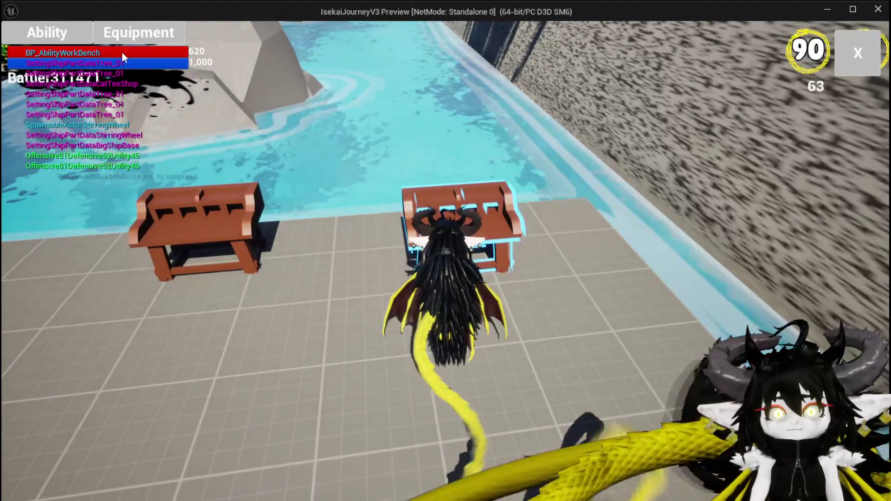
pyautogui.click(99, 121)
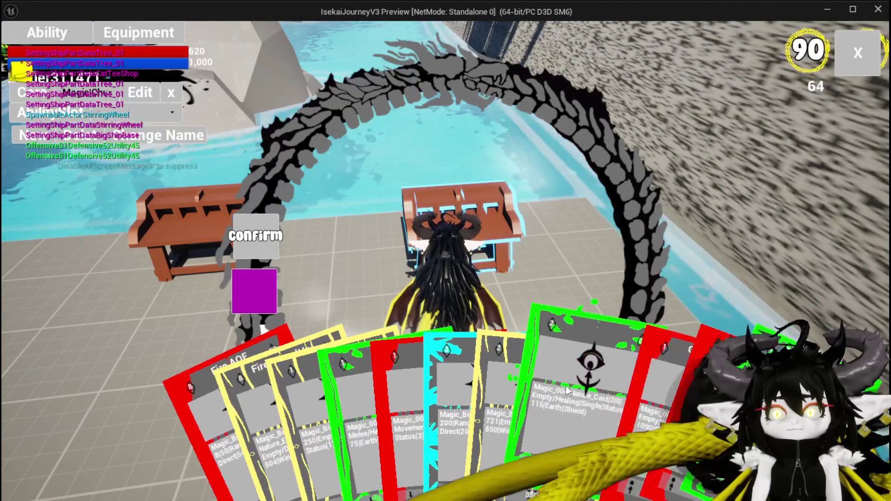
pyautogui.click(500, 415)
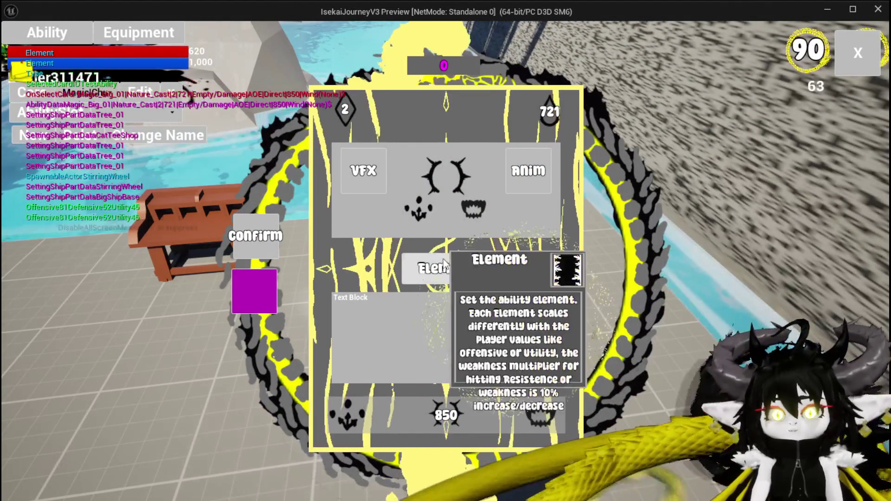
pyautogui.click(528, 171)
pyautogui.click(494, 170)
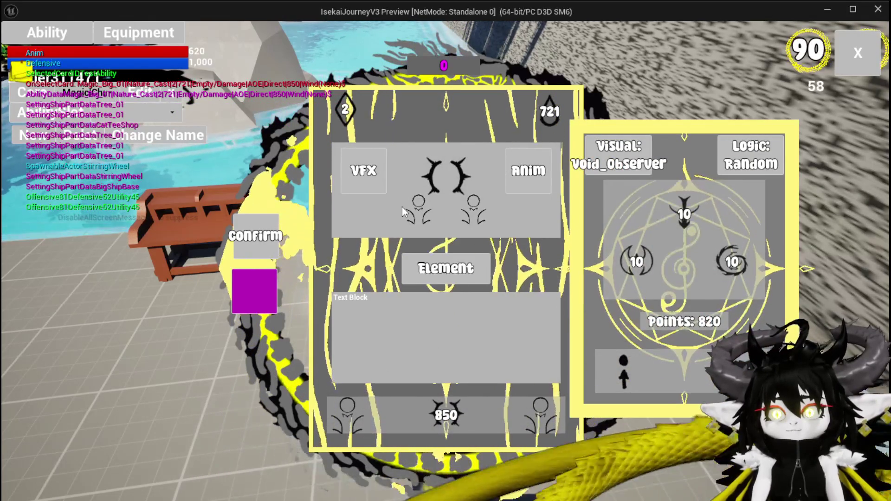
# Step: Toggle the summon setting, choose Direct Hit as summon type, then stop the preview
pyautogui.click(255, 302)
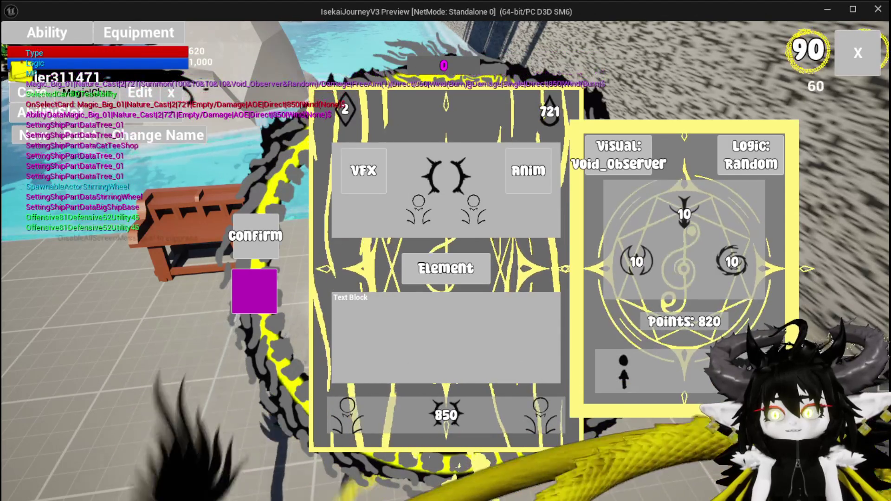
pyautogui.click(430, 200)
pyautogui.click(371, 172)
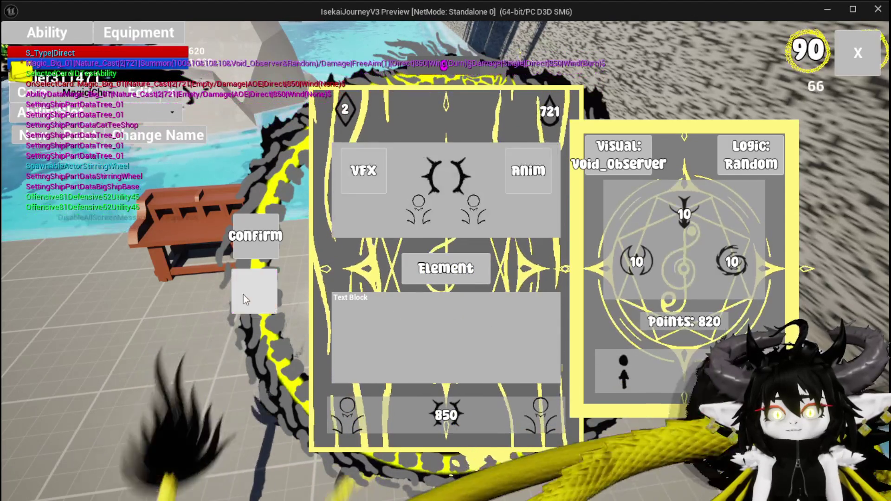
pyautogui.click(243, 291)
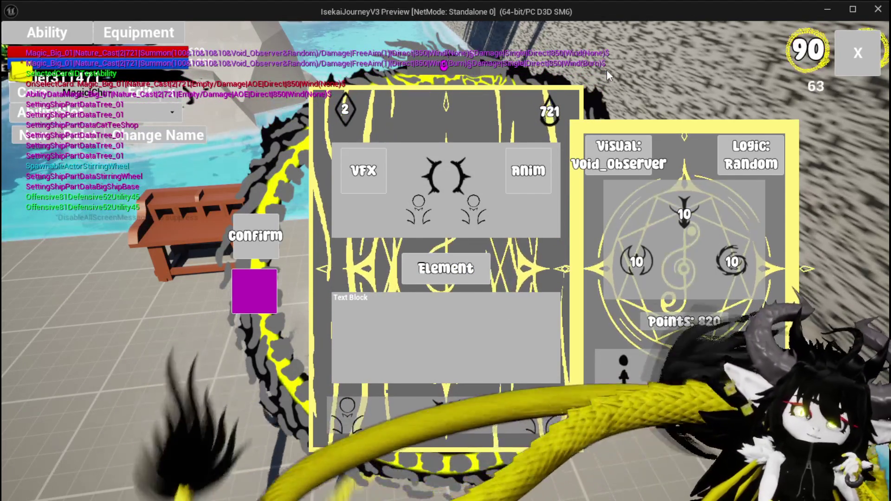
pyautogui.press('Escape')
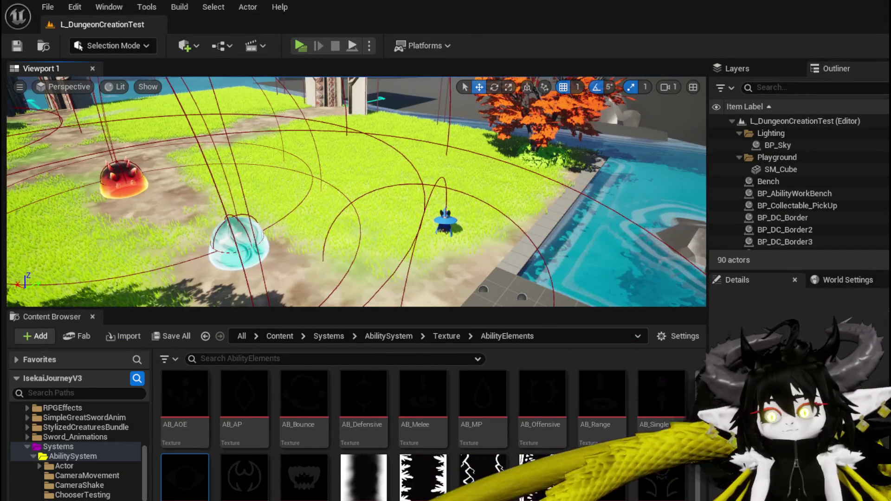
# Step: Return to AbilityWorkBenchUI and pan SetData_SummonType back to its starting Sequence node
pyautogui.hotkey('alt', 'Tab')
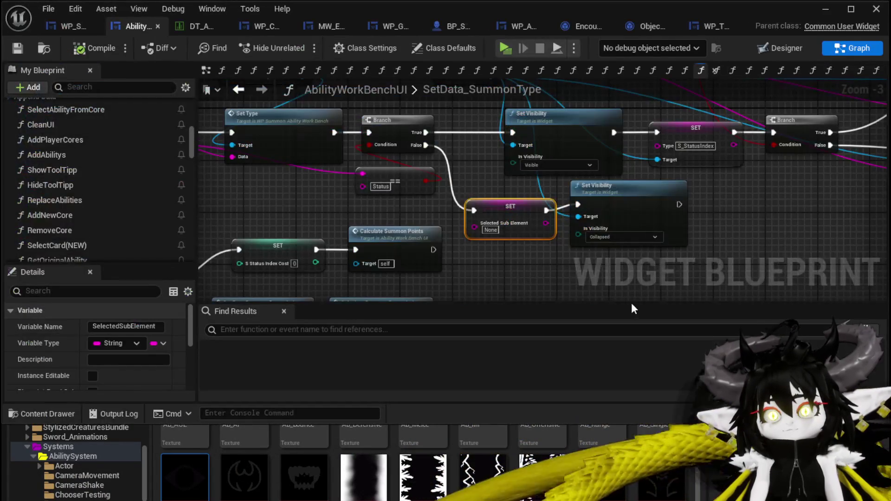
pyautogui.moveTo(526, 269); pyautogui.dragTo(820, 285)
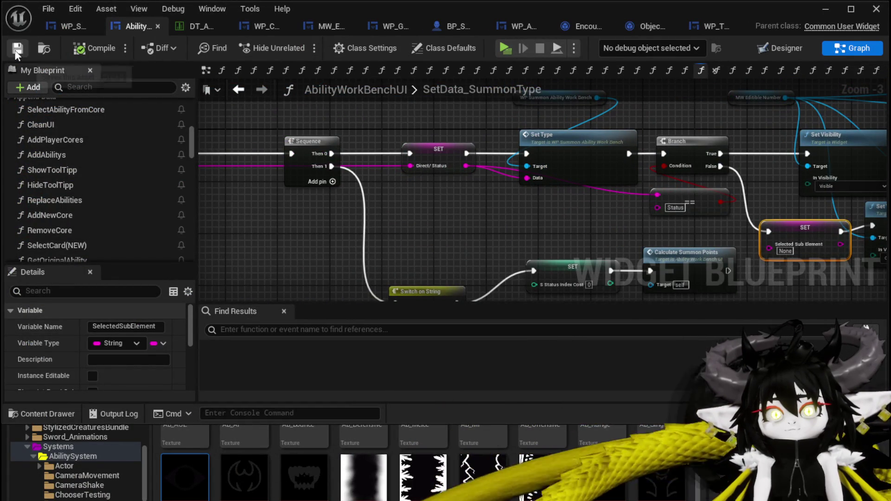
pyautogui.scroll(3, 62, 158)
pyautogui.scroll(-6, 71, 155)
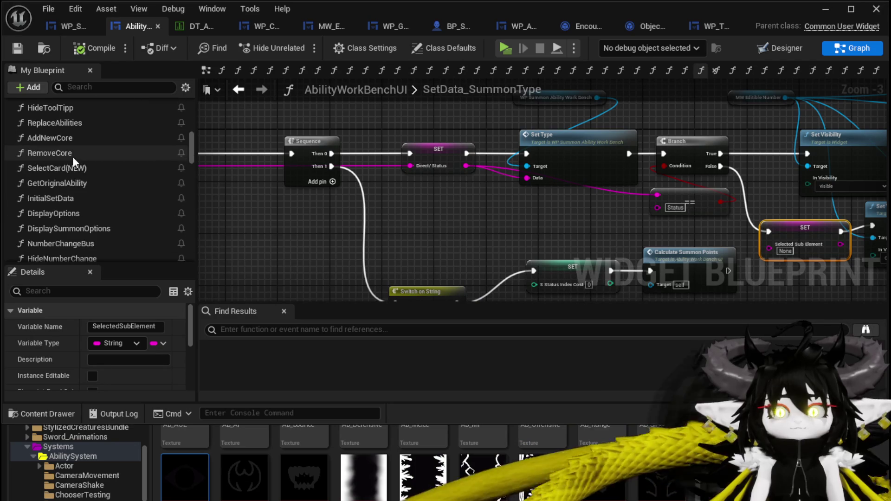
pyautogui.scroll(-9, 92, 216)
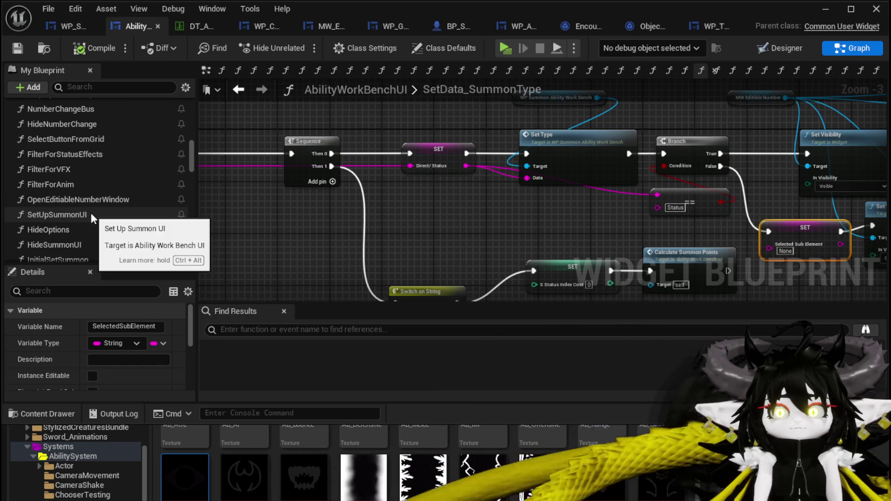
# Step: Open the SetUpSummonUI graph and pan to the Sequence and Select Button from Grid nodes
pyautogui.doubleClick(90, 214)
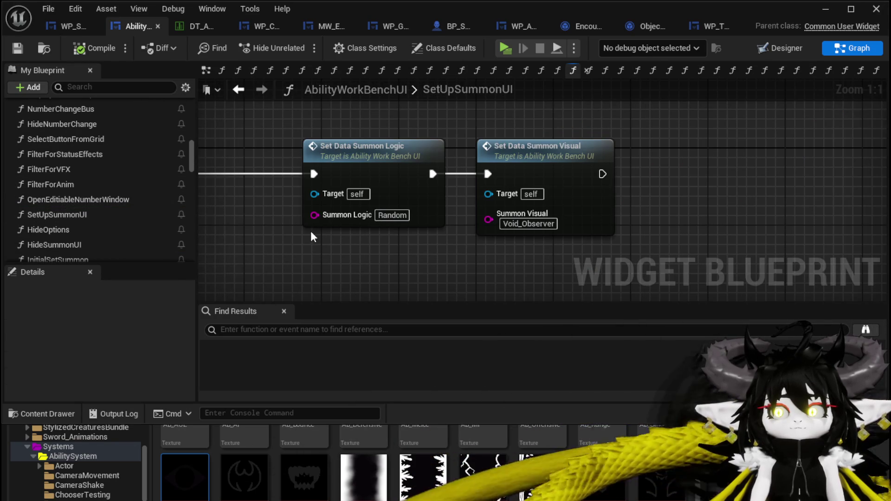
pyautogui.scroll(-3, 311, 232)
pyautogui.moveTo(311, 230); pyautogui.dragTo(577, 206)
pyautogui.moveTo(378, 224); pyautogui.dragTo(822, 222)
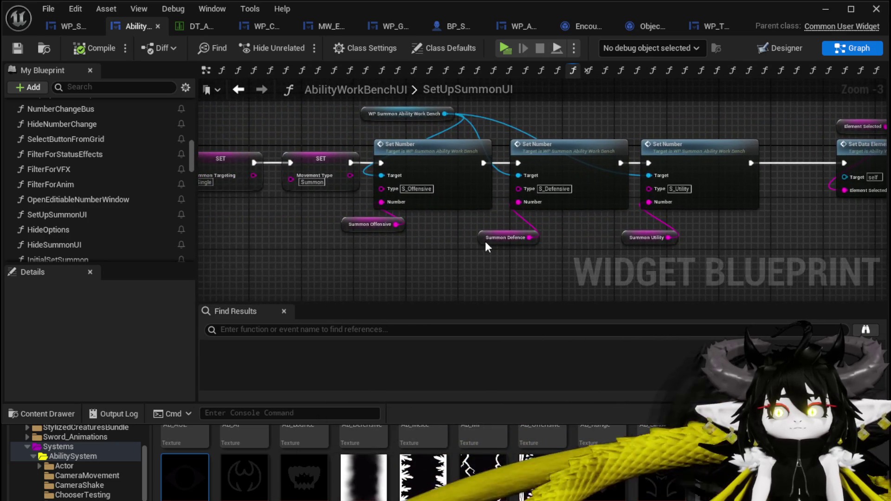
pyautogui.moveTo(307, 243); pyautogui.dragTo(689, 246)
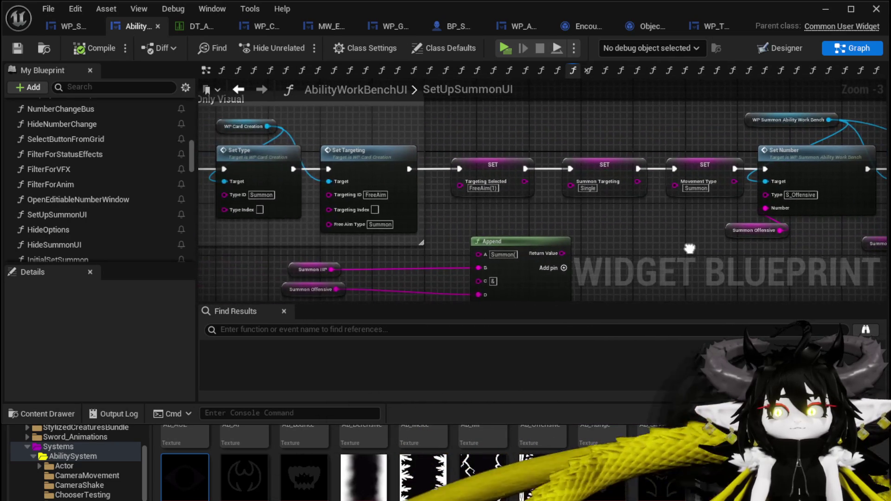
pyautogui.moveTo(583, 217)
pyautogui.mouseDown()
pyautogui.moveTo(400, 213)
pyautogui.moveTo(557, 219)
pyautogui.mouseUp()
pyautogui.moveTo(218, 223); pyautogui.dragTo(663, 225)
pyautogui.moveTo(479, 228); pyautogui.dragTo(598, 229)
pyautogui.moveTo(204, 232)
pyautogui.mouseDown()
pyautogui.moveTo(433, 242)
pyautogui.moveTo(414, 255)
pyautogui.moveTo(375, 249)
pyautogui.mouseUp()
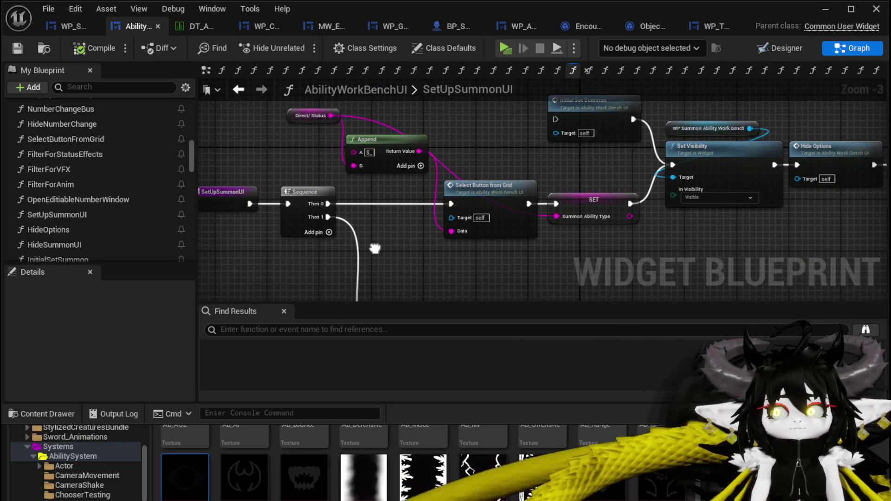
# Step: Place a Set Data Summon Type call beside Select Button from Grid
pyautogui.scroll(10, 162, 211)
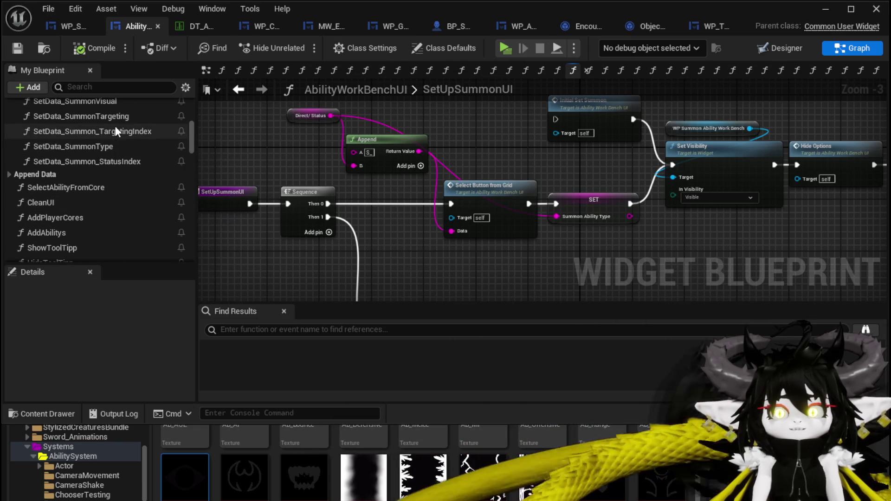
pyautogui.moveTo(114, 148)
pyautogui.mouseDown()
pyautogui.moveTo(476, 254)
pyautogui.moveTo(441, 249)
pyautogui.mouseUp()
pyautogui.moveTo(534, 277)
pyautogui.mouseDown()
pyautogui.moveTo(280, 108)
pyautogui.moveTo(363, 258)
pyautogui.moveTo(347, 284)
pyautogui.moveTo(433, 290)
pyautogui.moveTo(453, 199)
pyautogui.moveTo(439, 270)
pyautogui.mouseUp()
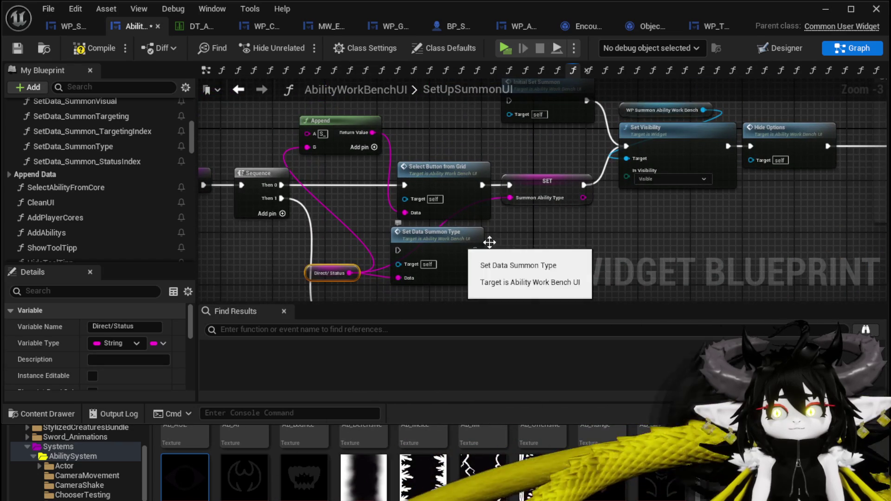
# Step: Wire Sequence Then 0 into Set Data Summon Type and feed Direct/Status into its Data input
pyautogui.moveTo(276, 183); pyautogui.dragTo(392, 246)
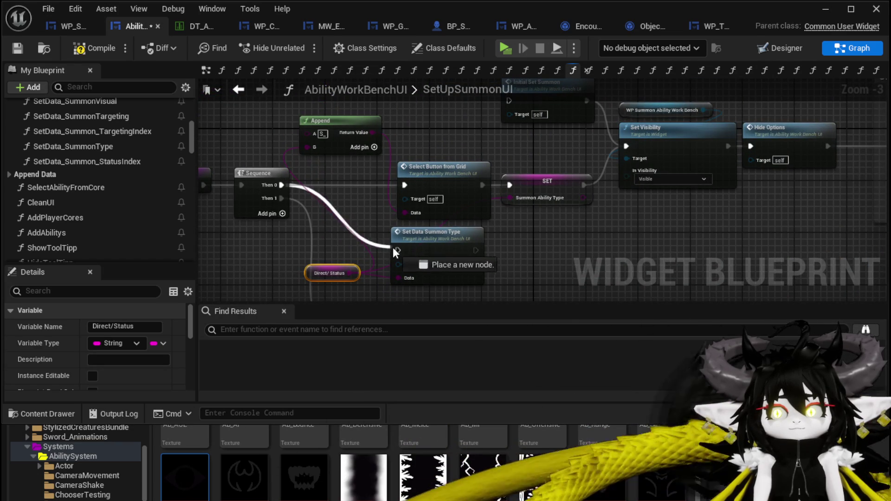
pyautogui.moveTo(494, 182); pyautogui.dragTo(527, 216)
pyautogui.moveTo(548, 186); pyautogui.dragTo(390, 120)
pyautogui.moveTo(447, 226); pyautogui.dragTo(452, 181)
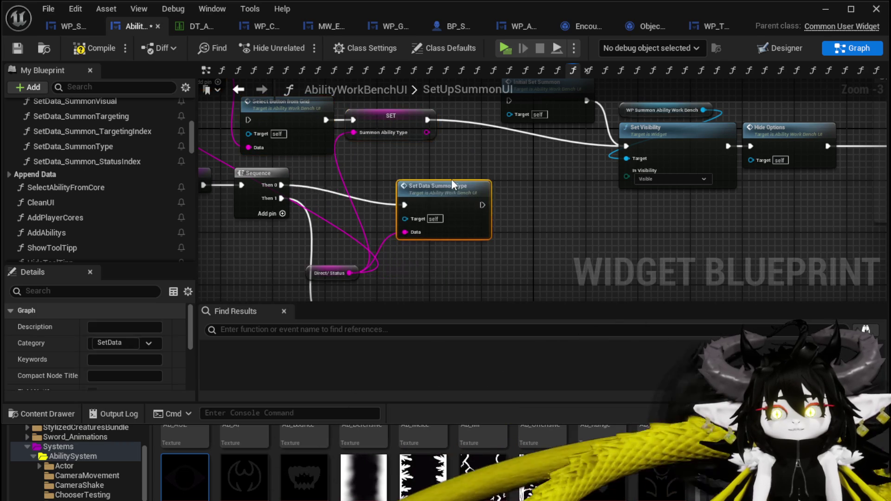
pyautogui.moveTo(525, 189); pyautogui.dragTo(514, 224)
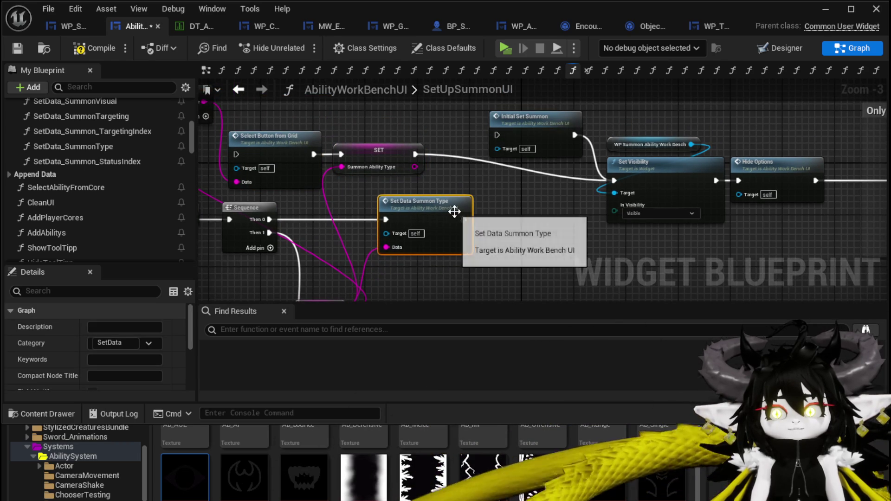
pyautogui.moveTo(617, 180); pyautogui.dragTo(615, 136)
pyautogui.moveTo(320, 256); pyautogui.dragTo(400, 236)
pyautogui.moveTo(381, 172); pyautogui.dragTo(351, 194)
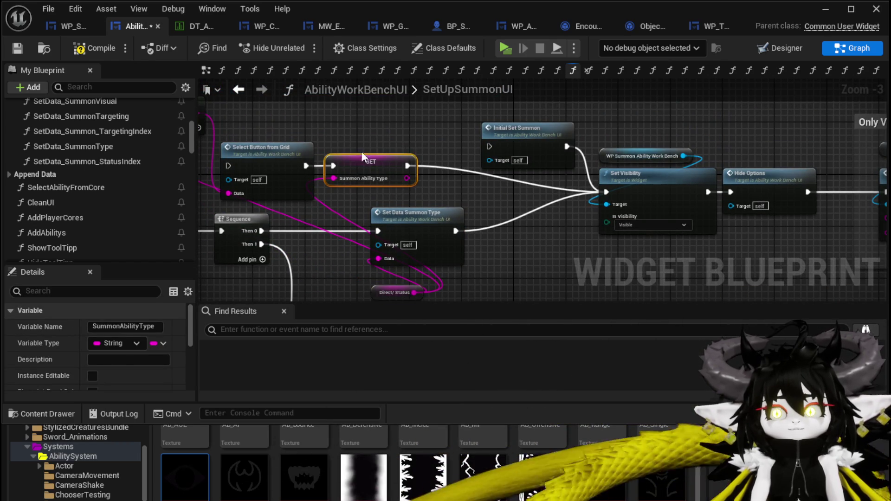
# Step: Delete the SET Summon Ability Type node and compile the widget blueprint
pyautogui.press('Delete')
pyautogui.moveTo(434, 142); pyautogui.dragTo(522, 126)
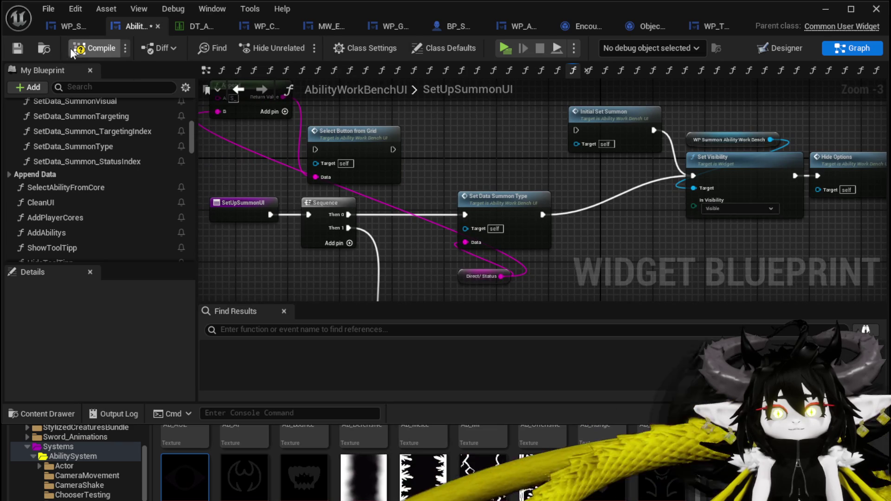
pyautogui.click(10, 50)
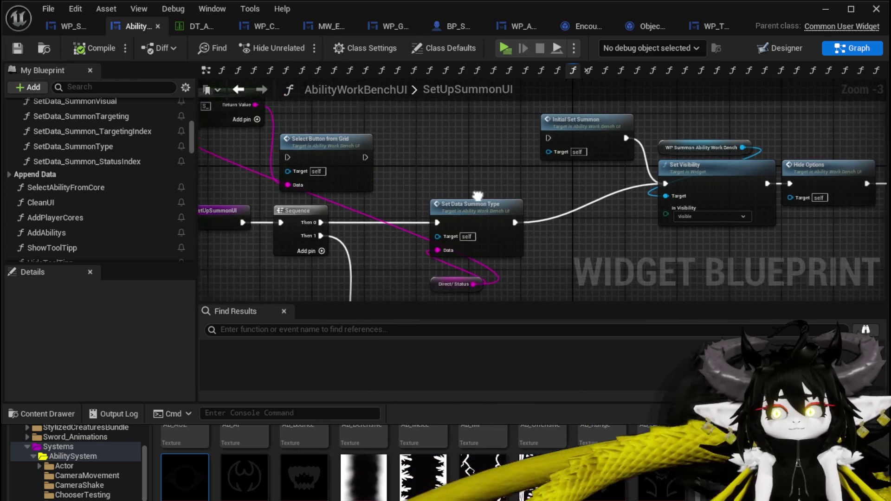
pyautogui.moveTo(609, 253); pyautogui.dragTo(221, 190)
pyautogui.moveTo(411, 245)
pyautogui.mouseDown()
pyautogui.moveTo(354, 255)
pyautogui.moveTo(118, 252)
pyautogui.mouseUp()
pyautogui.moveTo(650, 224); pyautogui.dragTo(565, 223)
# Step: Insert a Set Data Summon Targeting call with Single data after SET Targeting Selected
pyautogui.moveTo(714, 222); pyautogui.dragTo(492, 195)
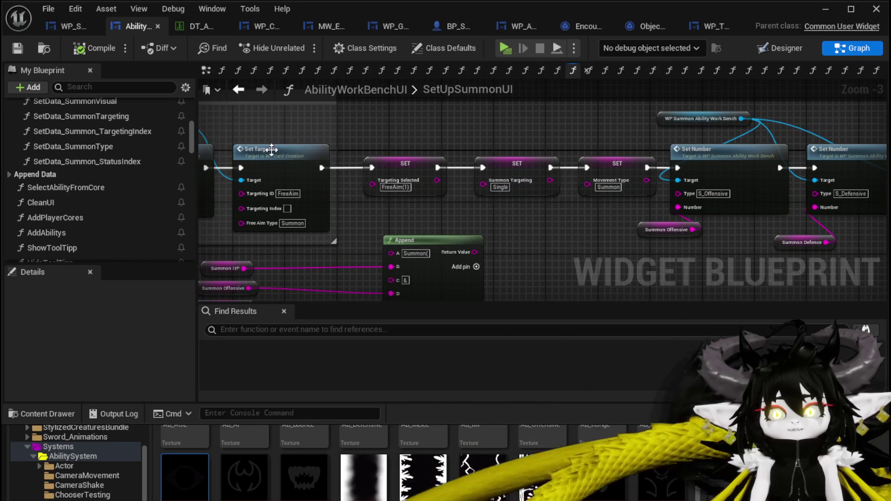
pyautogui.moveTo(84, 117); pyautogui.dragTo(543, 217)
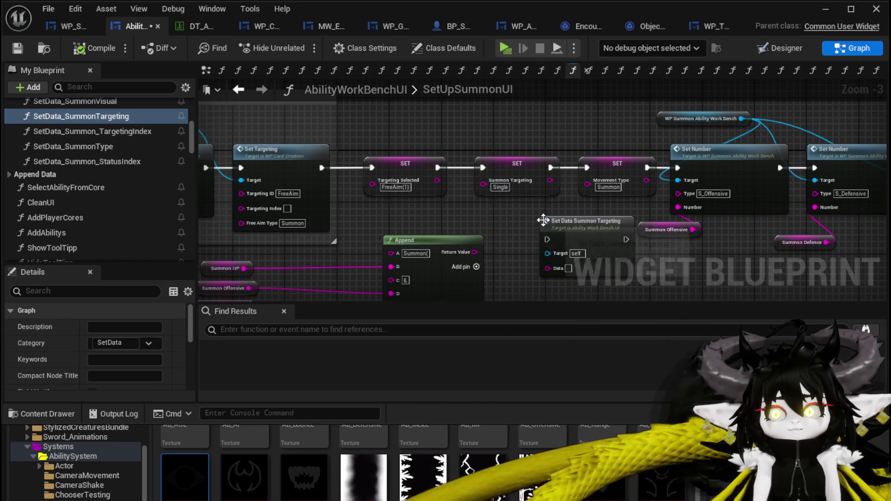
pyautogui.moveTo(568, 270); pyautogui.dragTo(481, 255)
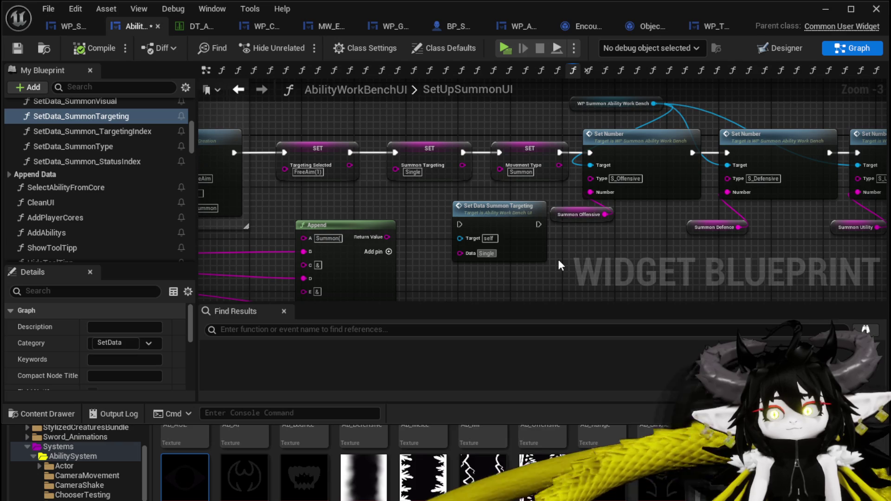
pyautogui.moveTo(446, 148)
pyautogui.mouseDown()
pyautogui.moveTo(463, 219)
pyautogui.moveTo(461, 185)
pyautogui.mouseUp()
pyautogui.moveTo(365, 222); pyautogui.dragTo(393, 186)
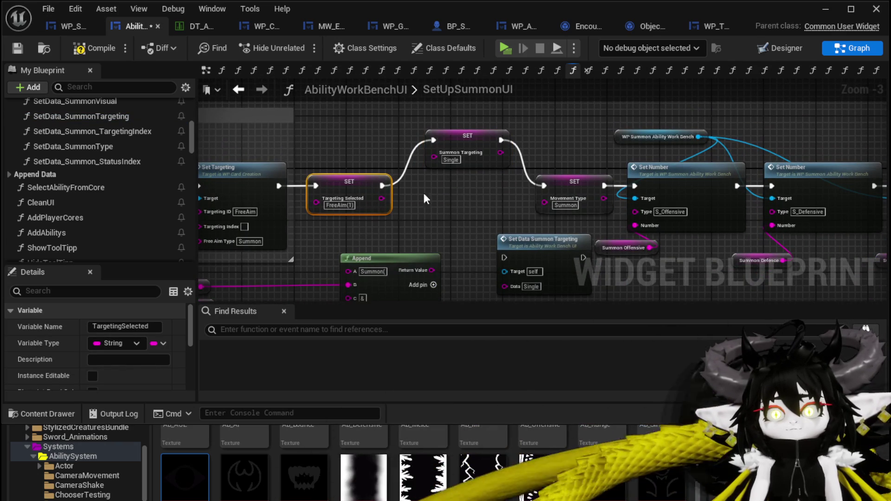
pyautogui.moveTo(542, 231); pyautogui.dragTo(482, 190)
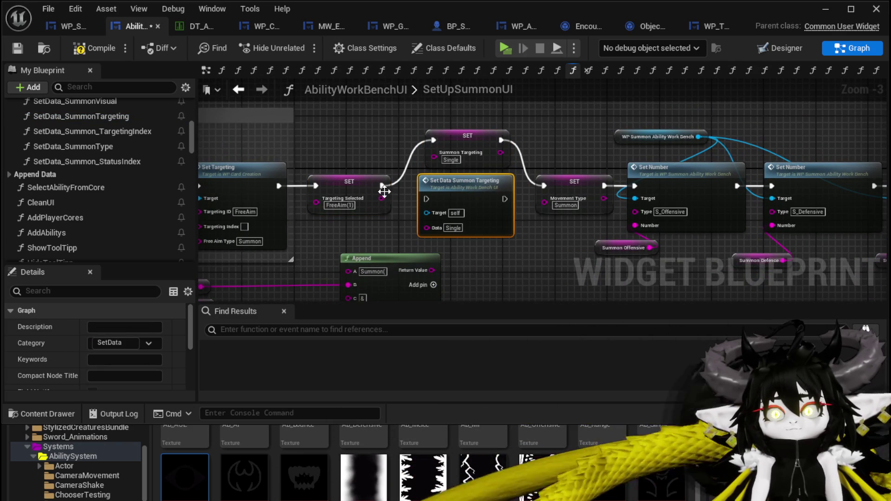
pyautogui.moveTo(549, 186); pyautogui.dragTo(550, 185)
pyautogui.moveTo(594, 139)
pyautogui.mouseDown()
pyautogui.moveTo(211, 136)
pyautogui.moveTo(417, 135)
pyautogui.moveTo(245, 141)
pyautogui.mouseUp()
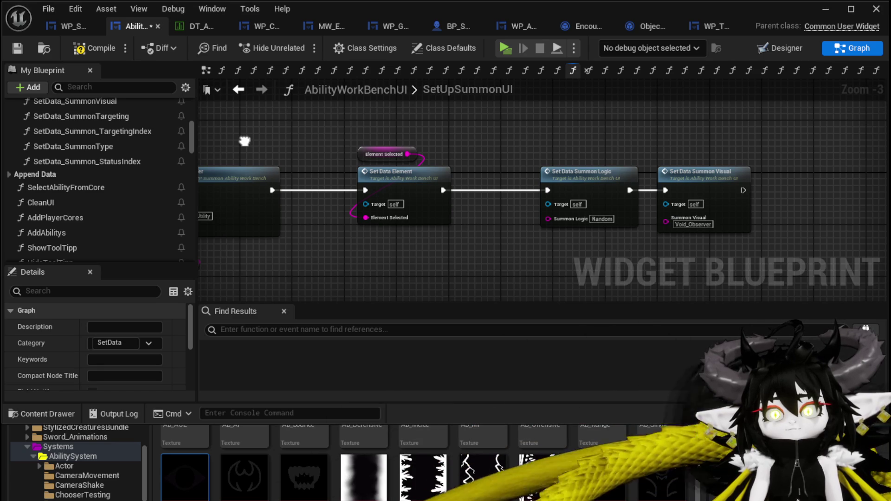
# Step: Open the SetData_Element function graph from the Set Data Element node
pyautogui.moveTo(244, 141); pyautogui.dragTo(341, 123)
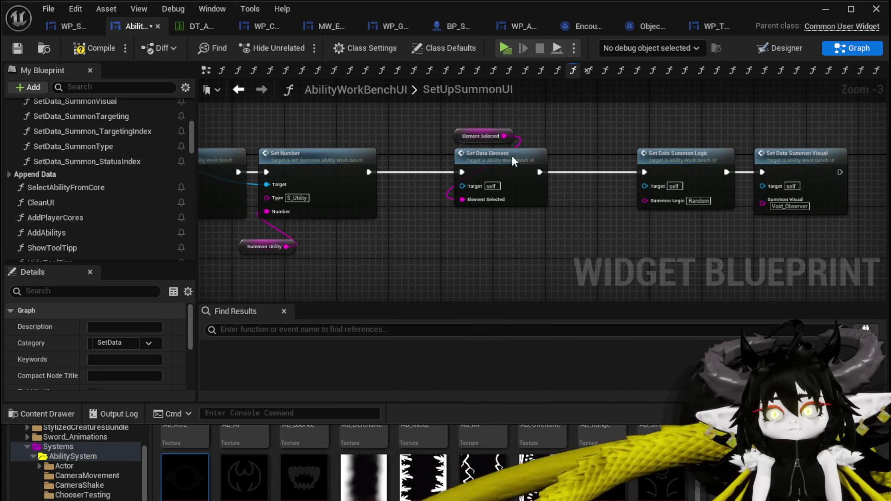
pyautogui.doubleClick(513, 160)
pyautogui.moveTo(513, 160)
pyautogui.mouseDown()
pyautogui.moveTo(358, 223)
pyautogui.moveTo(363, 201)
pyautogui.moveTo(319, 193)
pyautogui.moveTo(282, 168)
pyautogui.moveTo(594, 180)
pyautogui.mouseUp()
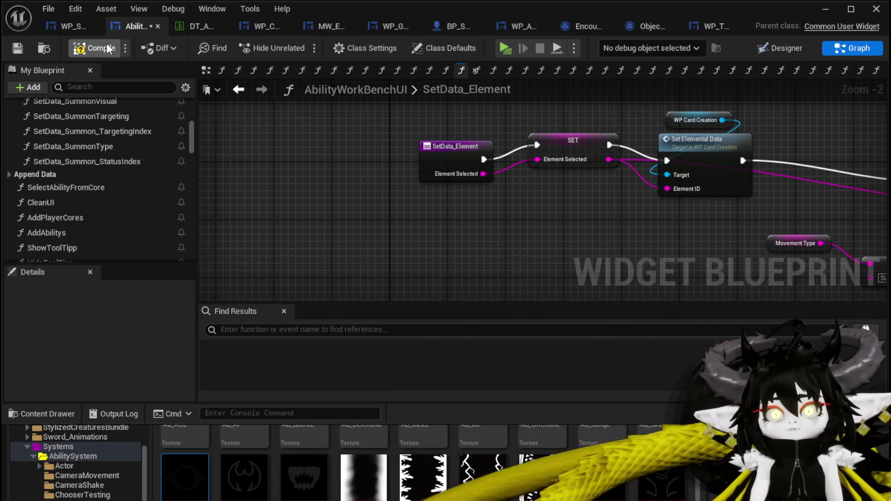
# Step: Compile the blueprint, review SetUpSummonUI's Set Type and Set Data Summon Type nodes, and launch a Standalone Game preview
pyautogui.click(20, 48)
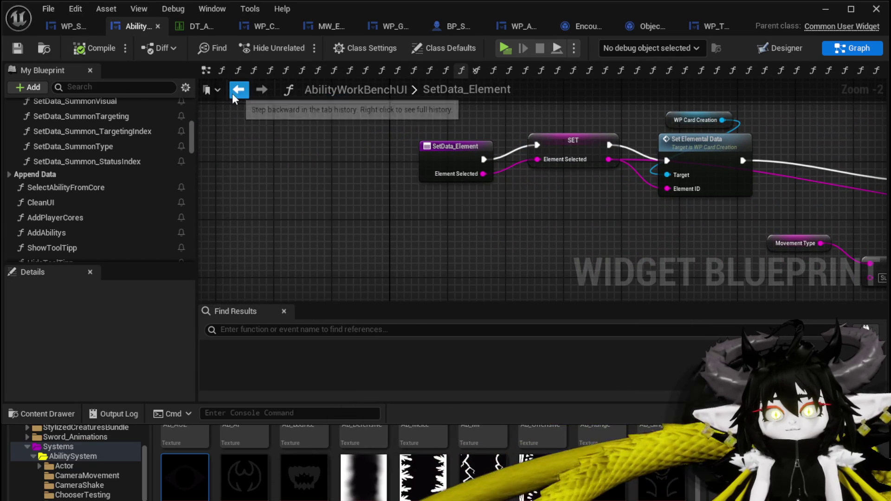
pyautogui.click(238, 89)
pyautogui.scroll(-1, 318, 184)
pyautogui.moveTo(342, 139)
pyautogui.mouseDown()
pyautogui.moveTo(609, 216)
pyautogui.moveTo(593, 229)
pyautogui.moveTo(796, 201)
pyautogui.mouseUp()
pyautogui.moveTo(622, 206)
pyautogui.mouseDown()
pyautogui.moveTo(742, 204)
pyautogui.moveTo(696, 116)
pyautogui.mouseUp()
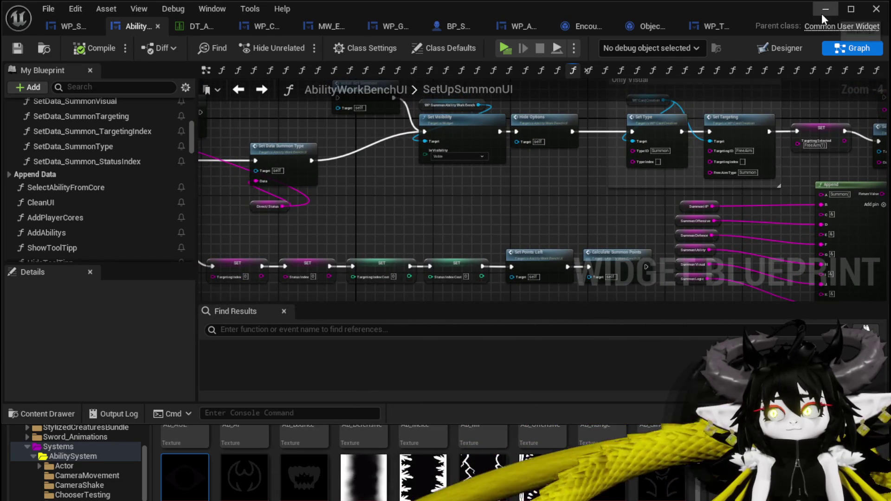
pyautogui.click(822, 10)
pyautogui.click(293, 43)
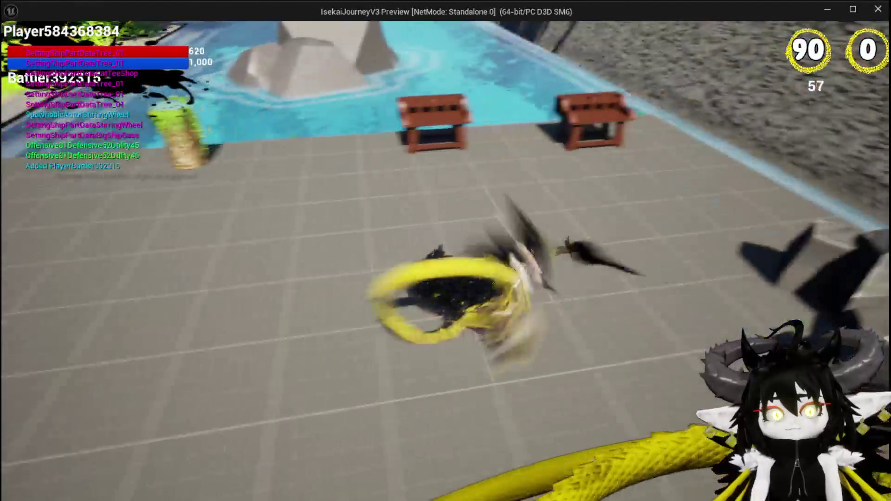
# Step: Open the Magic ability in the workbench, set its type to Summon, and print its data to the debug log
pyautogui.press('w')
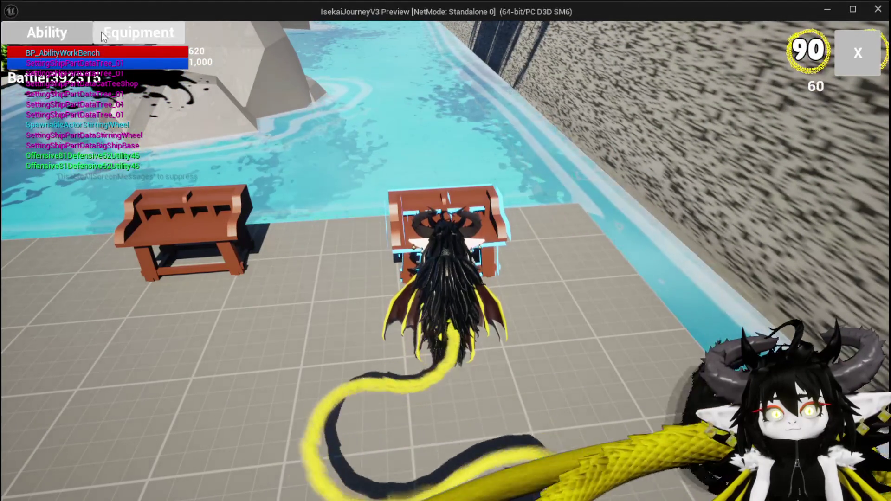
pyautogui.click(89, 37)
pyautogui.click(88, 93)
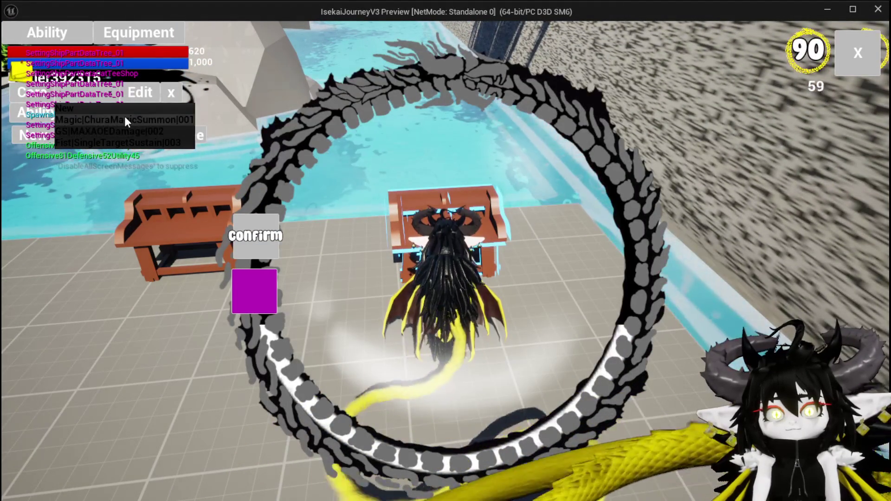
pyautogui.click(124, 120)
pyautogui.click(539, 291)
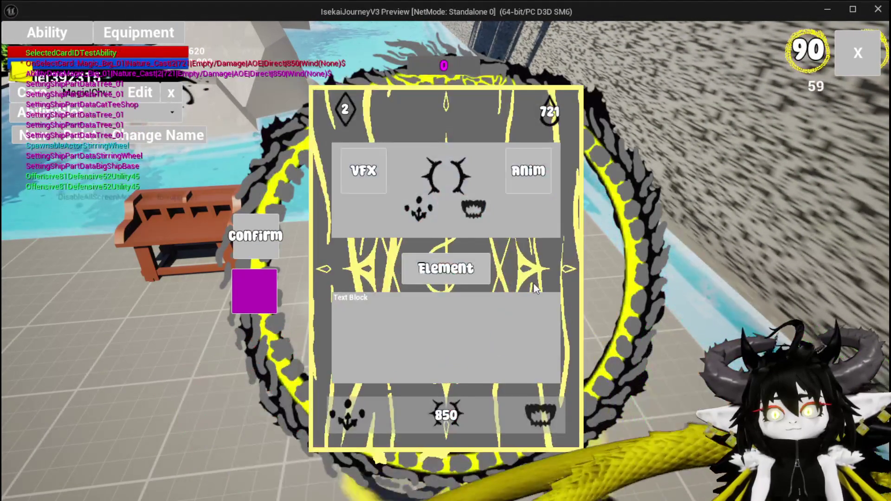
pyautogui.click(550, 406)
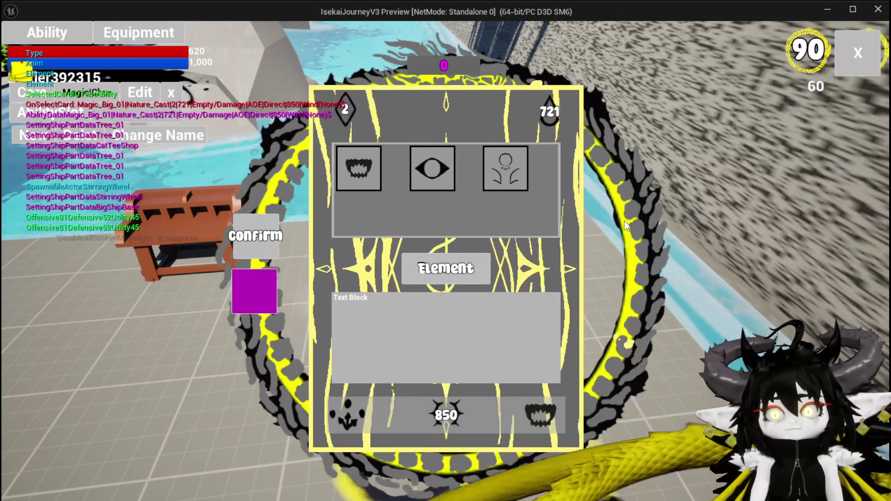
pyautogui.click(503, 168)
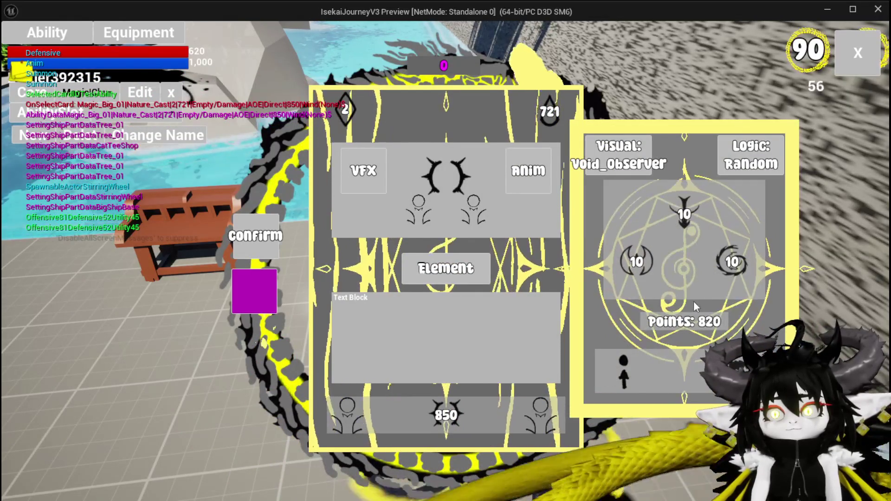
pyautogui.click(259, 286)
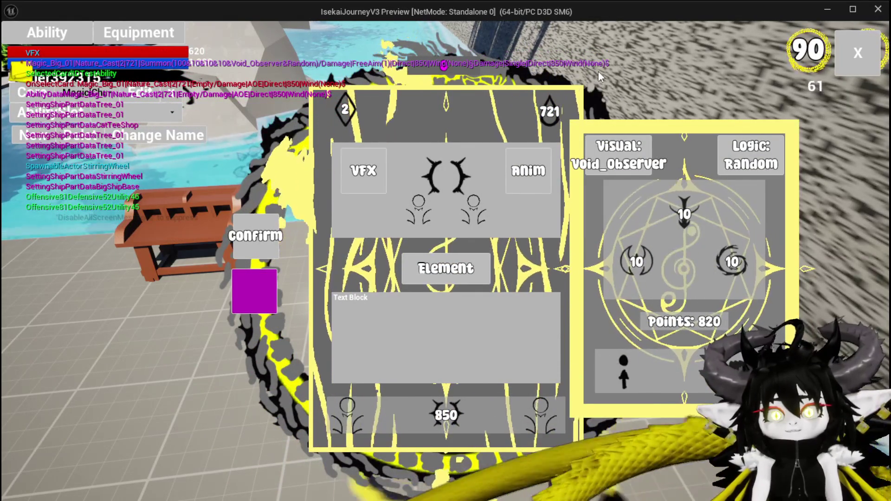
pyautogui.click(493, 155)
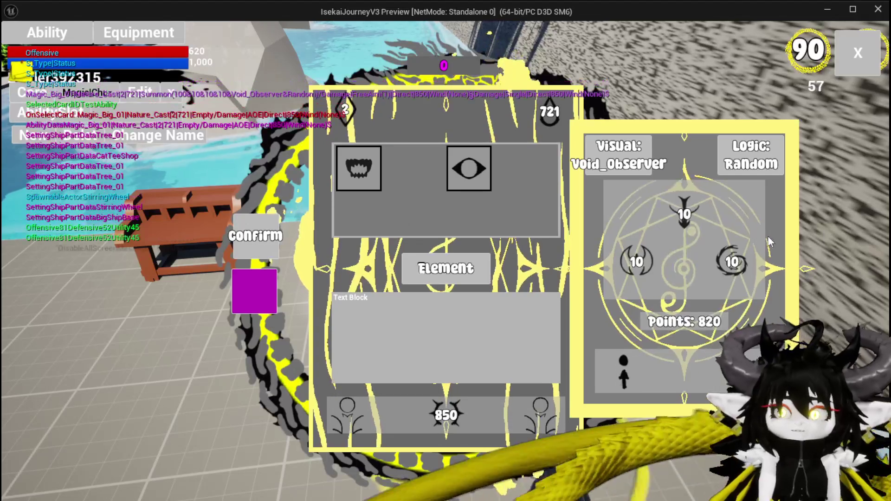
# Step: Enter 500 and 250 into the summon's stat slots
pyautogui.click(693, 286)
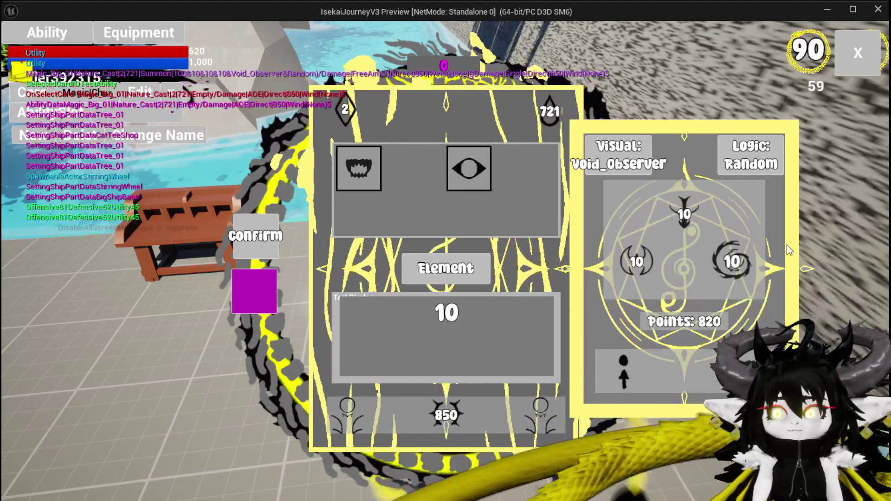
pyautogui.write('500')
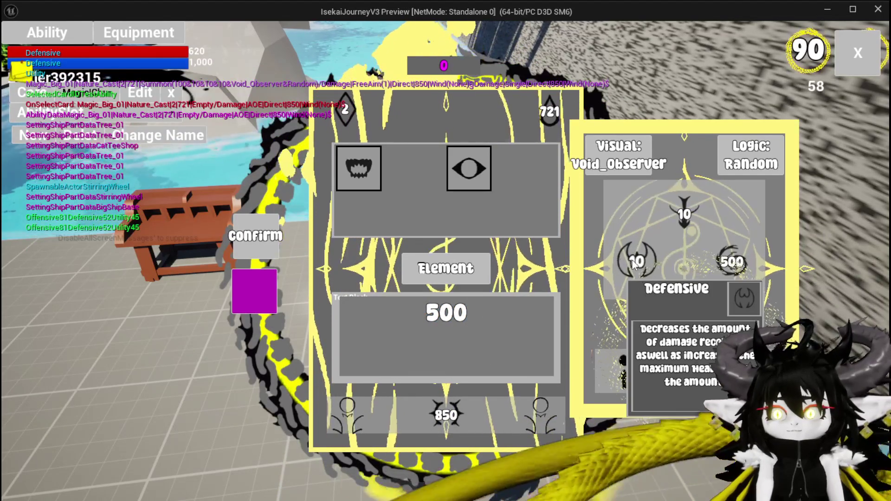
pyautogui.click(630, 263)
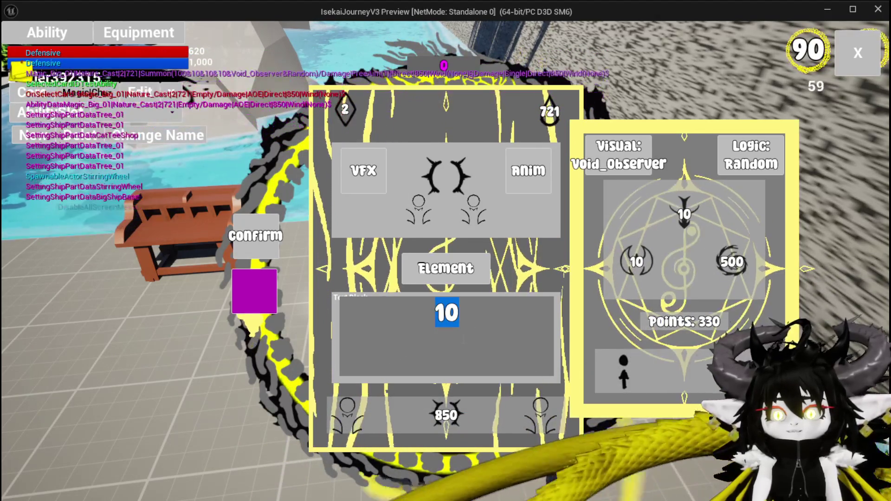
pyautogui.write('50')
pyautogui.press('Return')
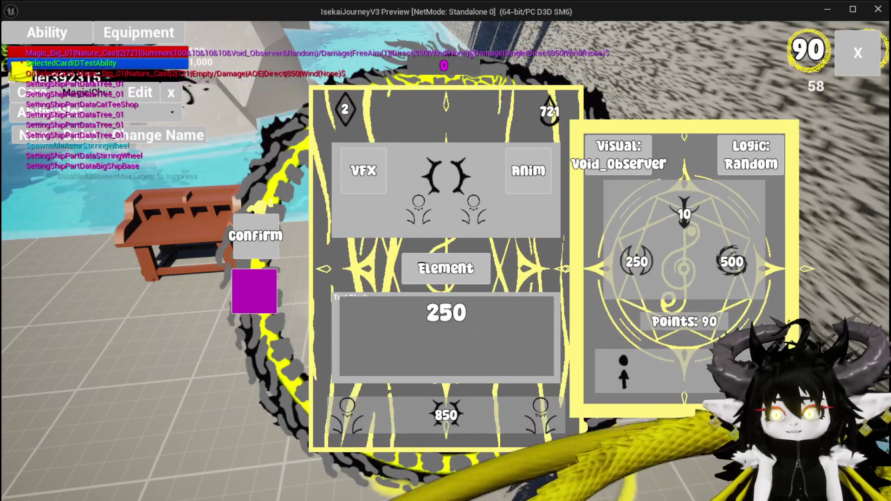
# Step: Choose AOE targeting, set the top stat to 50, confirm the summon, and stop the play session
pyautogui.click(686, 214)
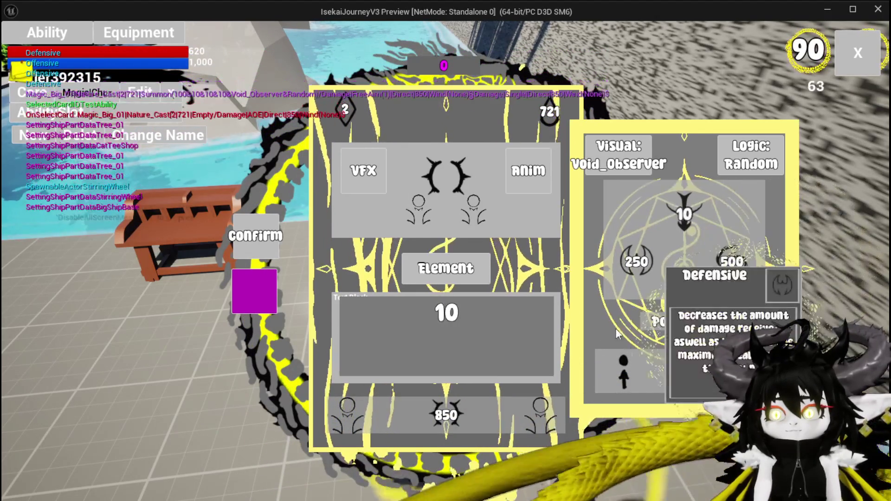
pyautogui.click(610, 368)
pyautogui.click(442, 176)
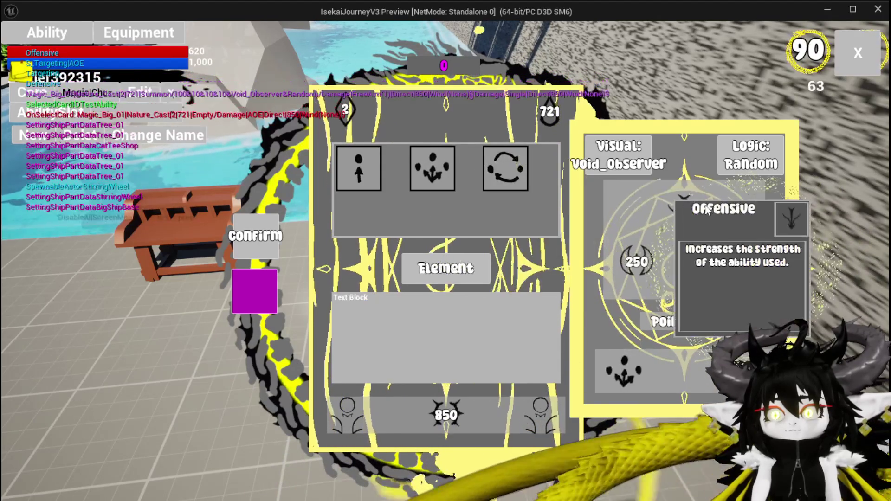
pyautogui.moveTo(692, 216)
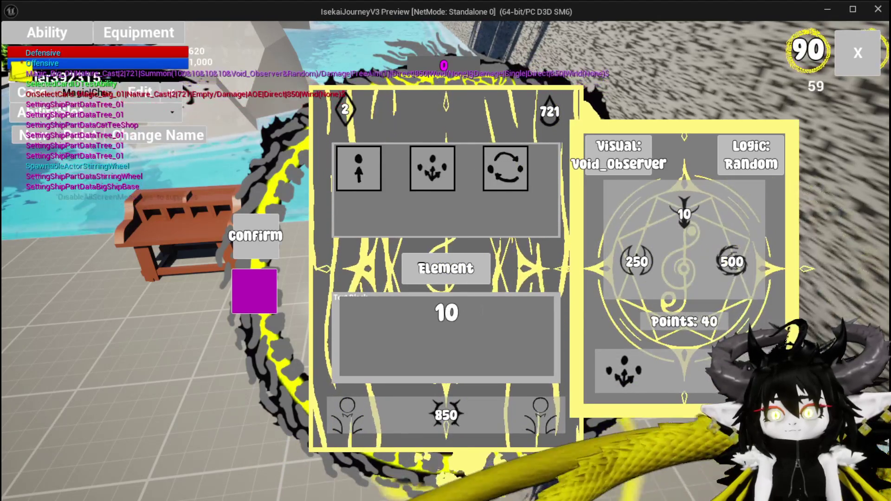
pyautogui.write('50')
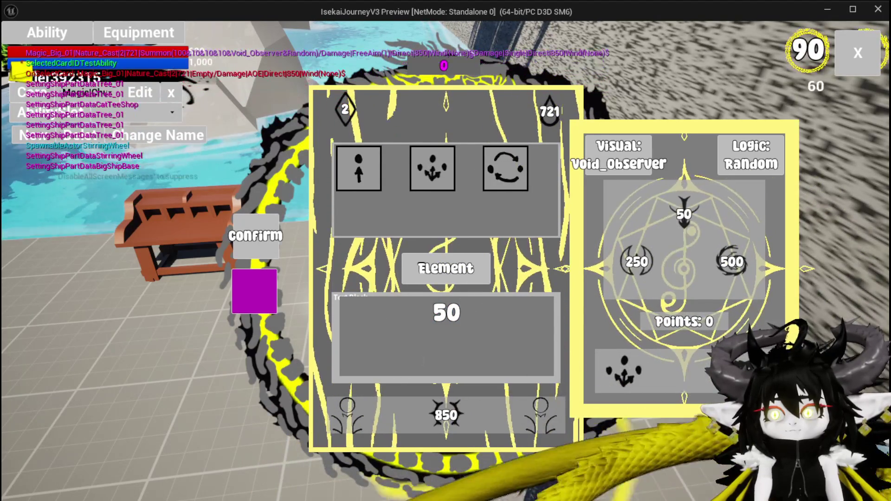
pyautogui.click(468, 392)
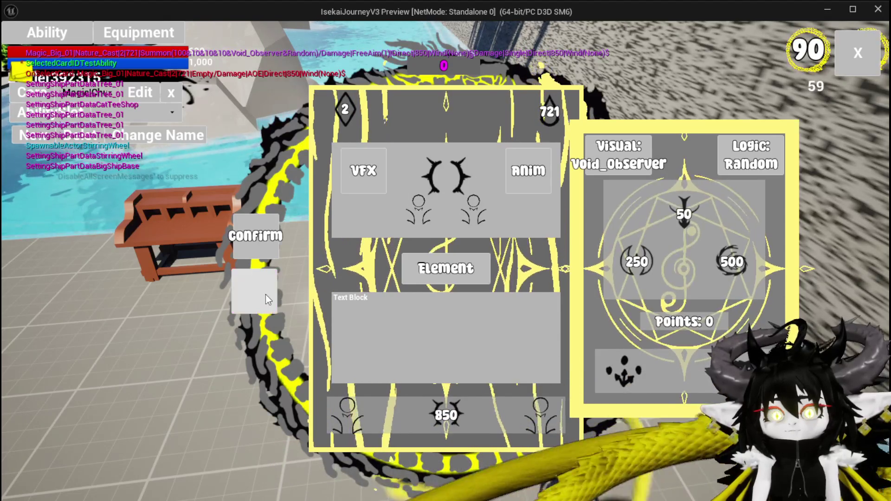
pyautogui.click(266, 294)
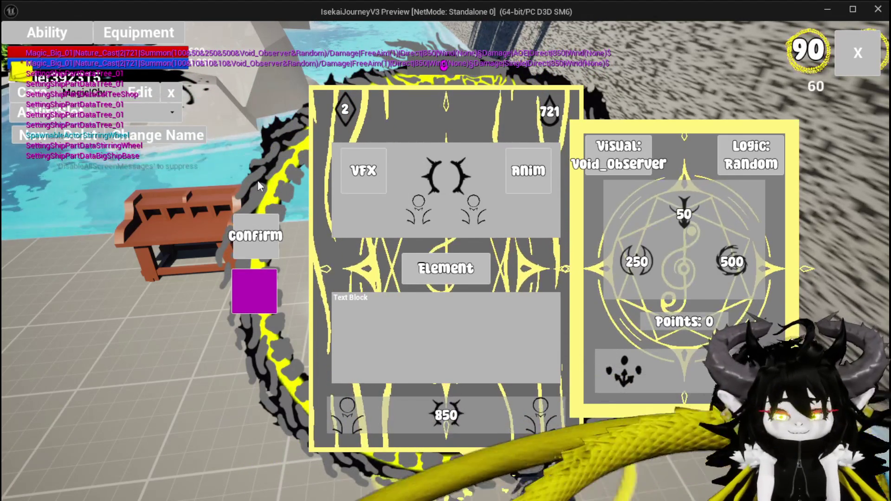
pyautogui.hotkey('alt', 'Tab')
pyautogui.press('Escape')
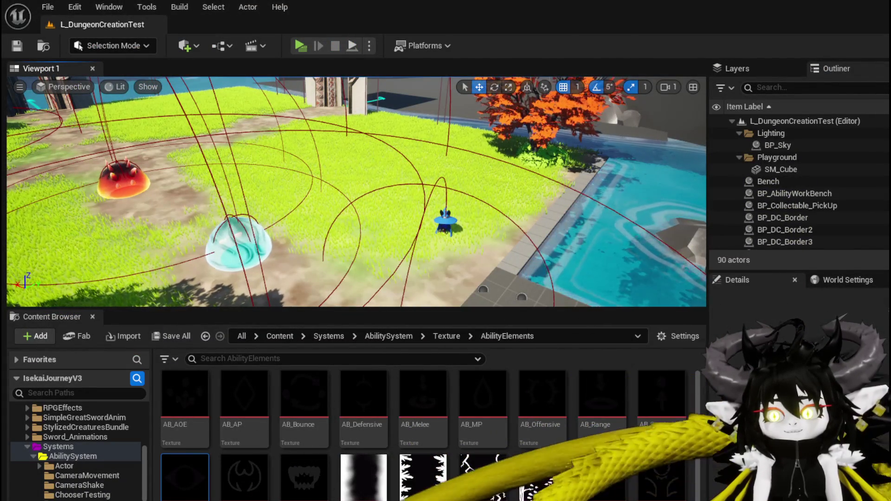
# Step: Switch to the AbilityWorkBenchUI blueprint and open its NumberChangeBus function graph to view the summon stat setters
pyautogui.hotkey('alt', 'Tab')
pyautogui.scroll(2, 100, 174)
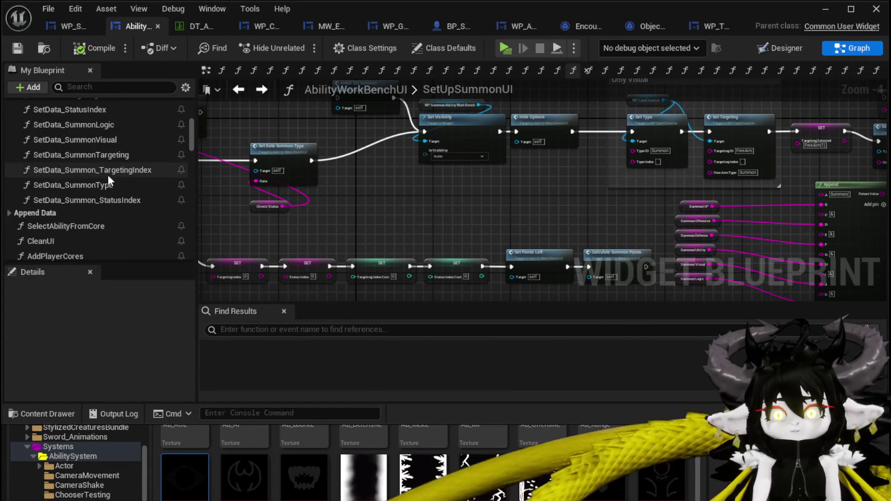
pyautogui.scroll(-2, 437, 235)
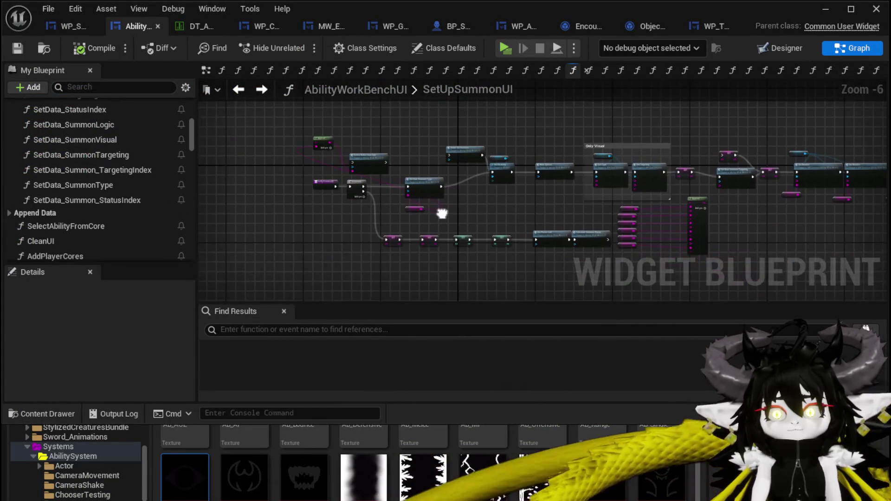
pyautogui.scroll(5, 98, 188)
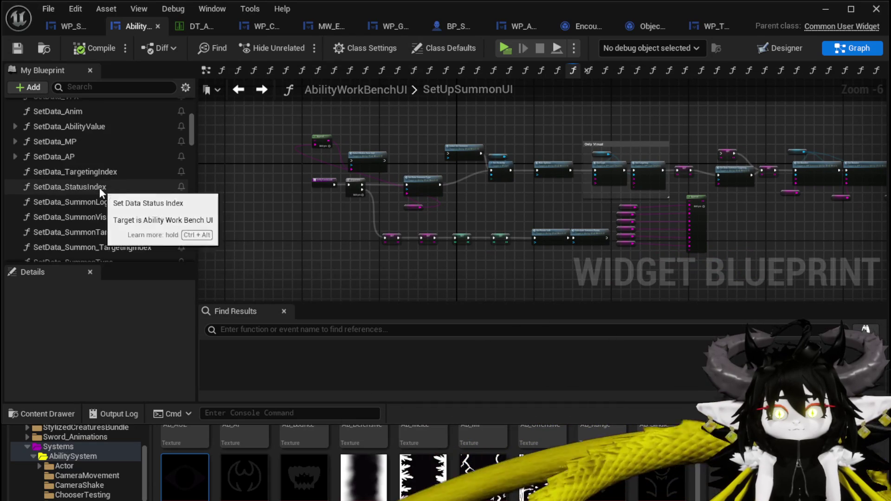
pyautogui.scroll(6, 100, 187)
pyautogui.scroll(-4, 113, 202)
pyautogui.scroll(-5, 113, 202)
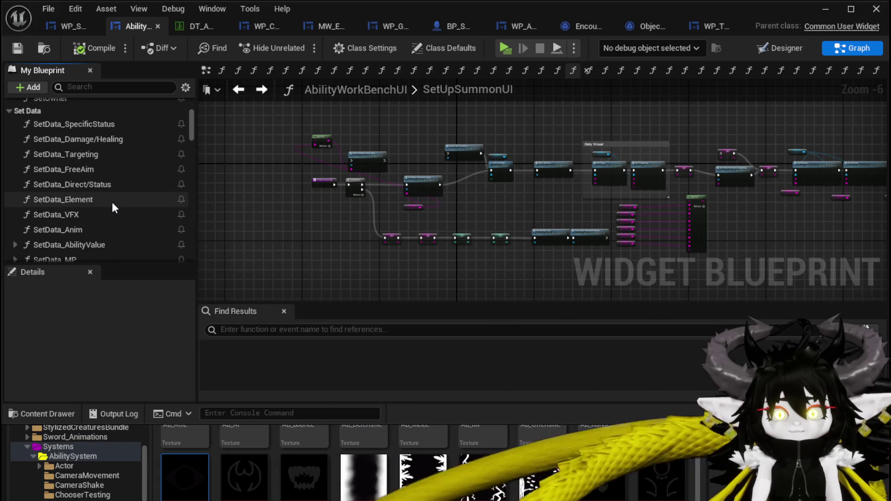
pyautogui.scroll(-3, 113, 204)
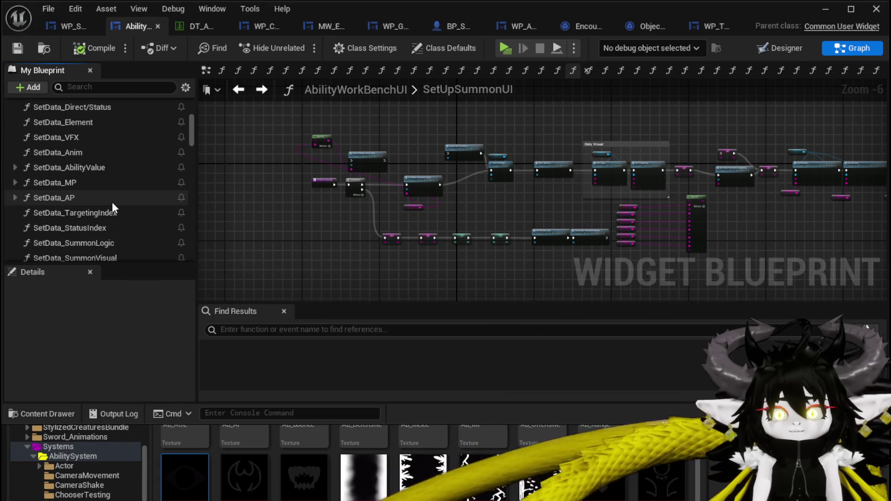
pyautogui.scroll(-10, 113, 202)
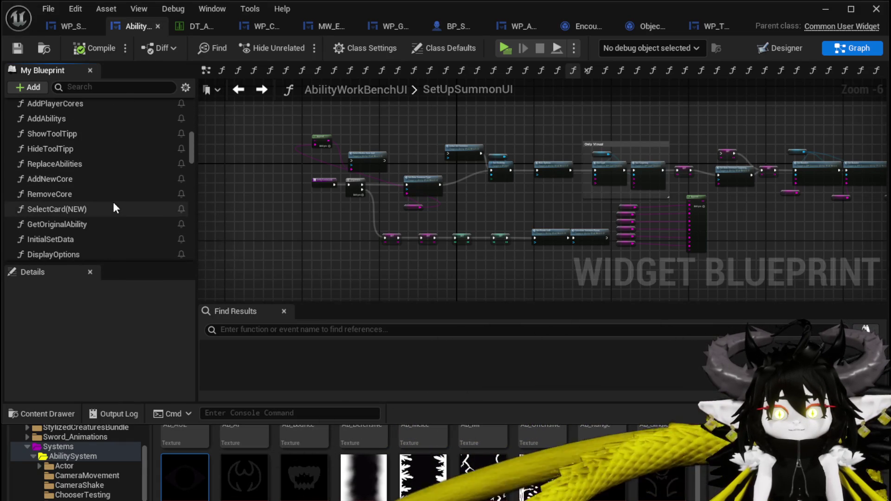
pyautogui.scroll(-3, 113, 202)
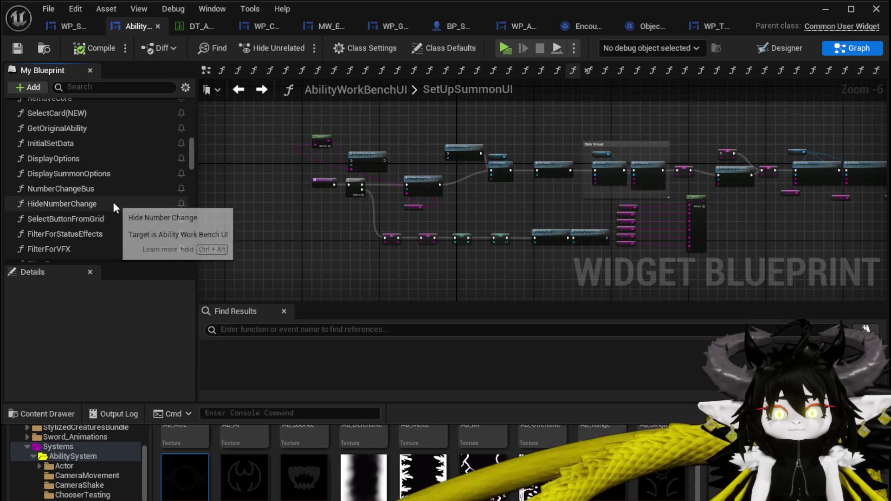
pyautogui.doubleClick(114, 188)
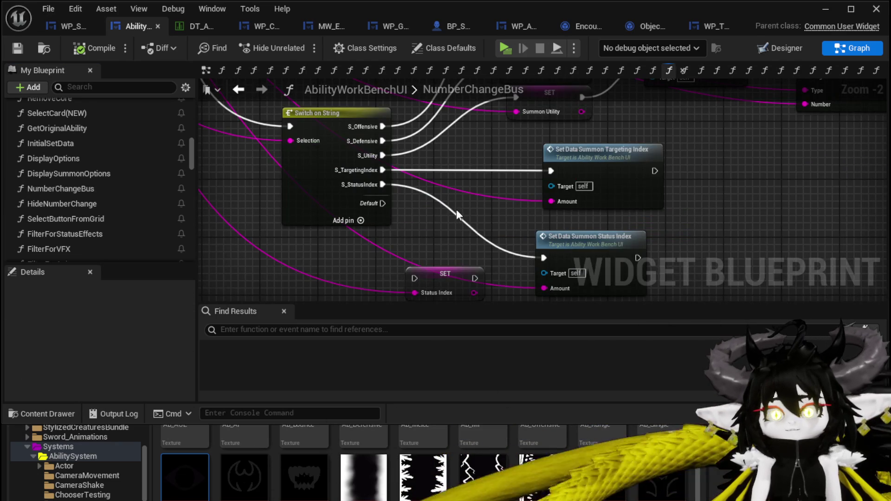
pyautogui.scroll(2, 482, 232)
pyautogui.moveTo(481, 232); pyautogui.dragTo(375, 274)
pyautogui.scroll(15, 122, 162)
pyautogui.scroll(10, 122, 162)
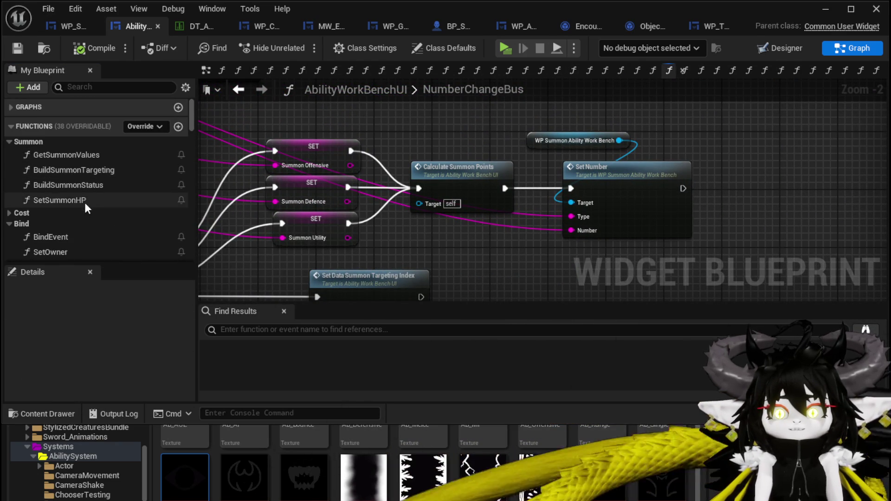
# Step: Add a Set Summon HP node to NumberChangeBus, shift nearby nodes to make room, and compile
pyautogui.moveTo(86, 205); pyautogui.dragTo(395, 105)
pyautogui.moveTo(276, 144); pyautogui.dragTo(289, 193)
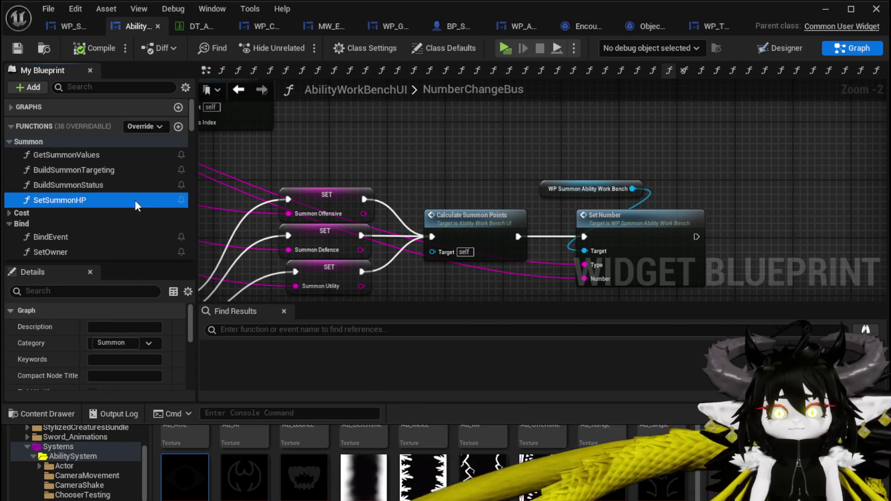
pyautogui.moveTo(82, 197); pyautogui.dragTo(385, 142)
pyautogui.moveTo(499, 265); pyautogui.dragTo(419, 222)
pyautogui.moveTo(592, 134); pyautogui.dragTo(591, 134)
pyautogui.moveTo(404, 175); pyautogui.dragTo(521, 176)
pyautogui.moveTo(356, 131); pyautogui.dragTo(428, 146)
pyautogui.doubleClick(429, 145)
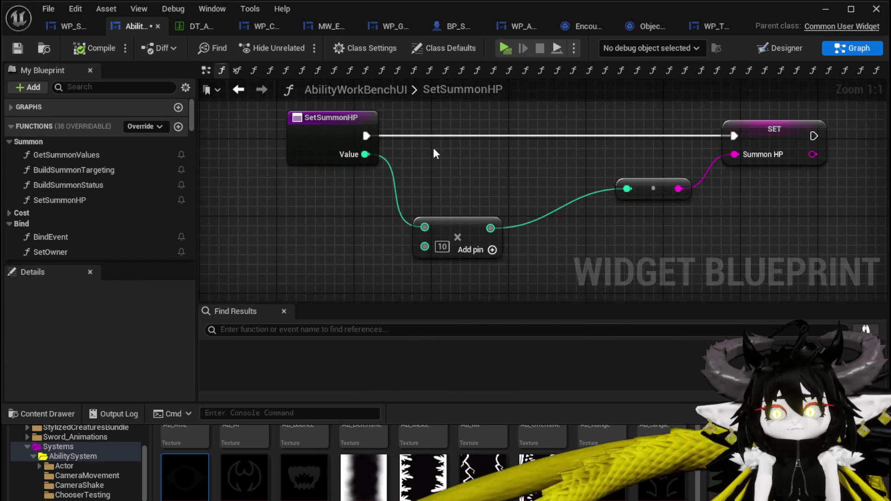
pyautogui.moveTo(748, 164)
pyautogui.mouseDown()
pyautogui.moveTo(352, 138)
pyautogui.moveTo(539, 156)
pyautogui.moveTo(497, 151)
pyautogui.moveTo(526, 154)
pyautogui.moveTo(538, 139)
pyautogui.moveTo(751, 138)
pyautogui.mouseUp()
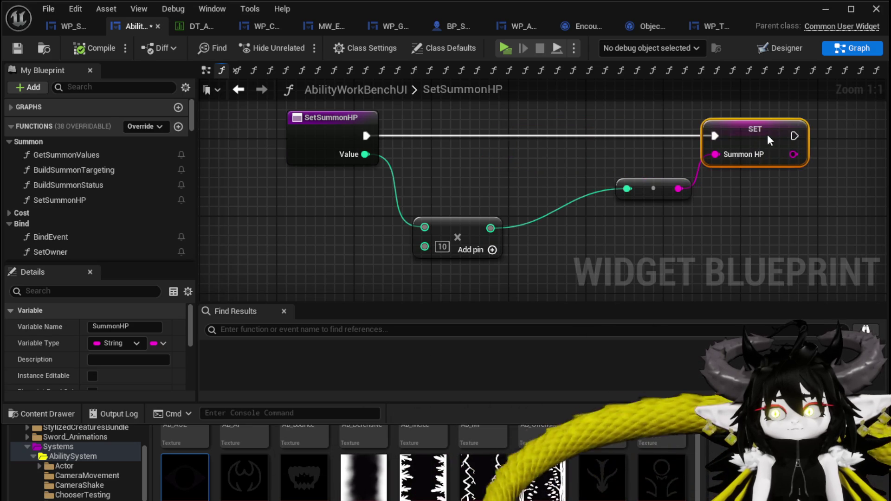
pyautogui.click(431, 154)
pyautogui.click(106, 49)
pyautogui.click(245, 92)
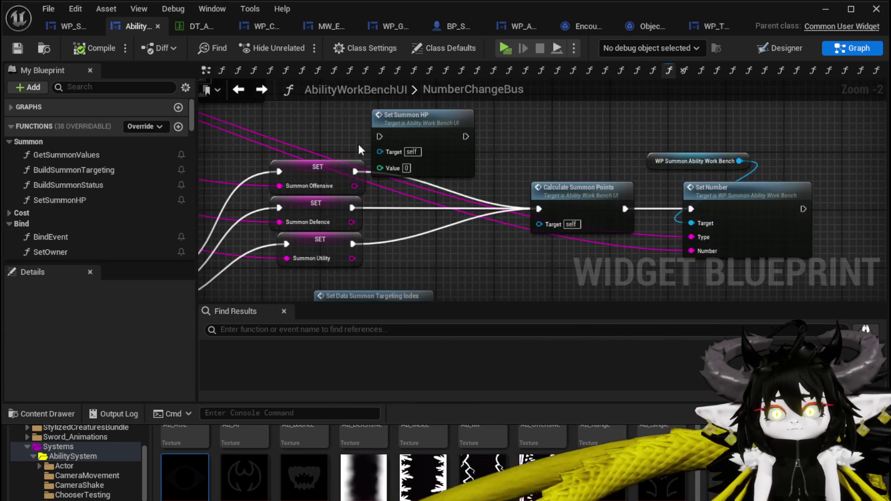
# Step: Wire Summon Defence into Set Summon HP, chain it into Calculate Summon Points, and save
pyautogui.moveTo(351, 222)
pyautogui.mouseDown()
pyautogui.moveTo(380, 167)
pyautogui.moveTo(457, 218)
pyautogui.moveTo(423, 213)
pyautogui.mouseUp()
pyautogui.moveTo(351, 208); pyautogui.dragTo(401, 209)
pyautogui.moveTo(485, 209); pyautogui.dragTo(542, 208)
pyautogui.moveTo(354, 172); pyautogui.dragTo(407, 180)
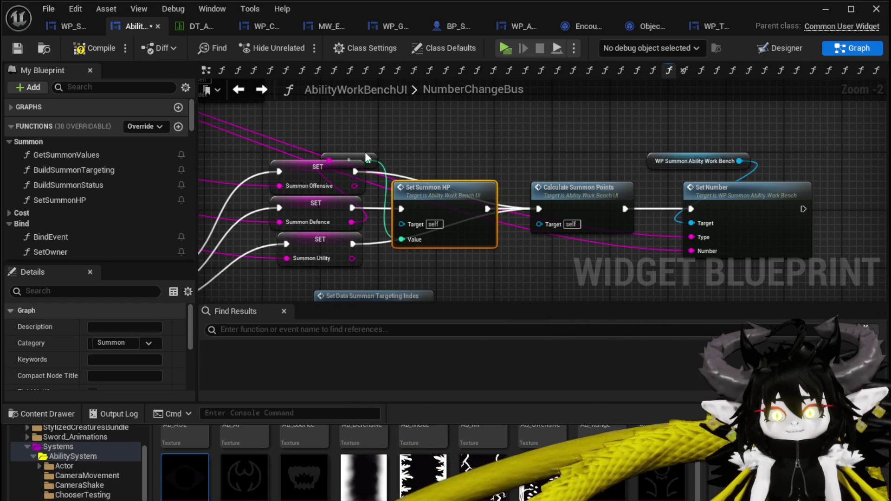
pyautogui.moveTo(366, 154); pyautogui.dragTo(430, 157)
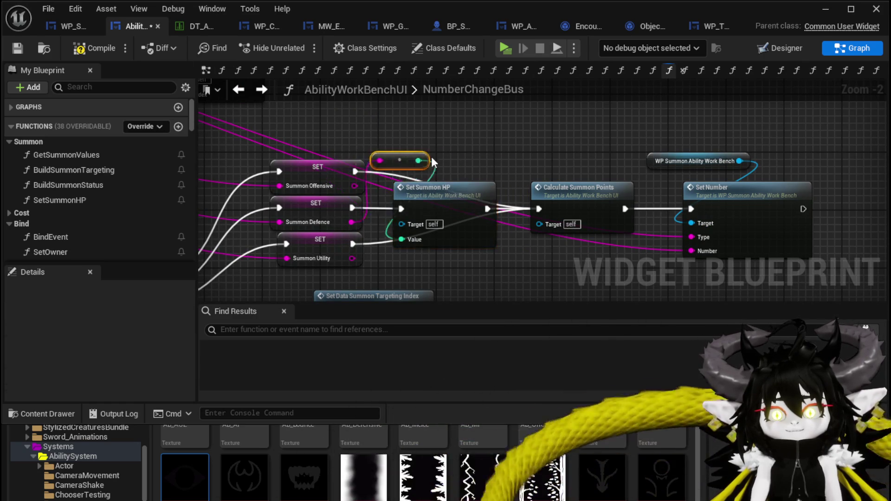
pyautogui.click(19, 49)
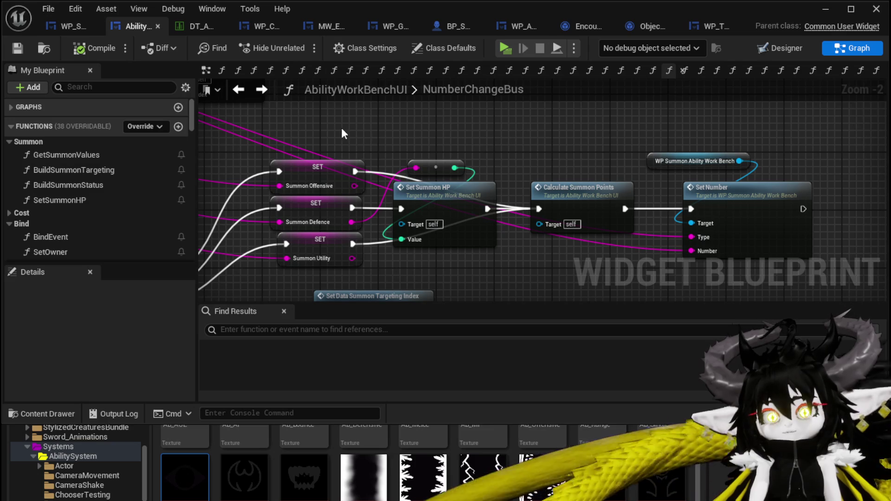
# Step: Open SetData_SummonType and review its Set Type, Branch, Set Visibility and Status Index comparison logic
pyautogui.scroll(-10, 136, 160)
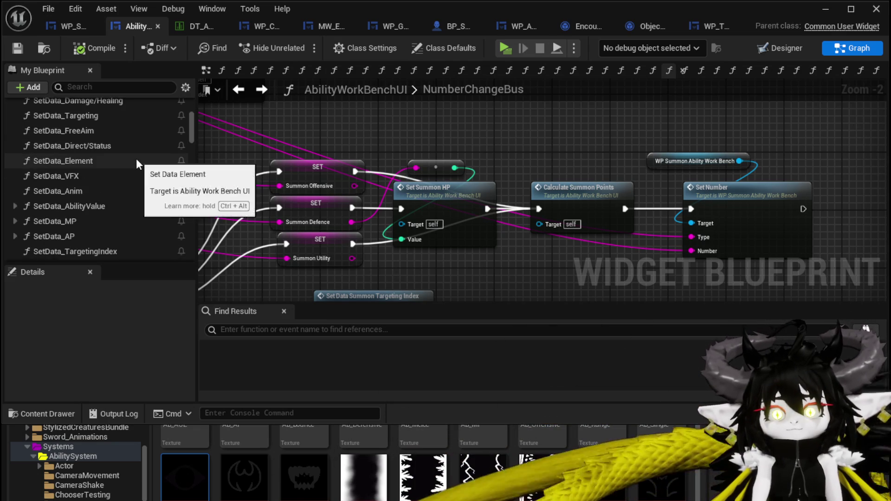
pyautogui.scroll(-5, 137, 160)
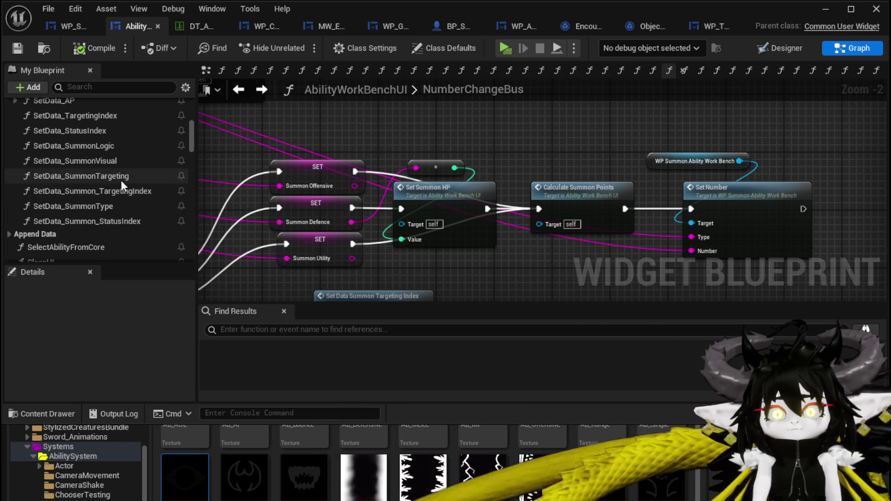
pyautogui.doubleClick(116, 205)
pyautogui.moveTo(578, 223)
pyautogui.mouseDown()
pyautogui.moveTo(354, 212)
pyautogui.moveTo(191, 243)
pyautogui.mouseUp()
pyautogui.moveTo(548, 190)
pyautogui.mouseDown()
pyautogui.moveTo(456, 235)
pyautogui.moveTo(382, 238)
pyautogui.moveTo(390, 242)
pyautogui.moveTo(467, 203)
pyautogui.moveTo(409, 218)
pyautogui.moveTo(310, 194)
pyautogui.mouseUp()
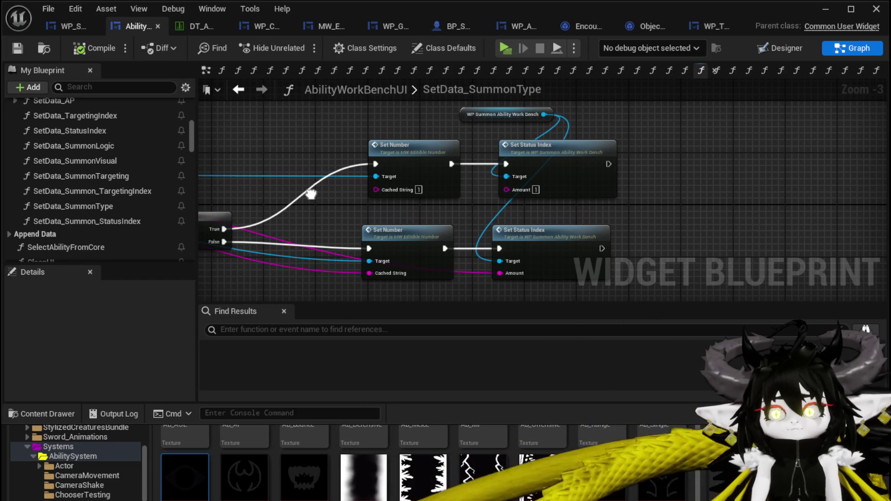
pyautogui.moveTo(311, 194)
pyautogui.mouseDown()
pyautogui.moveTo(314, 200)
pyautogui.moveTo(280, 134)
pyautogui.mouseUp()
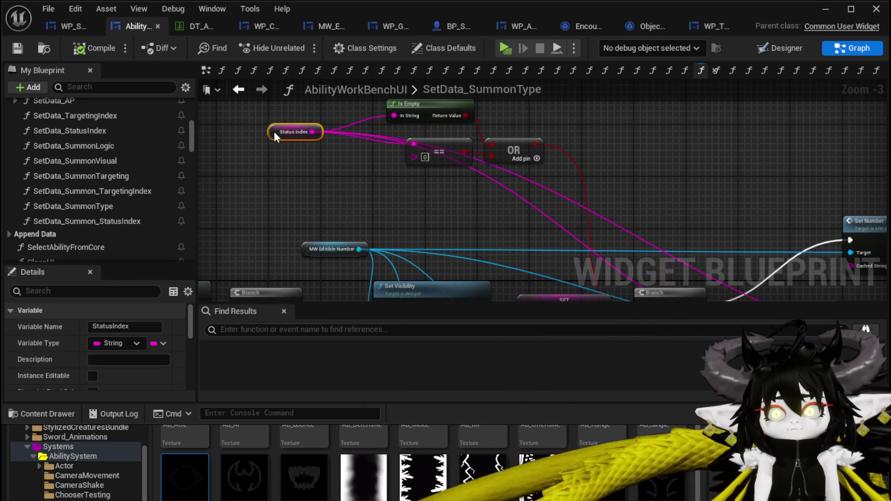
pyautogui.moveTo(696, 189); pyautogui.dragTo(557, 127)
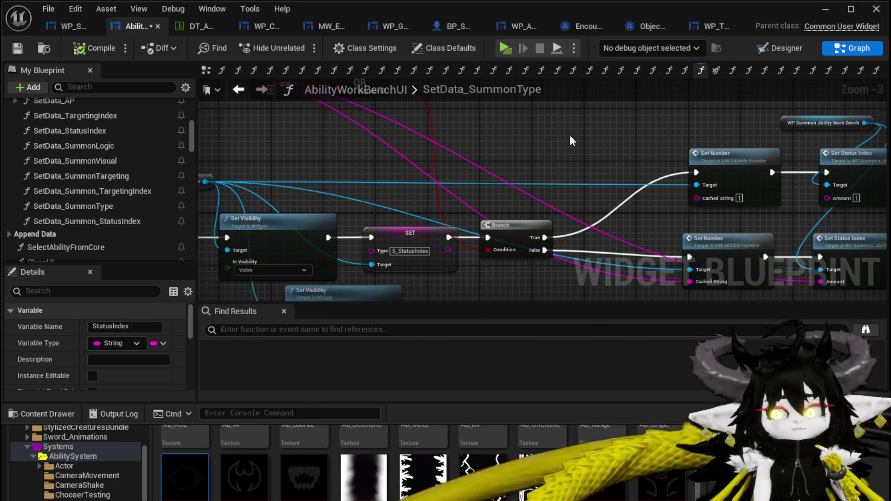
pyautogui.moveTo(611, 163)
pyautogui.mouseDown()
pyautogui.moveTo(518, 154)
pyautogui.moveTo(729, 246)
pyautogui.mouseUp()
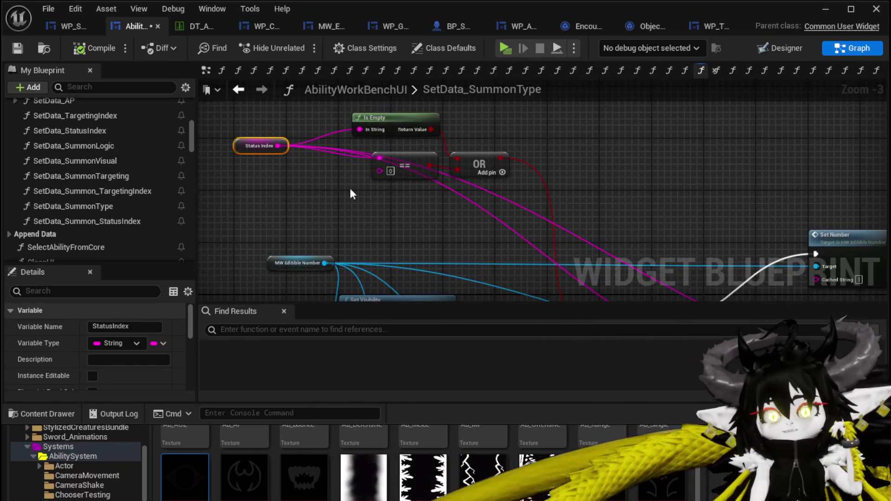
pyautogui.moveTo(480, 207); pyautogui.dragTo(412, 153)
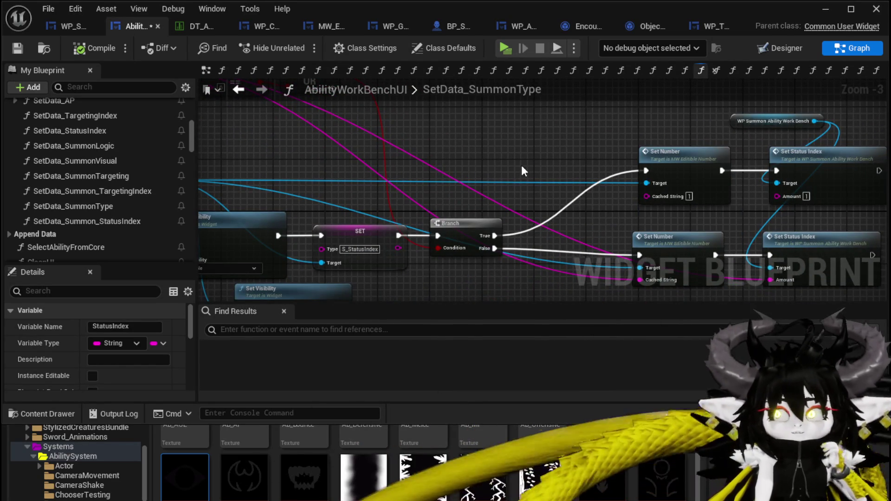
pyautogui.scroll(-2, 521, 165)
pyautogui.moveTo(638, 155)
pyautogui.mouseDown()
pyautogui.moveTo(703, 152)
pyautogui.moveTo(433, 141)
pyautogui.mouseUp()
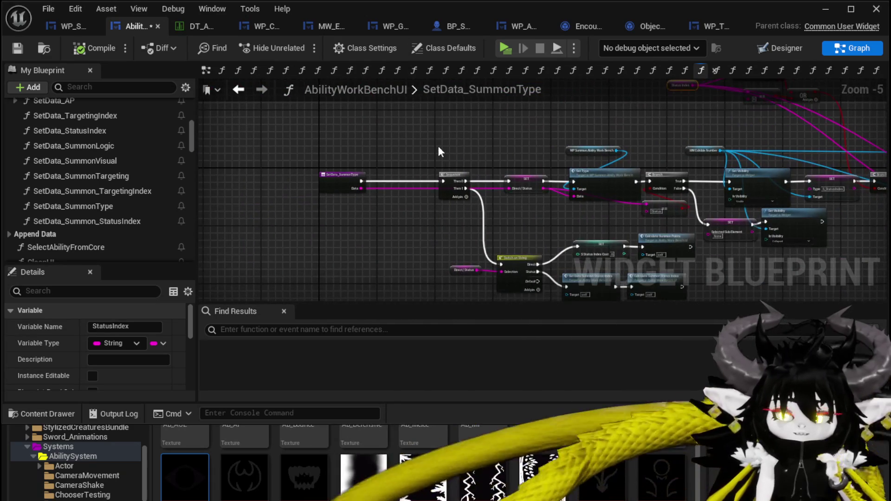
pyautogui.scroll(3, 489, 229)
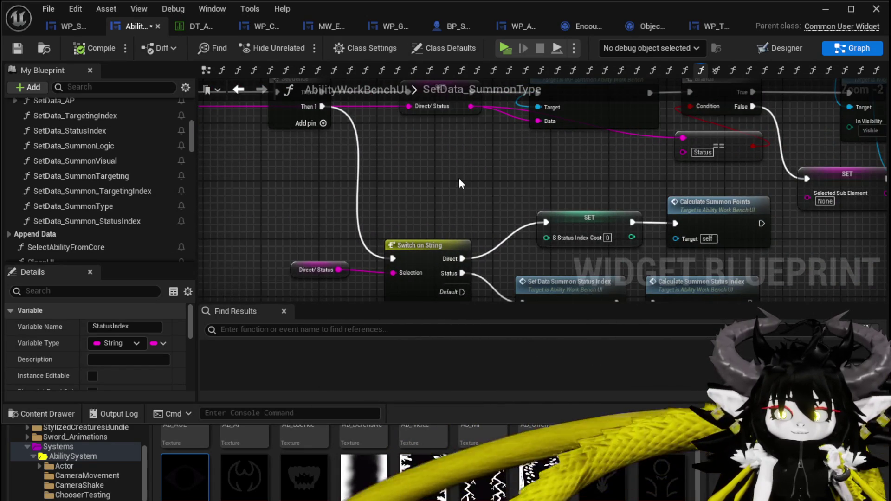
pyautogui.moveTo(457, 177)
pyautogui.mouseDown()
pyautogui.moveTo(394, 219)
pyautogui.moveTo(340, 212)
pyautogui.moveTo(436, 244)
pyautogui.mouseUp()
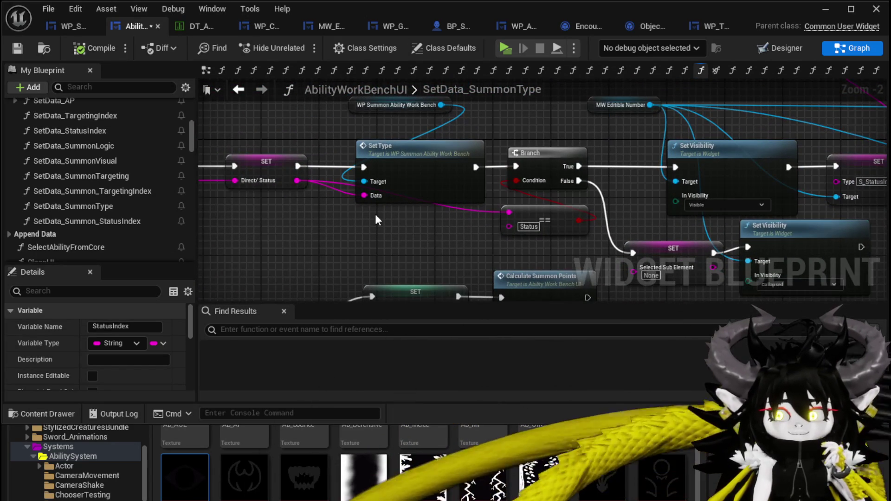
pyautogui.moveTo(376, 218)
pyautogui.mouseDown()
pyautogui.moveTo(275, 217)
pyautogui.moveTo(190, 182)
pyautogui.mouseUp()
pyautogui.moveTo(617, 194)
pyautogui.mouseDown()
pyautogui.moveTo(619, 231)
pyautogui.moveTo(616, 221)
pyautogui.moveTo(548, 244)
pyautogui.moveTo(238, 256)
pyautogui.mouseUp()
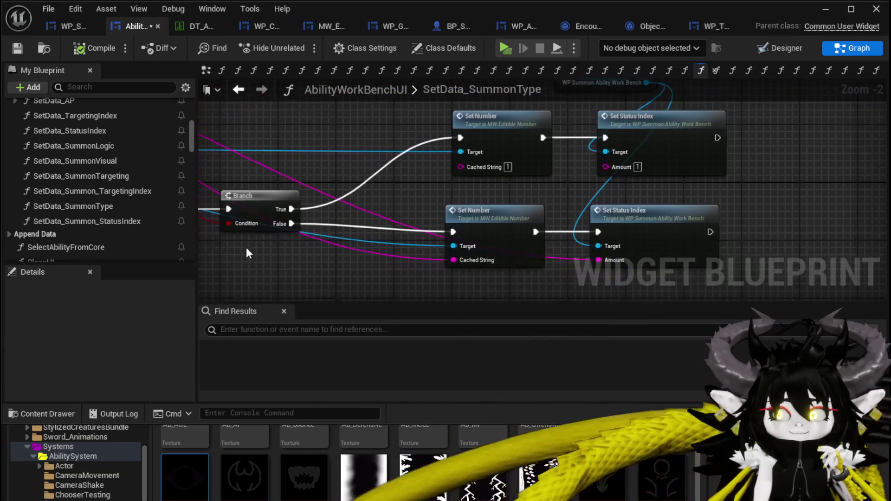
# Step: Inspect the Set Status Index, WP Summon Ability Work Bench and Set Number nodes
pyautogui.click(683, 148)
pyautogui.moveTo(659, 151); pyautogui.dragTo(659, 186)
pyautogui.click(553, 116)
pyautogui.moveTo(533, 254); pyautogui.dragTo(541, 186)
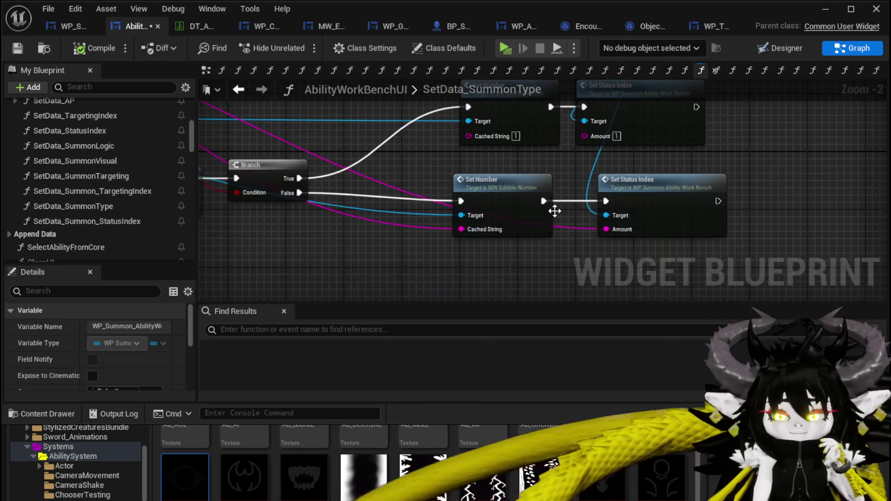
pyautogui.click(519, 182)
pyautogui.moveTo(385, 171)
pyautogui.mouseDown()
pyautogui.moveTo(417, 190)
pyautogui.moveTo(630, 244)
pyautogui.moveTo(533, 165)
pyautogui.moveTo(579, 183)
pyautogui.moveTo(673, 260)
pyautogui.moveTo(417, 168)
pyautogui.moveTo(376, 65)
pyautogui.moveTo(409, 165)
pyautogui.mouseUp()
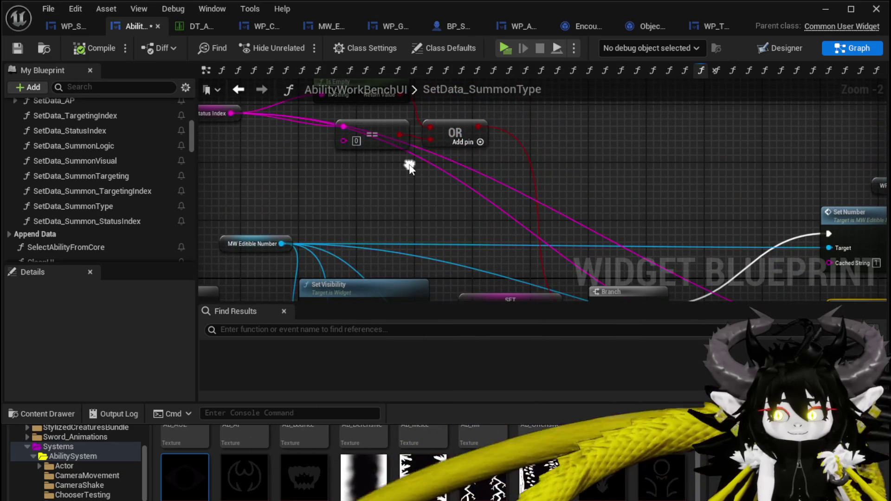
pyautogui.moveTo(647, 182)
pyautogui.mouseDown()
pyautogui.moveTo(519, 132)
pyautogui.moveTo(620, 192)
pyautogui.moveTo(648, 224)
pyautogui.moveTo(457, 138)
pyautogui.moveTo(519, 111)
pyautogui.mouseUp()
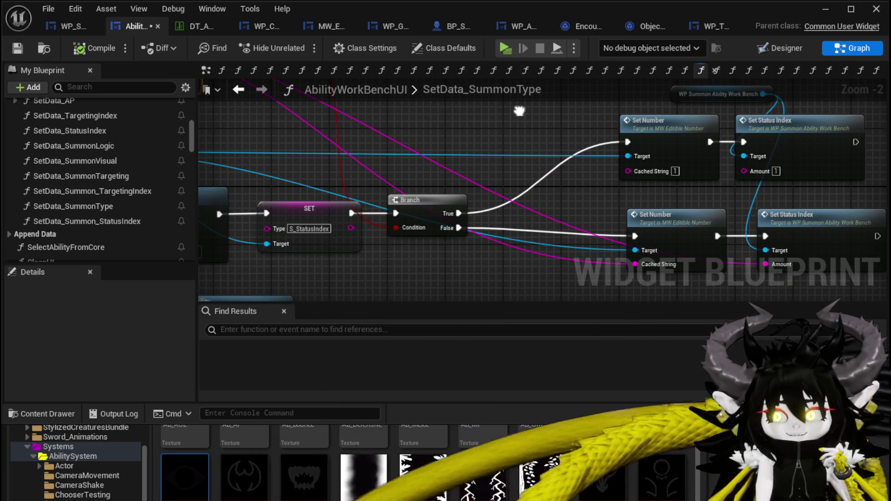
pyautogui.moveTo(519, 111)
pyautogui.mouseDown()
pyautogui.moveTo(676, 201)
pyautogui.moveTo(706, 231)
pyautogui.moveTo(775, 231)
pyautogui.moveTo(779, 217)
pyautogui.moveTo(760, 187)
pyautogui.moveTo(501, 181)
pyautogui.moveTo(575, 163)
pyautogui.moveTo(504, 207)
pyautogui.moveTo(527, 224)
pyautogui.moveTo(596, 139)
pyautogui.moveTo(408, 220)
pyautogui.mouseUp()
pyautogui.scroll(-1, 501, 180)
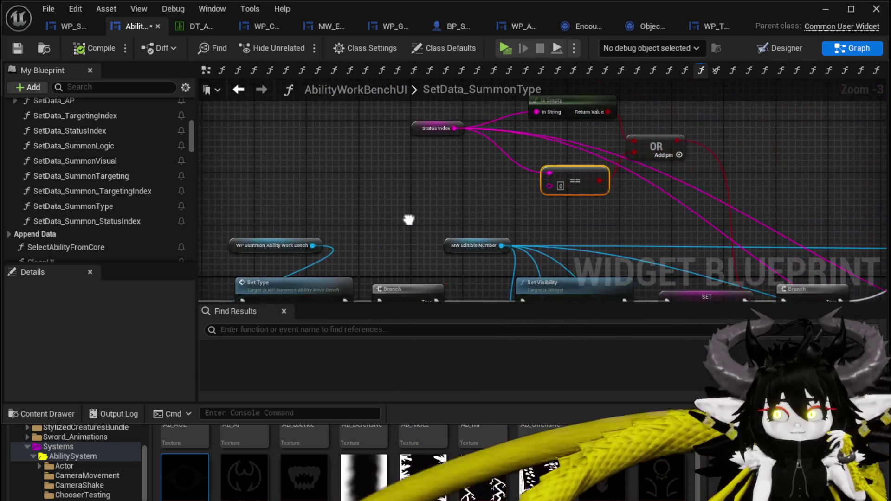
pyautogui.moveTo(389, 167)
pyautogui.mouseDown()
pyautogui.moveTo(259, 139)
pyautogui.moveTo(222, 155)
pyautogui.mouseUp()
pyautogui.moveTo(586, 156)
pyautogui.mouseDown()
pyautogui.moveTo(670, 135)
pyautogui.moveTo(782, 124)
pyautogui.moveTo(290, 242)
pyautogui.mouseUp()
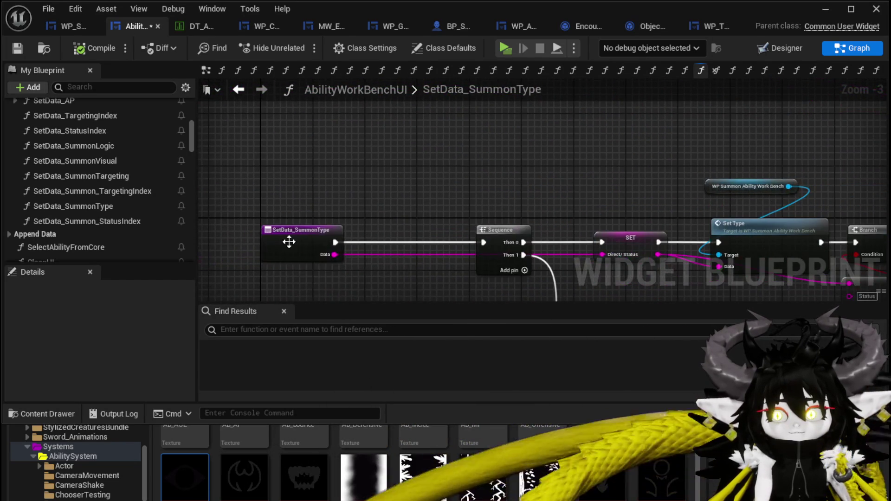
# Step: Add a breakpoint on the SetData_SummonType entry node, save the blueprint, and return to the level
pyautogui.rightClick(291, 242)
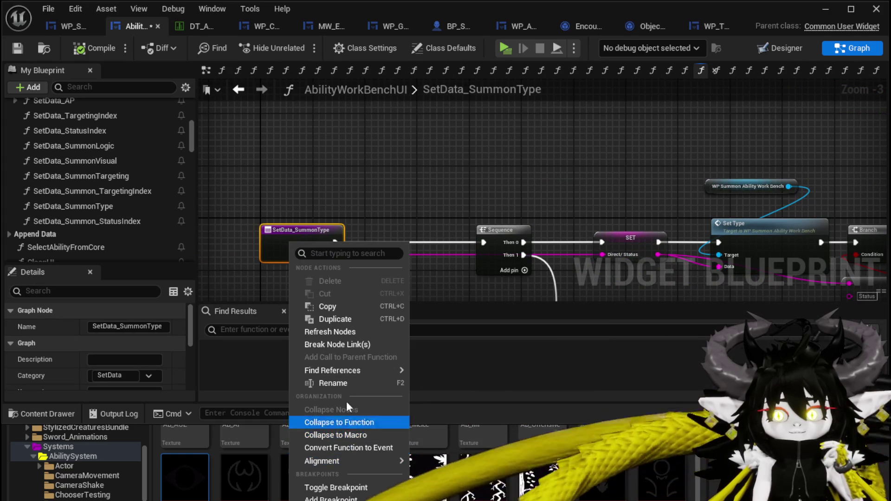
pyautogui.click(320, 498)
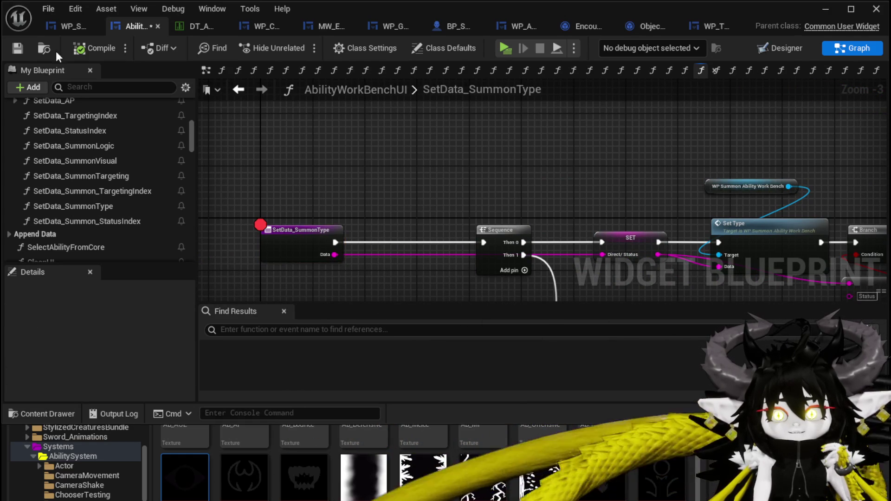
pyautogui.click(17, 49)
pyautogui.click(828, 13)
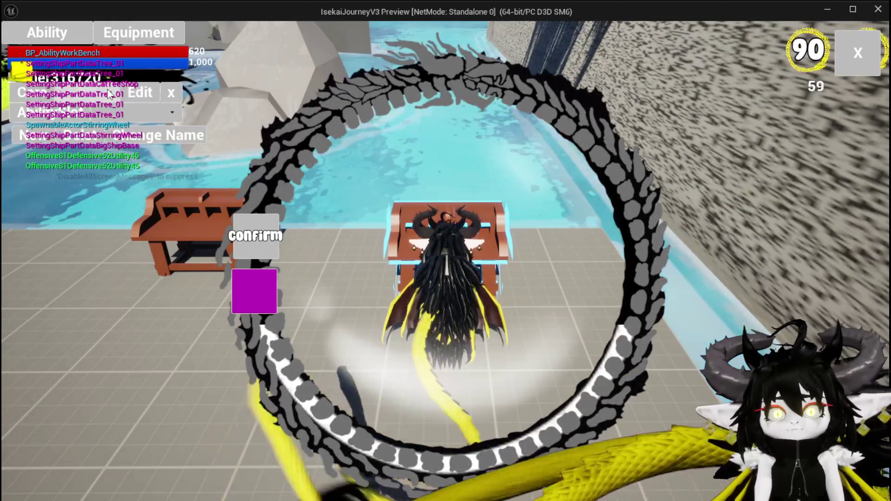
# Step: Choose the Summon type in the workbench to hit the breakpoint, then step past the Branch node
pyautogui.click(144, 132)
pyautogui.click(144, 118)
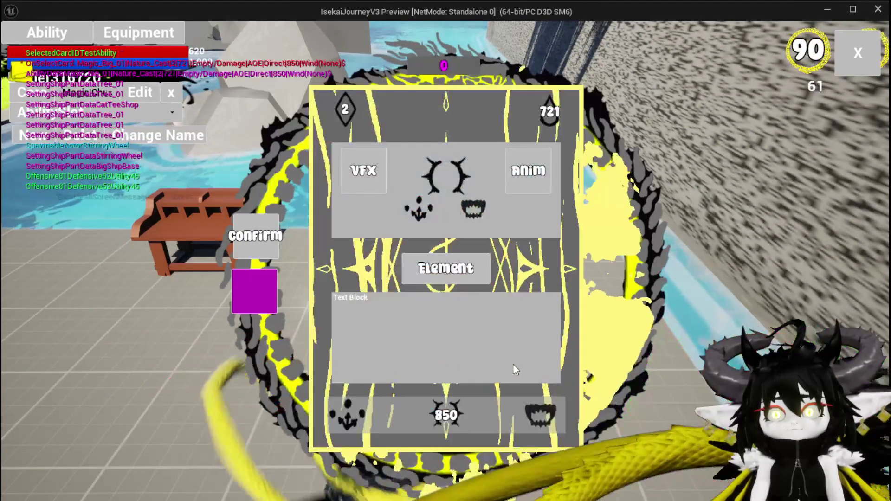
pyautogui.moveTo(541, 425)
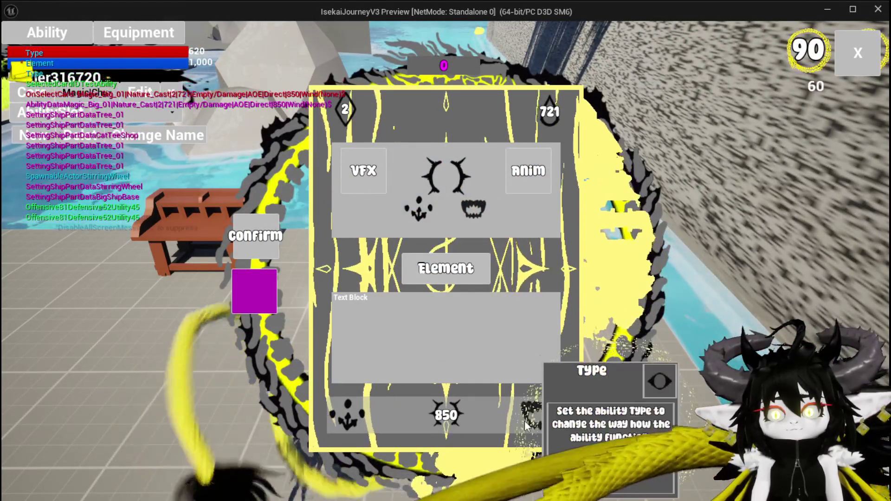
pyautogui.click(525, 421)
pyautogui.click(495, 163)
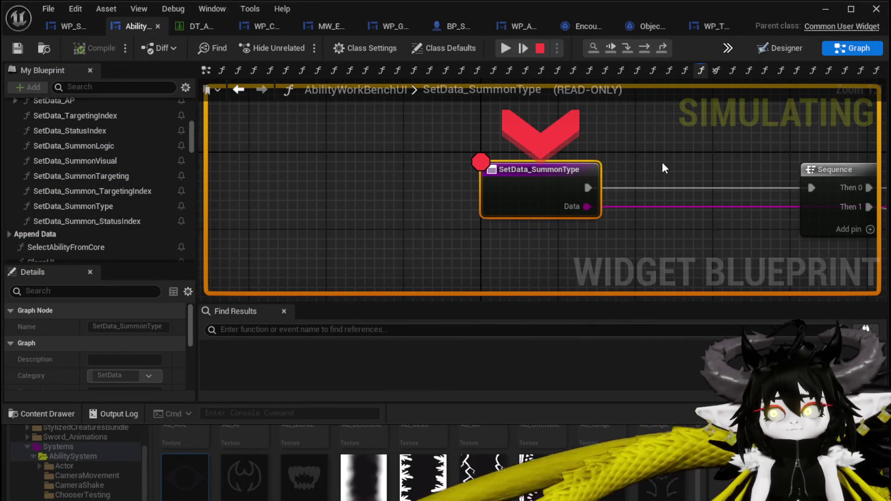
pyautogui.click(647, 45)
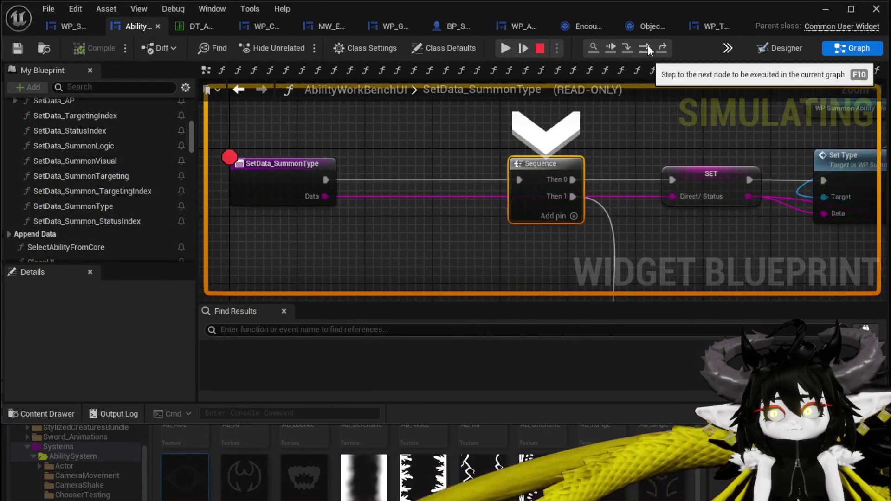
pyautogui.click(647, 45)
pyautogui.click(647, 45)
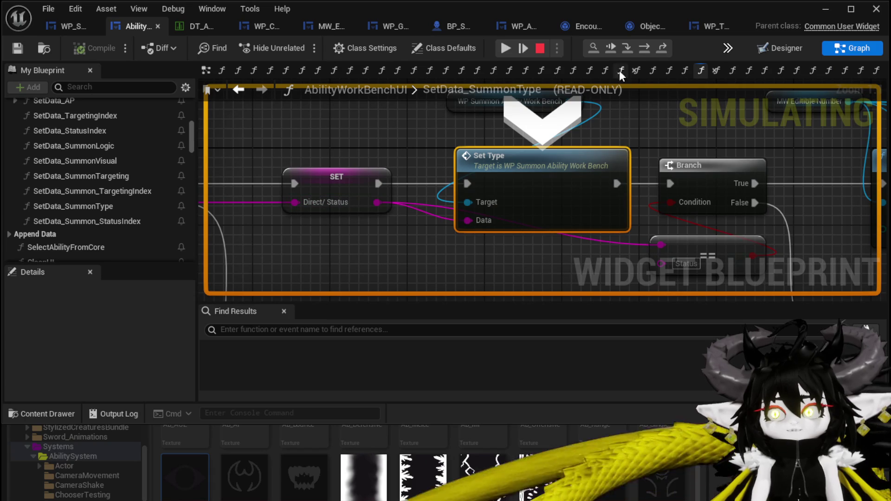
pyautogui.click(650, 46)
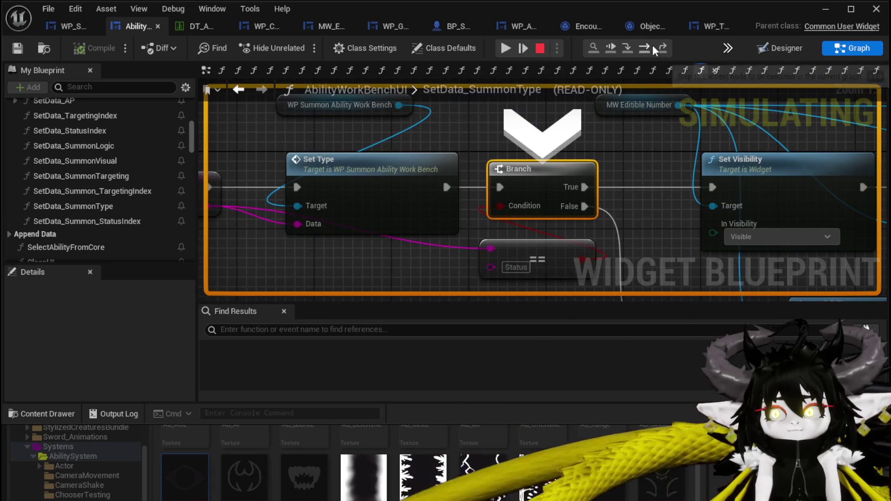
pyautogui.click(652, 45)
# Step: Resume, choose the Status Effect type, and step from the breakpoint through Set Visibility to the SET node
pyautogui.click(506, 48)
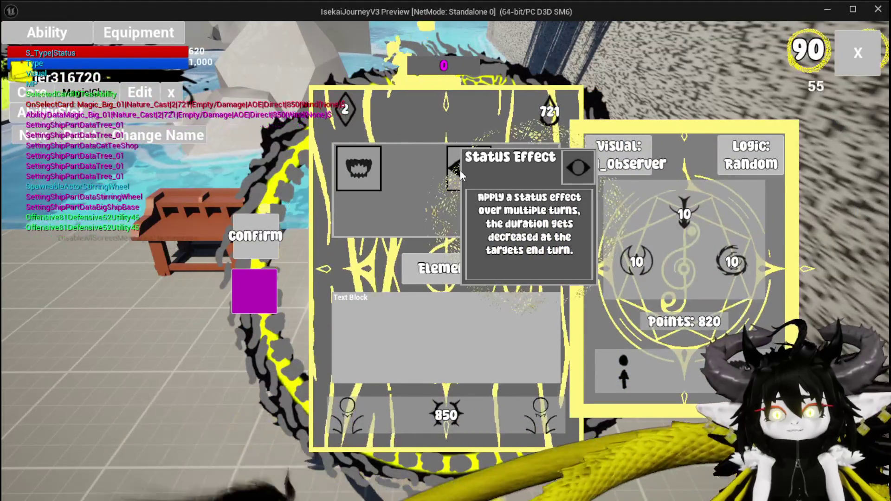
pyautogui.click(460, 170)
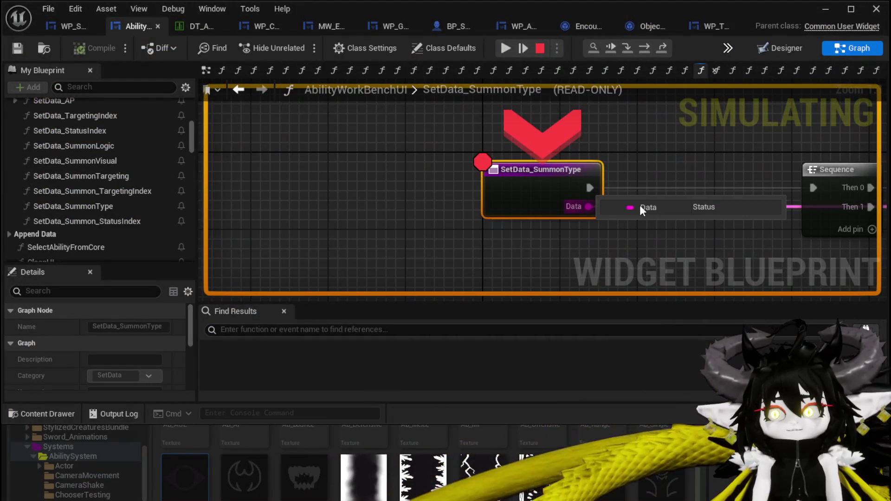
pyautogui.click(644, 47)
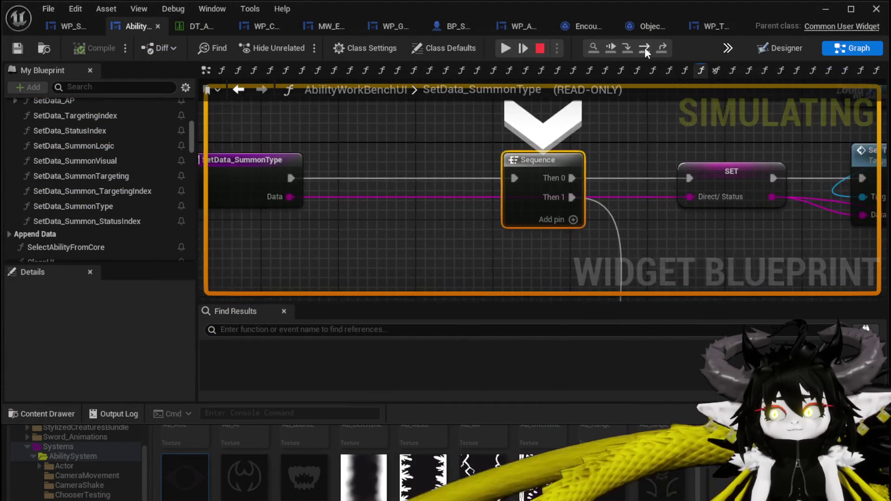
pyautogui.click(645, 48)
pyautogui.click(645, 47)
pyautogui.click(645, 48)
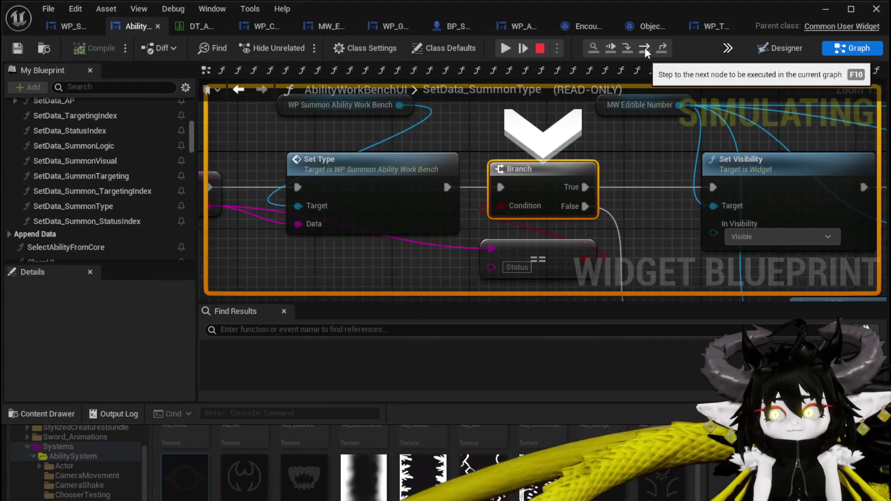
pyautogui.click(645, 48)
pyautogui.click(645, 47)
pyautogui.scroll(-2, 484, 143)
pyautogui.moveTo(472, 120)
pyautogui.click(487, 185)
# Step: Step from the SET node through Branch and Set Number to the Set Status Index call
pyautogui.moveTo(598, 230)
pyautogui.mouseDown()
pyautogui.moveTo(575, 287)
pyautogui.moveTo(571, 336)
pyautogui.mouseUp()
pyautogui.moveTo(464, 139); pyautogui.dragTo(483, 199)
pyautogui.click(394, 149)
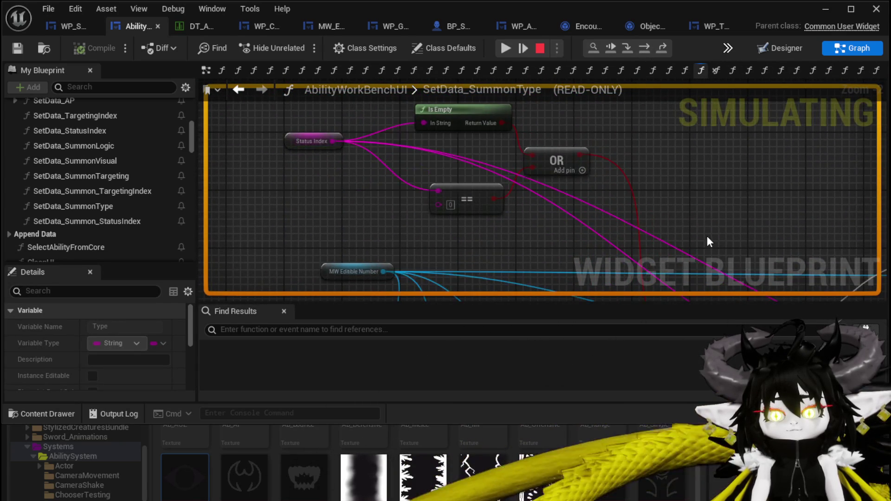
pyautogui.click(649, 52)
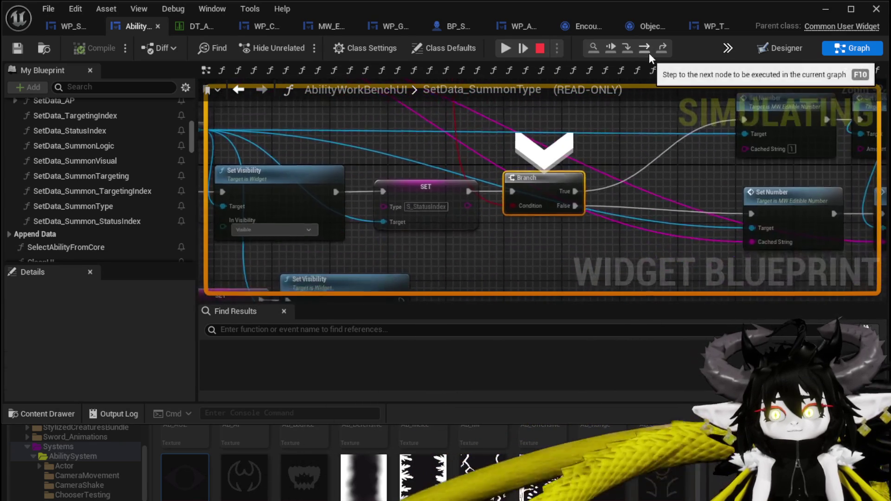
pyautogui.click(649, 52)
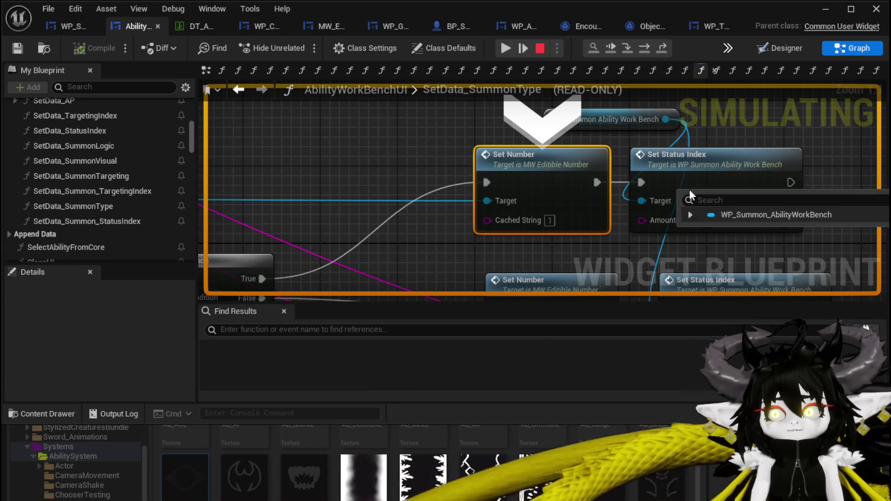
pyautogui.moveTo(664, 218)
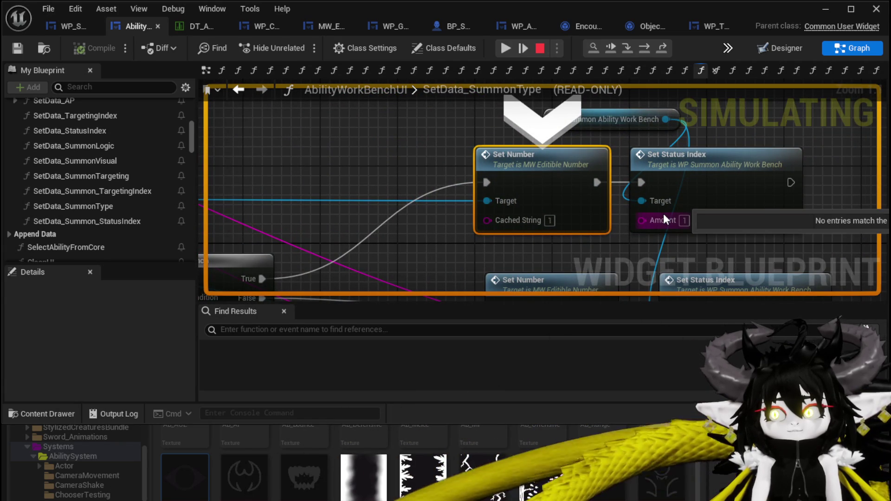
pyautogui.moveTo(548, 219)
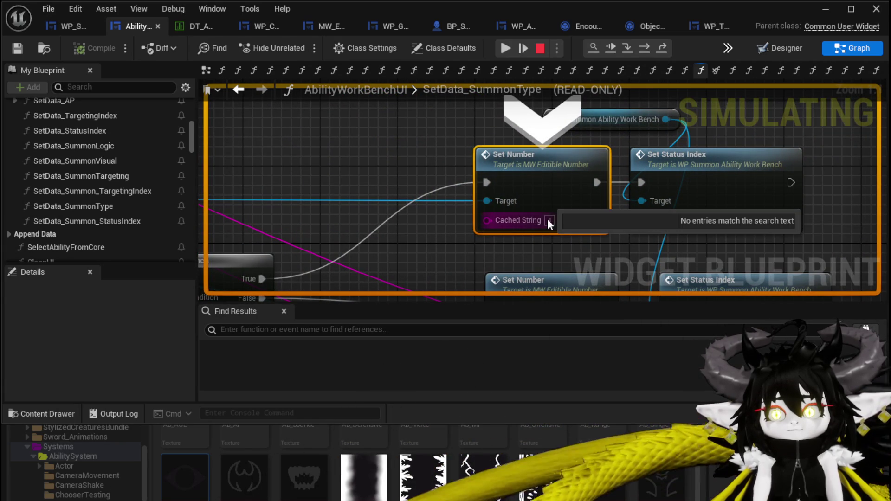
pyautogui.click(646, 48)
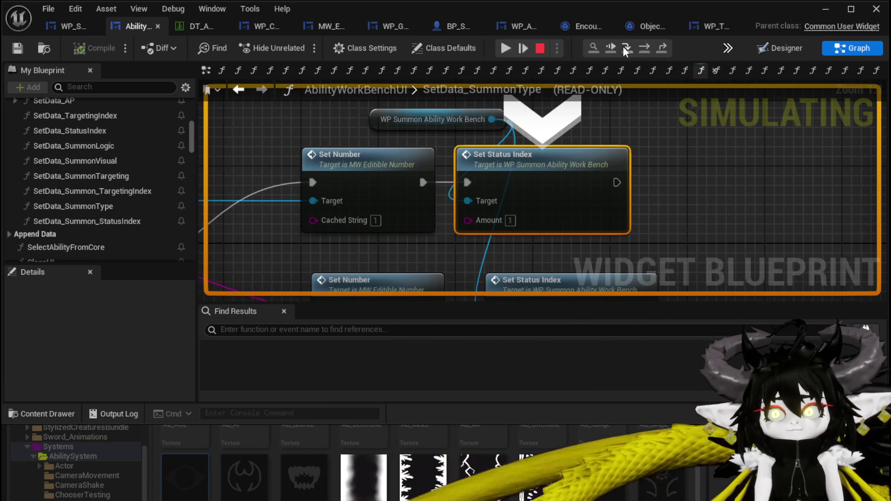
# Step: Step into SetStatusIndex past Set Text, then back out through Switch on String to Set Data Summon Status Index
pyautogui.click(628, 47)
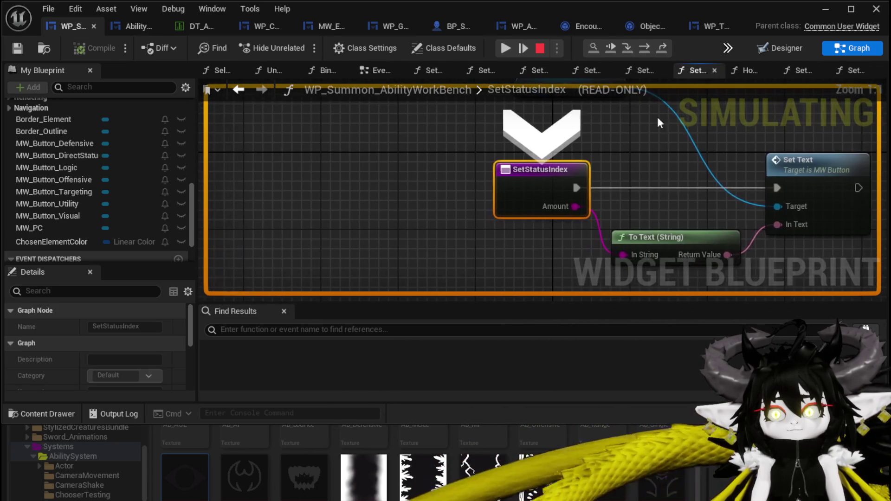
pyautogui.moveTo(654, 153)
pyautogui.mouseDown()
pyautogui.moveTo(636, 240)
pyautogui.moveTo(580, 160)
pyautogui.mouseUp()
pyautogui.moveTo(513, 234)
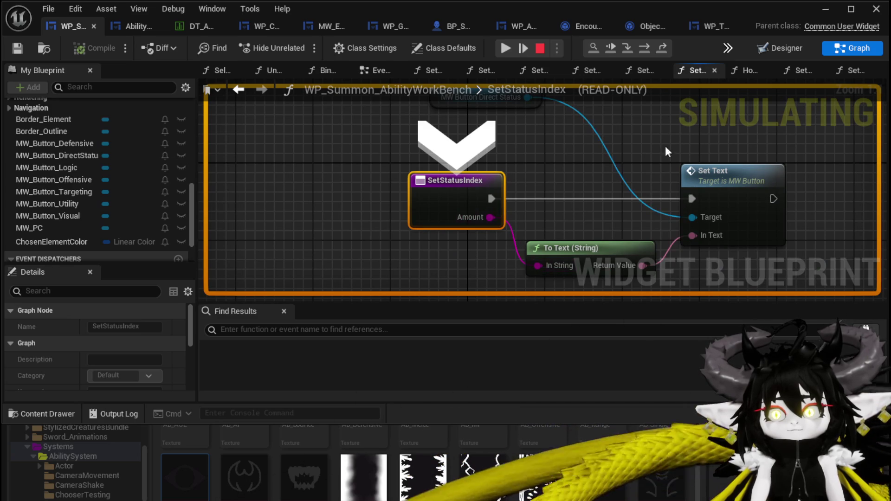
pyautogui.click(647, 48)
pyautogui.click(647, 47)
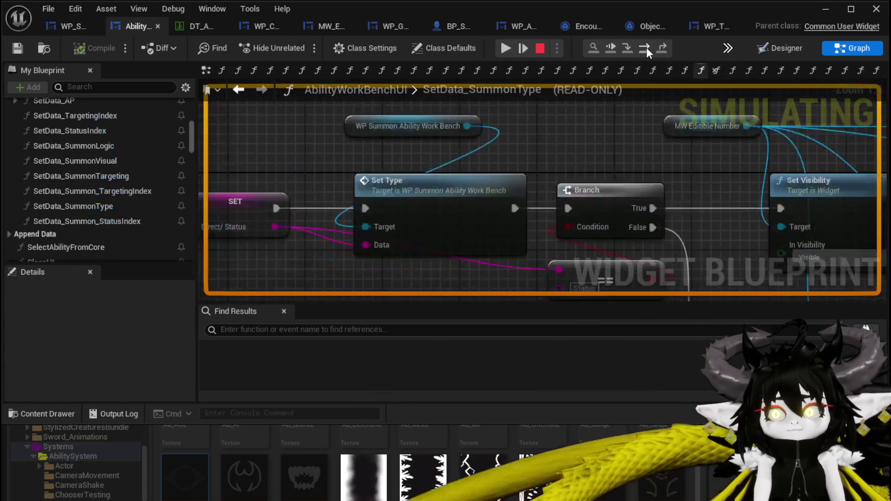
pyautogui.click(647, 48)
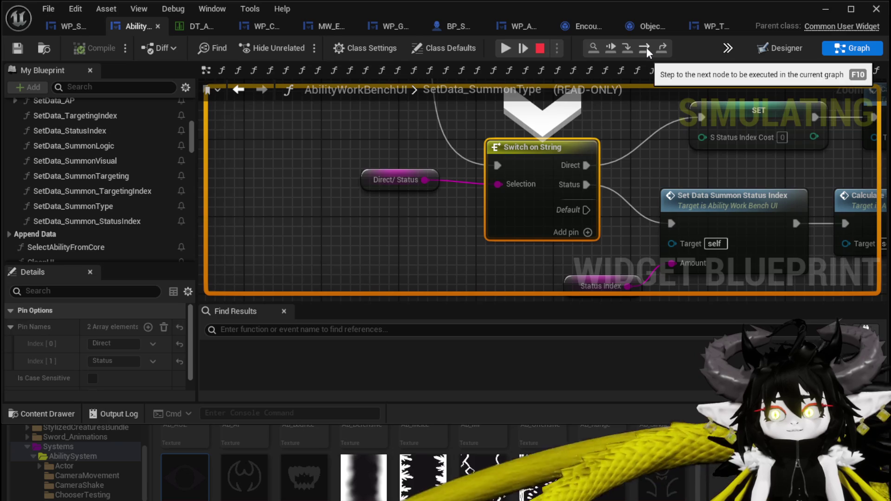
pyautogui.click(646, 47)
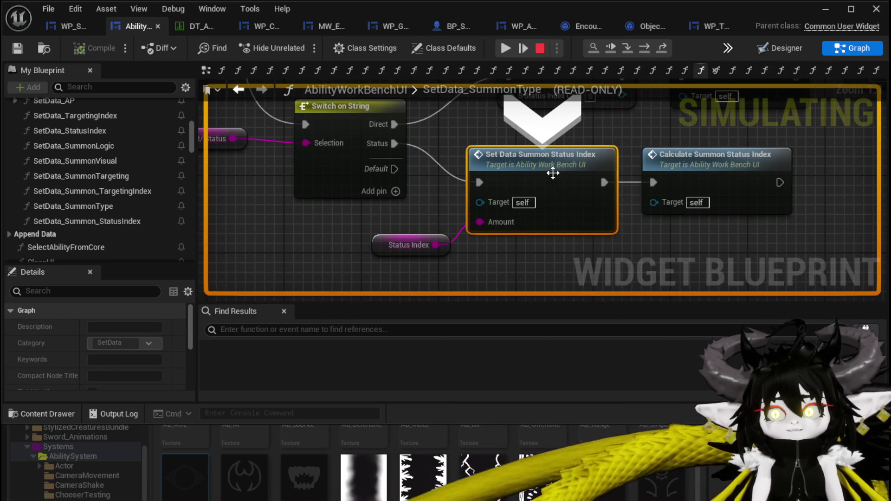
# Step: Step into SetData_Summon_StatusIndex to its Status Index set, then resume the game
pyautogui.click(625, 47)
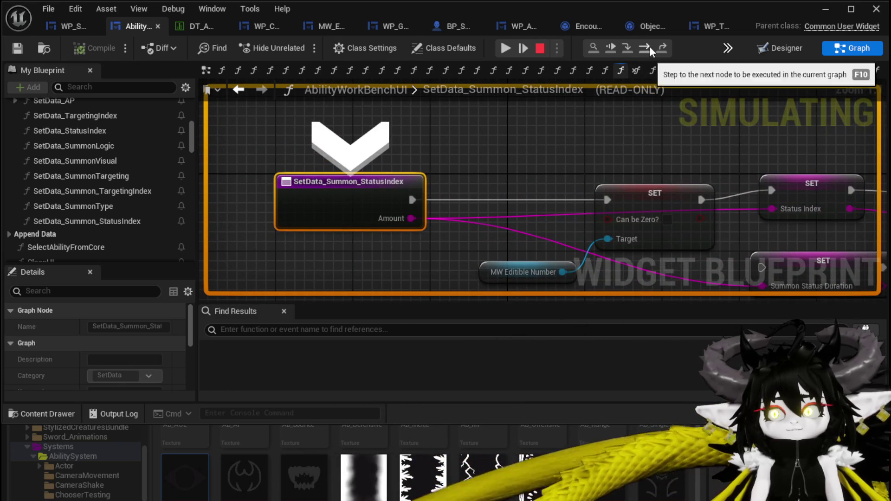
pyautogui.click(649, 45)
pyautogui.click(650, 46)
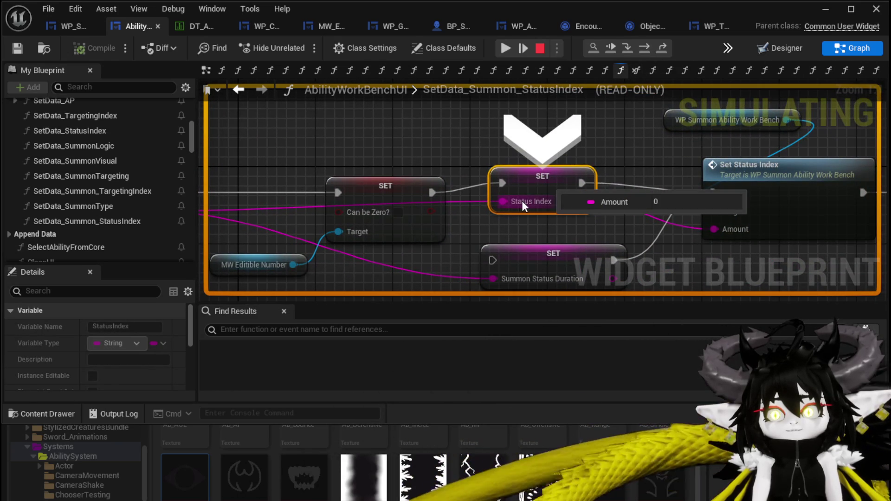
pyautogui.click(509, 52)
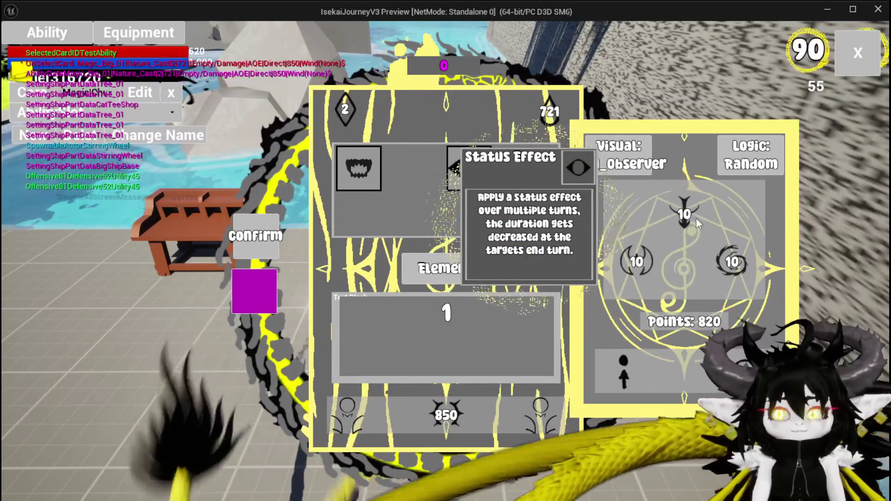
# Step: Return to the SetData_SummonType graph and frame the Branch and Set Number nodes
pyautogui.hotkey('alt', 'Tab')
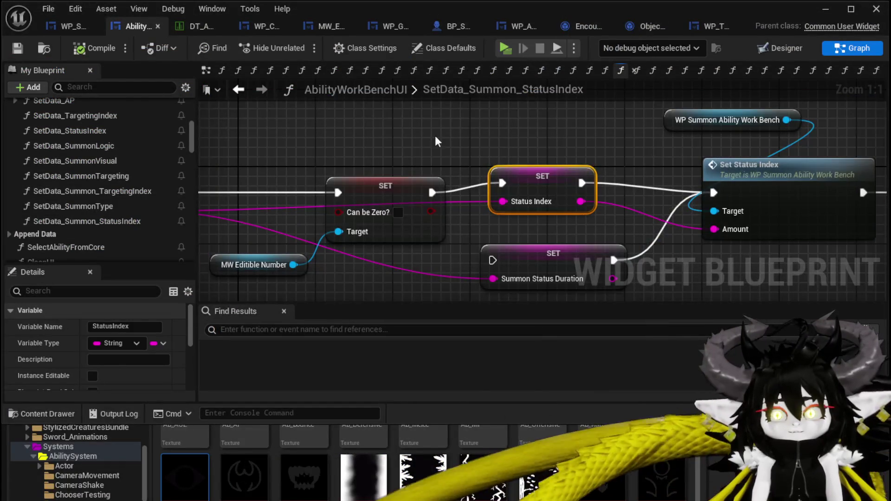
pyautogui.scroll(-7, 414, 140)
pyautogui.scroll(3, 526, 139)
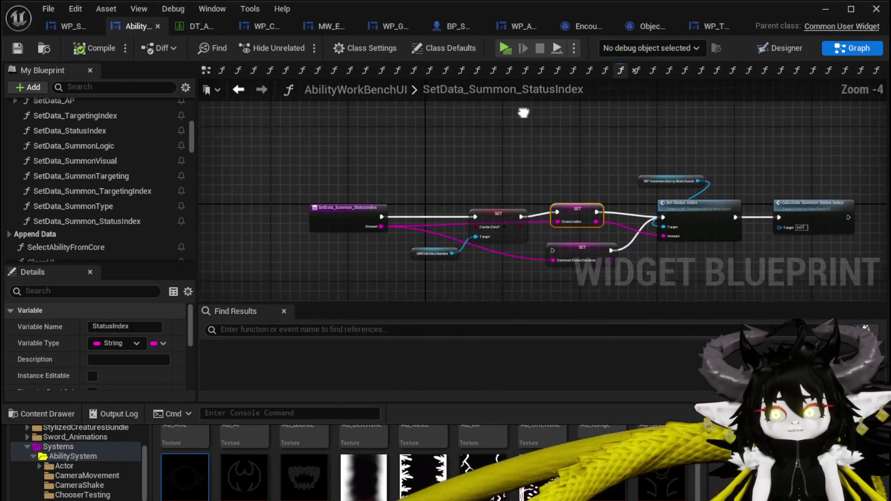
pyautogui.click(245, 91)
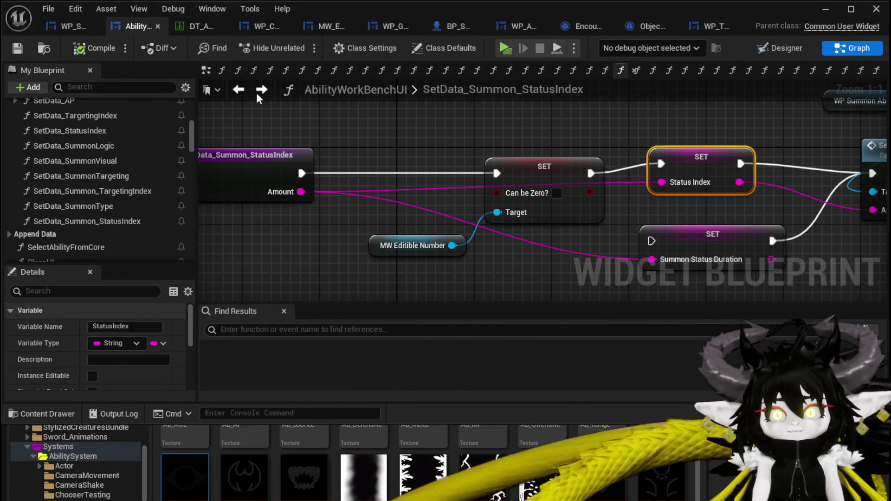
pyautogui.click(240, 92)
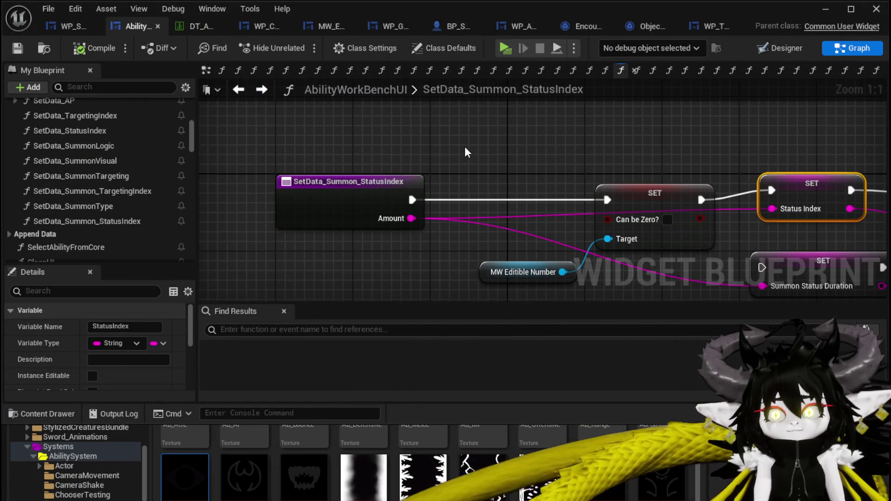
pyautogui.click(247, 91)
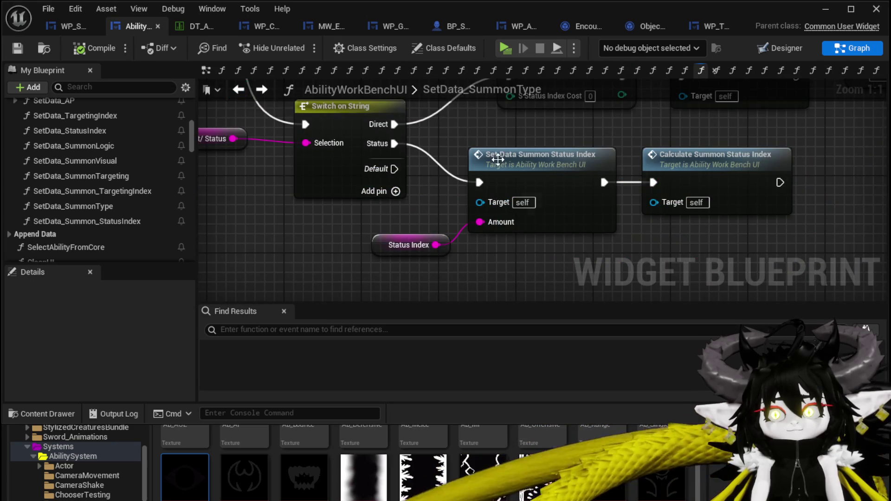
pyautogui.scroll(-5, 498, 159)
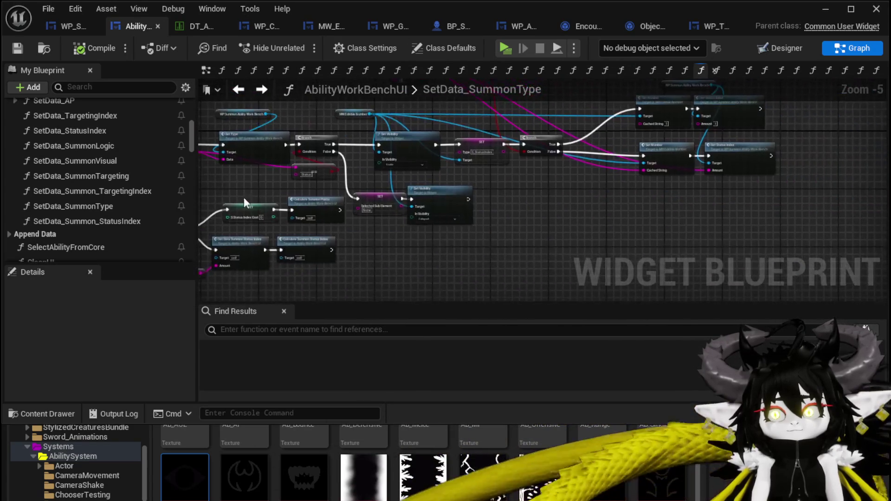
pyautogui.moveTo(393, 252)
pyautogui.mouseDown()
pyautogui.moveTo(404, 261)
pyautogui.moveTo(384, 219)
pyautogui.moveTo(426, 253)
pyautogui.moveTo(412, 224)
pyautogui.moveTo(473, 209)
pyautogui.mouseUp()
pyautogui.scroll(2, 404, 260)
pyautogui.moveTo(341, 149)
pyautogui.mouseDown()
pyautogui.moveTo(592, 201)
pyautogui.moveTo(648, 199)
pyautogui.moveTo(629, 190)
pyautogui.mouseUp()
# Step: Add a SET Status Index node and wire Branch True into it
pyautogui.rightClick(629, 190)
pyautogui.write('Set Status Ind')
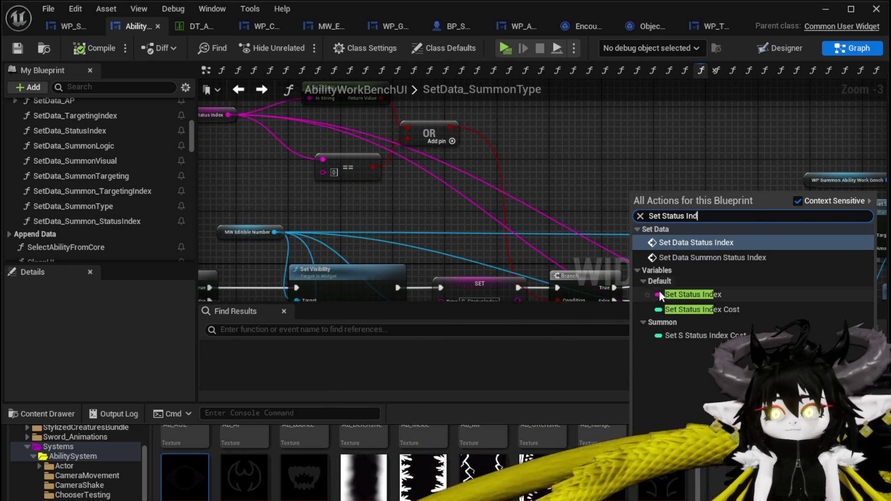
pyautogui.click(660, 294)
pyautogui.moveTo(665, 192)
pyautogui.mouseDown()
pyautogui.moveTo(704, 217)
pyautogui.moveTo(765, 222)
pyautogui.mouseUp()
pyautogui.moveTo(610, 293); pyautogui.dragTo(676, 216)
pyautogui.moveTo(697, 246)
pyautogui.mouseDown()
pyautogui.moveTo(595, 235)
pyautogui.moveTo(617, 161)
pyautogui.mouseUp()
# Step: Wire Branch False straight to Set Number, deleting the duplicated Status Index setter
pyautogui.hotkey('ctrl', 'c')
pyautogui.hotkey('ctrl', 'v')
pyautogui.moveTo(631, 232); pyautogui.dragTo(592, 249)
pyautogui.moveTo(508, 250); pyautogui.dragTo(576, 256)
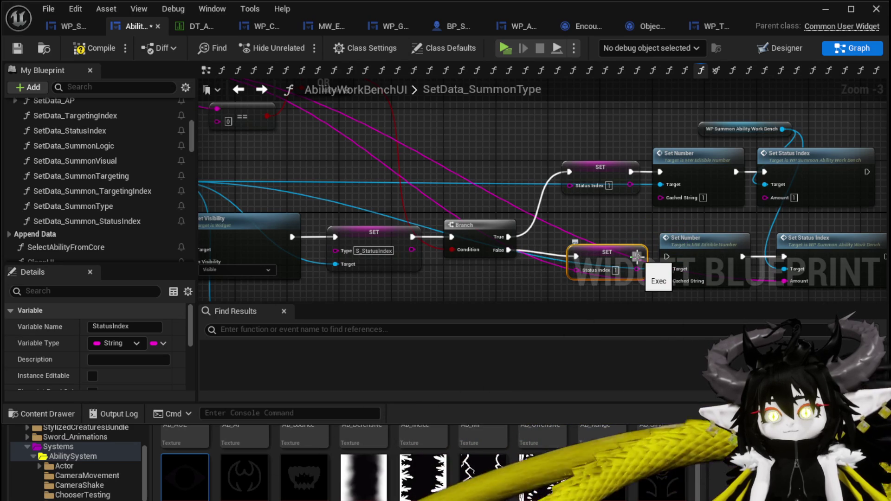
pyautogui.moveTo(503, 252); pyautogui.dragTo(673, 260)
pyautogui.press('Delete')
# Step: Save the edited Blueprint and start a play test of the level
pyautogui.click(18, 48)
pyautogui.click(831, 12)
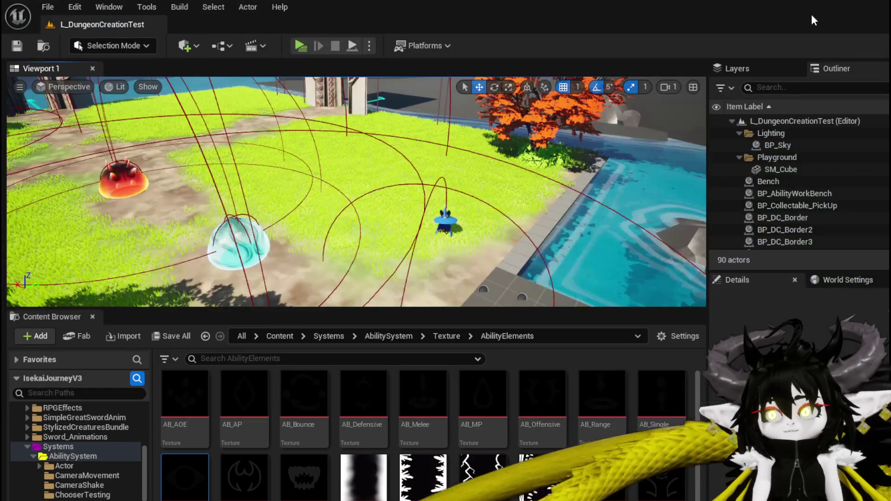
pyautogui.click(301, 45)
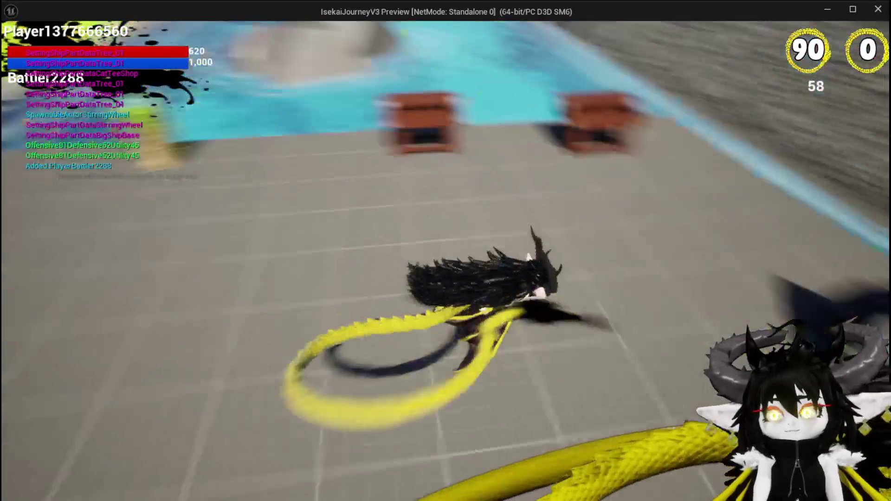
# Step: Open the ability workbench, select the Magic_Big_01 card, and resume past the breakpoint
pyautogui.press('e')
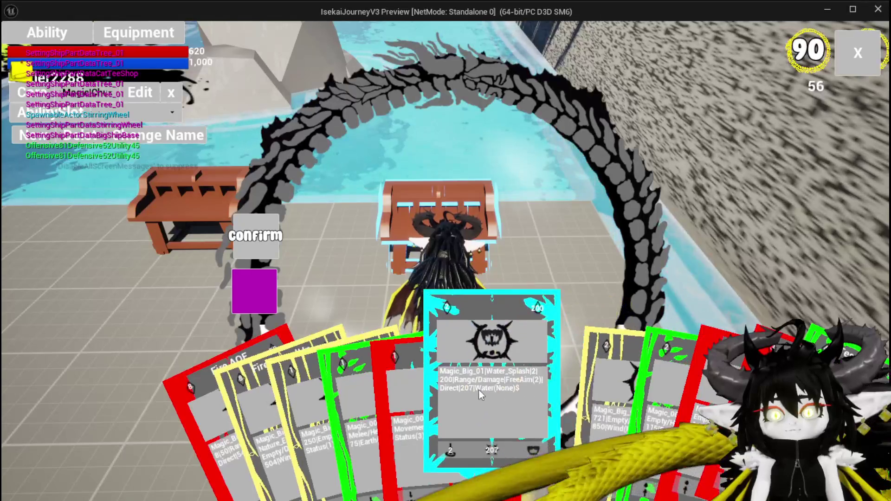
pyautogui.click(563, 402)
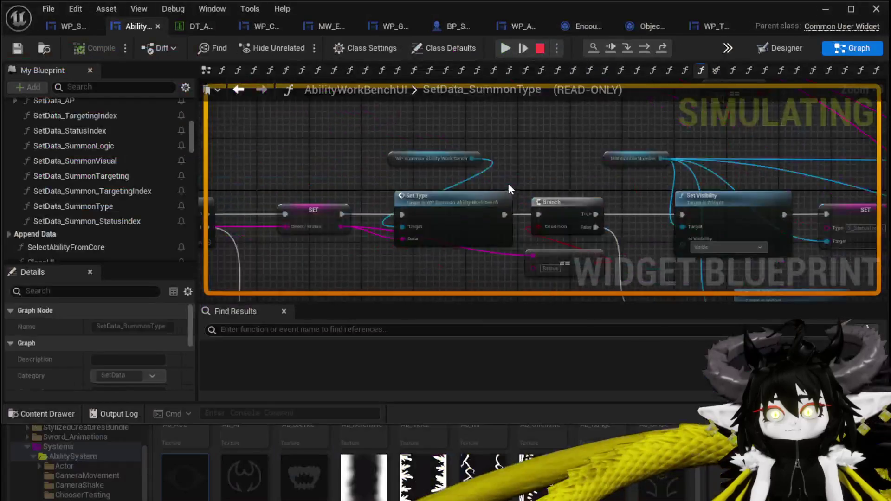
pyautogui.click(505, 49)
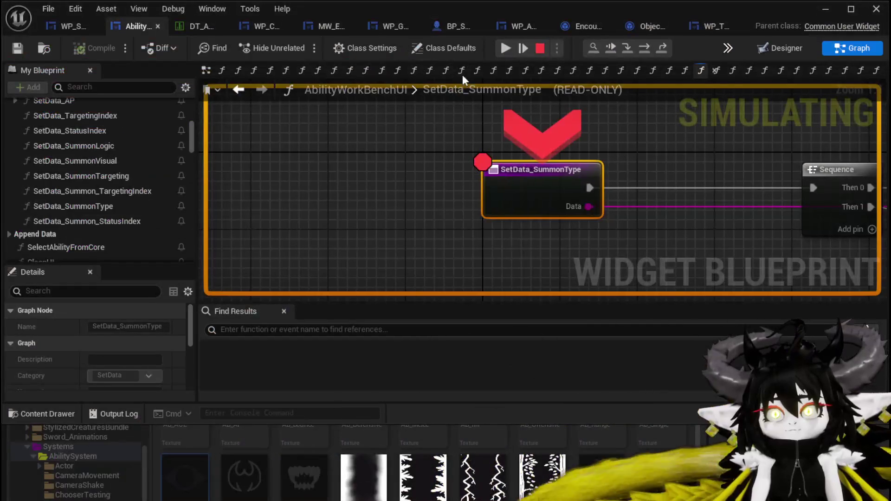
pyautogui.click(506, 48)
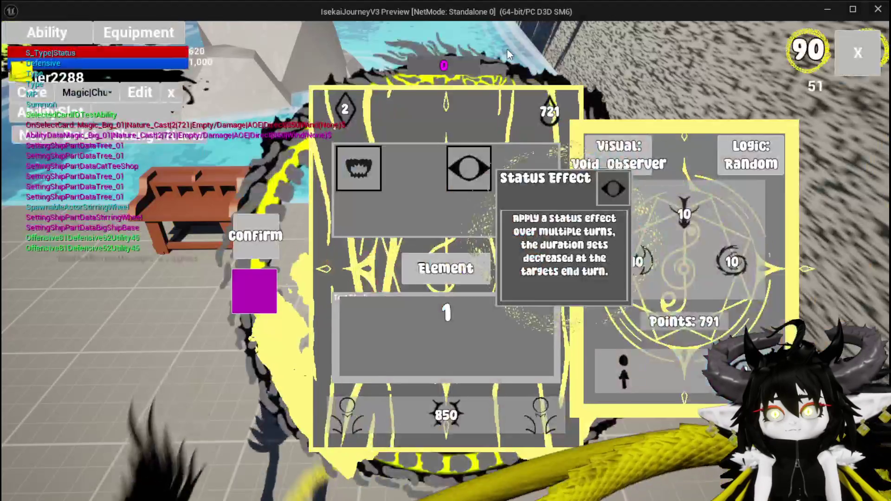
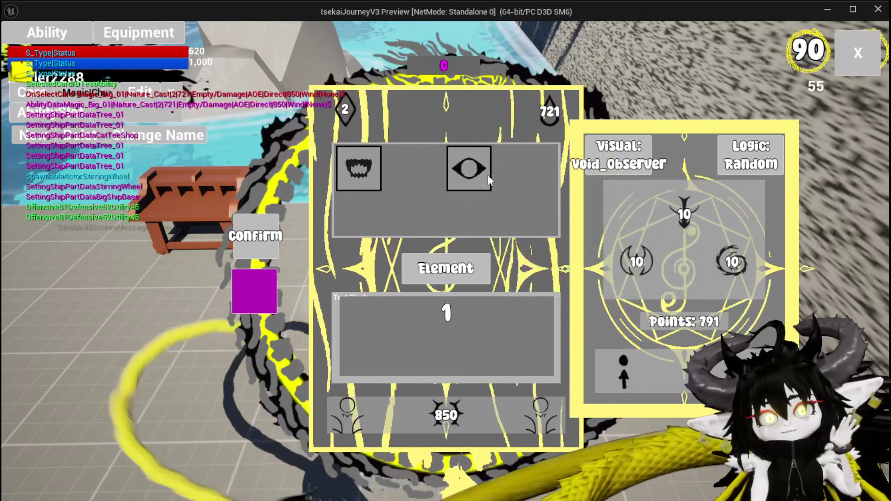
# Step: Pick Status Effect for the workbench card in the game preview, then stop the preview
pyautogui.moveTo(484, 188)
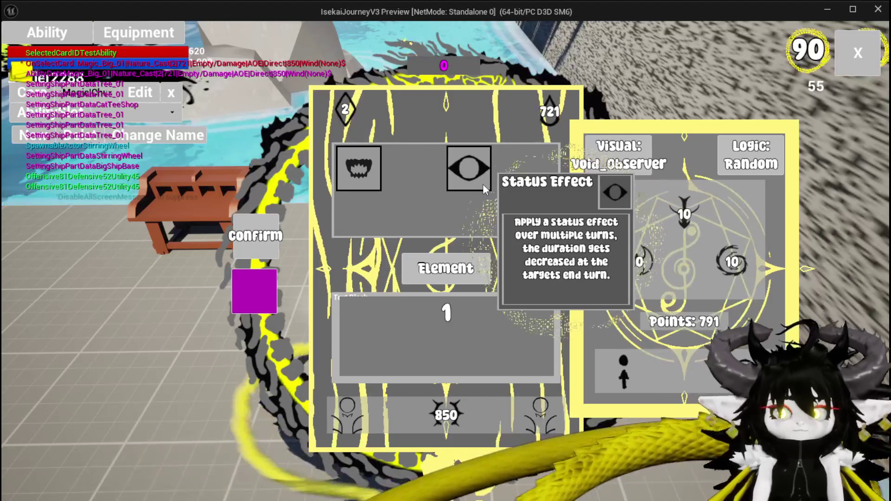
pyautogui.click(482, 188)
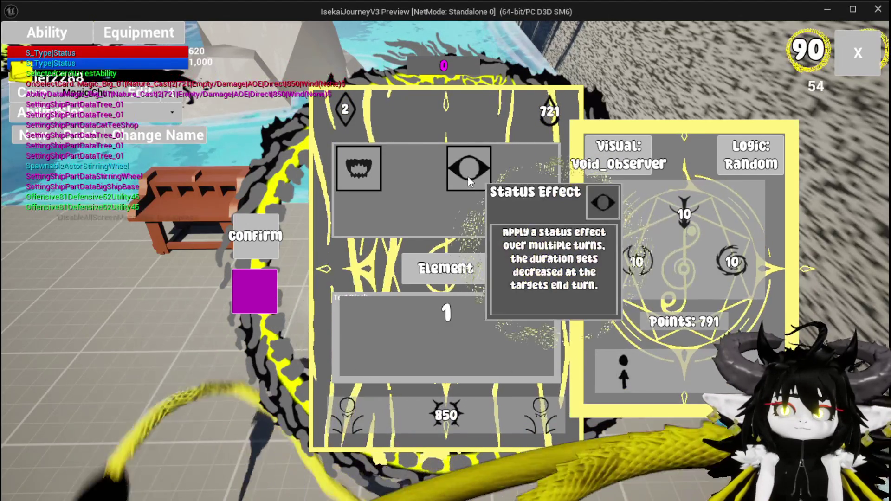
pyautogui.press('Escape')
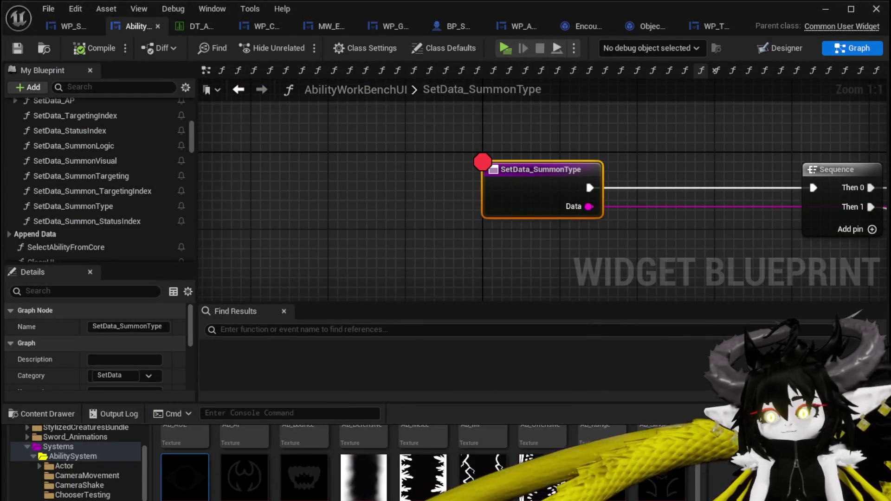
# Step: Remove the breakpoint from SetData_SummonType and open the SelectButtonFromGrid graph
pyautogui.rightClick(386, 171)
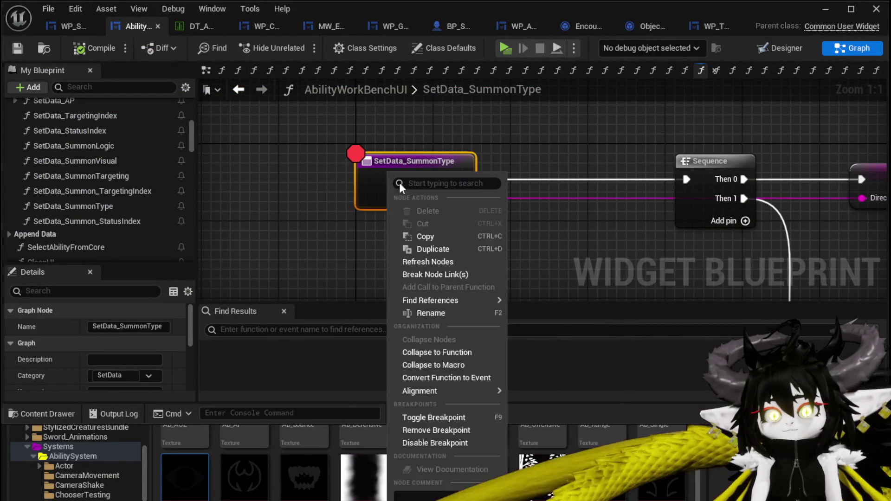
pyautogui.click(441, 430)
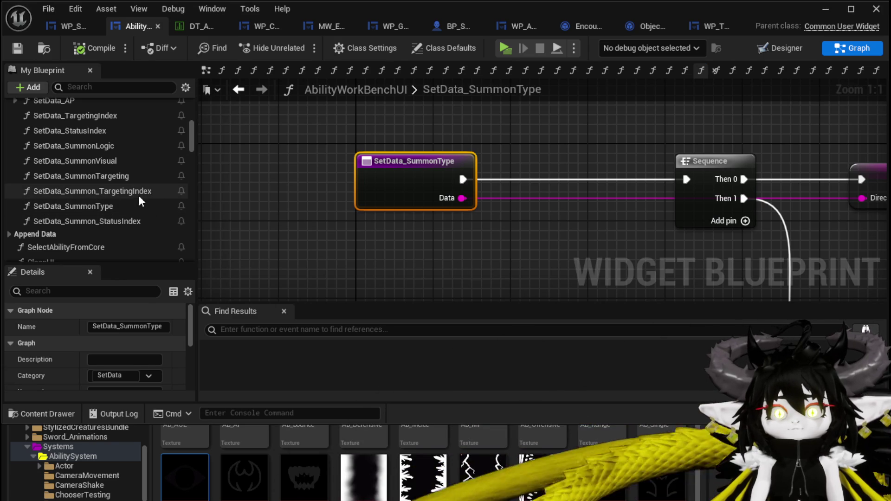
pyautogui.scroll(-5, 139, 198)
pyautogui.scroll(-3, 119, 200)
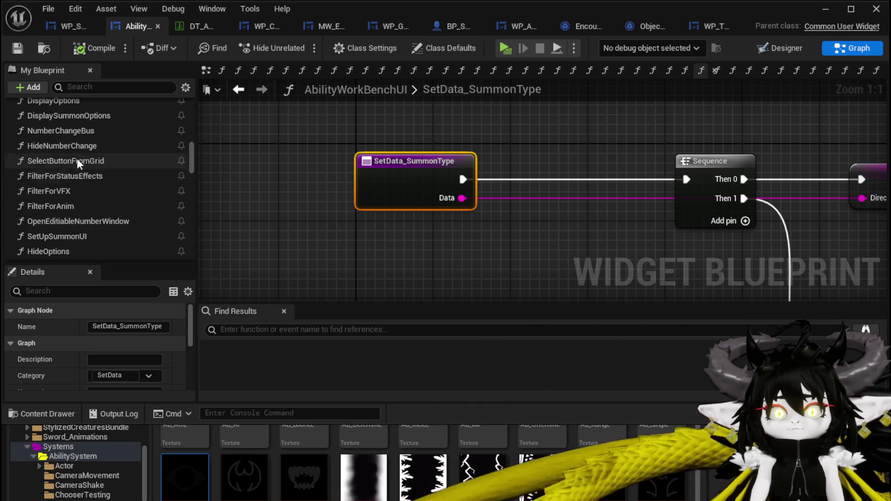
pyautogui.click(91, 162)
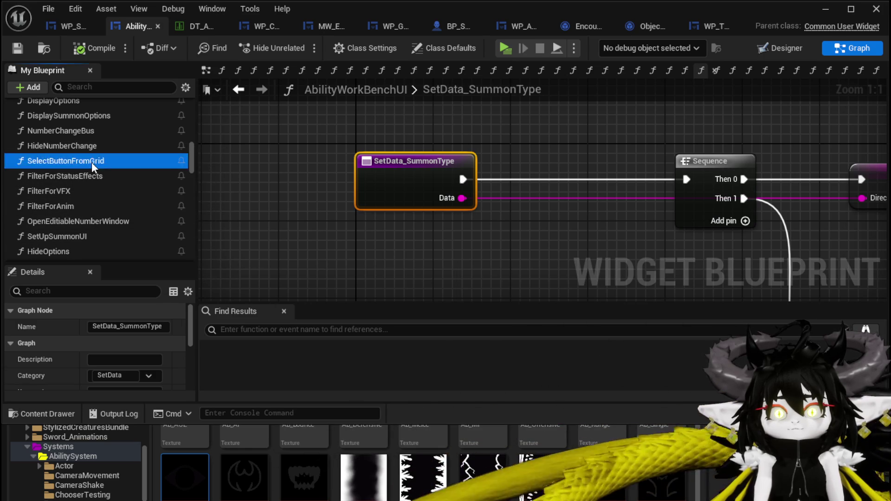
pyautogui.doubleClick(91, 162)
# Step: Follow the switch's Status wire into the SetData_Direct/Status graph
pyautogui.scroll(-4, 405, 194)
pyautogui.scroll(4, 464, 180)
pyautogui.moveTo(524, 220)
pyautogui.mouseDown()
pyautogui.moveTo(440, 135)
pyautogui.moveTo(363, 107)
pyautogui.mouseUp()
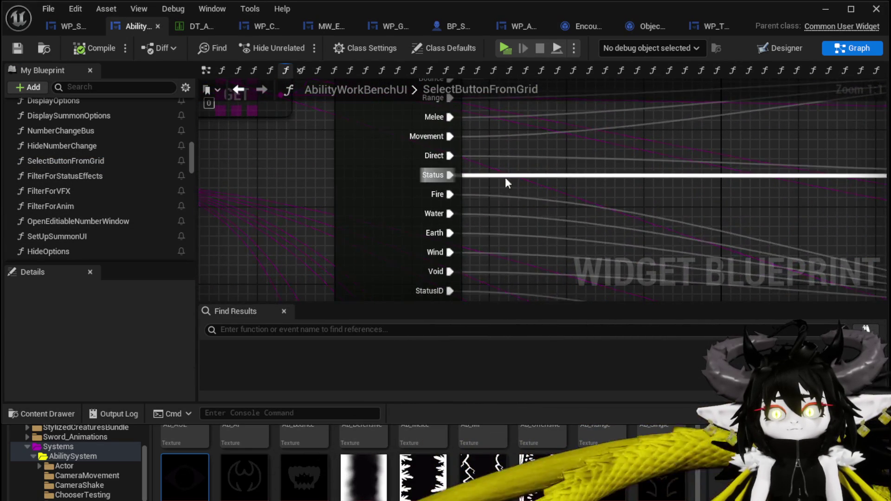
pyautogui.scroll(-3, 484, 178)
pyautogui.moveTo(771, 165)
pyautogui.mouseDown()
pyautogui.moveTo(519, 135)
pyautogui.moveTo(232, 169)
pyautogui.moveTo(207, 124)
pyautogui.mouseUp()
pyautogui.doubleClick(612, 142)
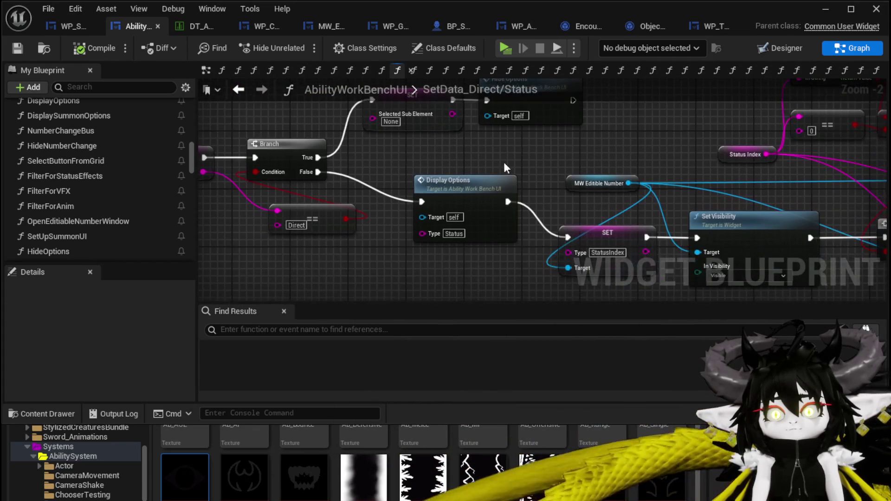
# Step: Open DisplayOptions and trace its Status branch to the Filter for Status Effects call
pyautogui.moveTo(584, 154)
pyautogui.mouseDown()
pyautogui.moveTo(457, 120)
pyautogui.moveTo(492, 130)
pyautogui.mouseUp()
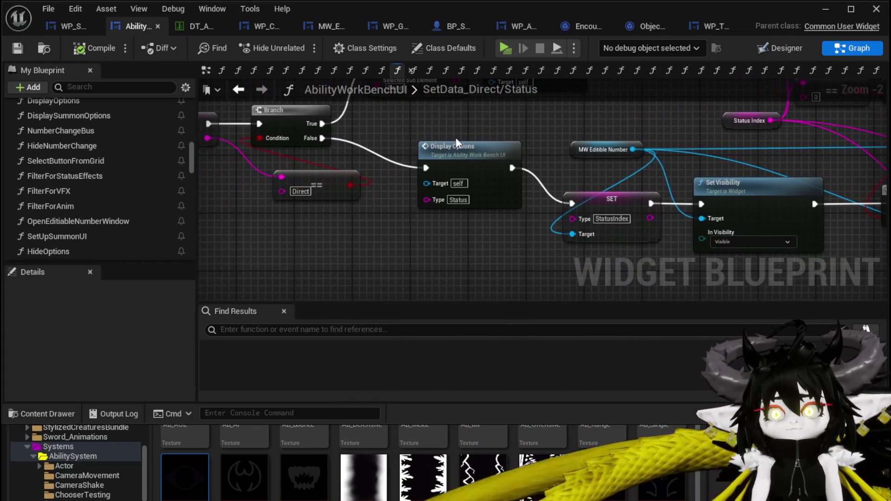
pyautogui.doubleClick(468, 151)
pyautogui.moveTo(763, 218)
pyautogui.mouseDown()
pyautogui.moveTo(678, 154)
pyautogui.moveTo(608, 205)
pyautogui.moveTo(450, 232)
pyautogui.moveTo(431, 250)
pyautogui.moveTo(398, 173)
pyautogui.moveTo(516, 174)
pyautogui.mouseUp()
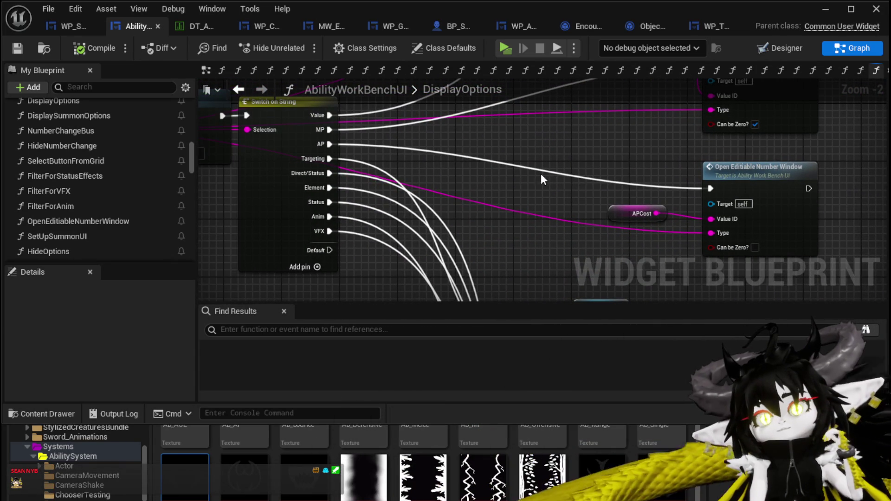
pyautogui.doubleClick(389, 217)
pyautogui.moveTo(509, 213)
pyautogui.mouseDown()
pyautogui.moveTo(478, 216)
pyautogui.moveTo(457, 109)
pyautogui.moveTo(448, 127)
pyautogui.moveTo(466, 193)
pyautogui.moveTo(609, 171)
pyautogui.moveTo(532, 142)
pyautogui.mouseUp()
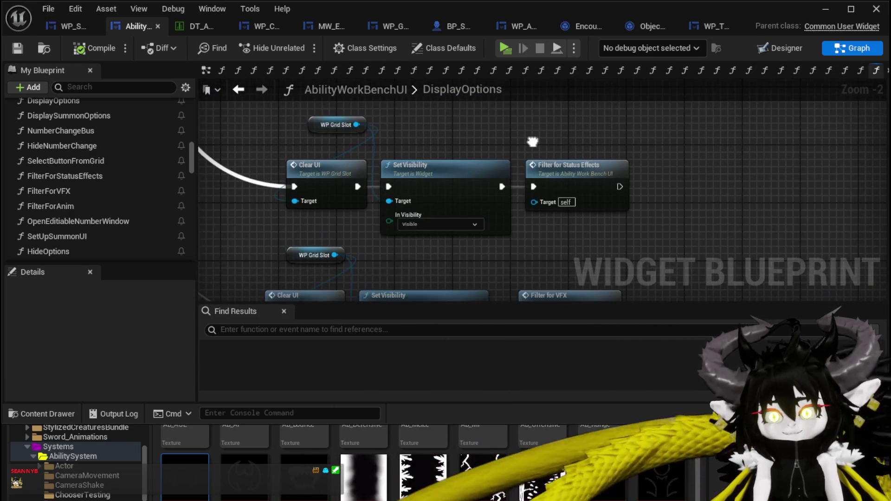
# Step: Review FilterForStatusEffects' branches, StatusID Append, Add Options and data table lookup nodes
pyautogui.doubleClick(577, 179)
pyautogui.moveTo(468, 205)
pyautogui.mouseDown()
pyautogui.moveTo(608, 237)
pyautogui.moveTo(252, 226)
pyautogui.moveTo(243, 155)
pyautogui.mouseUp()
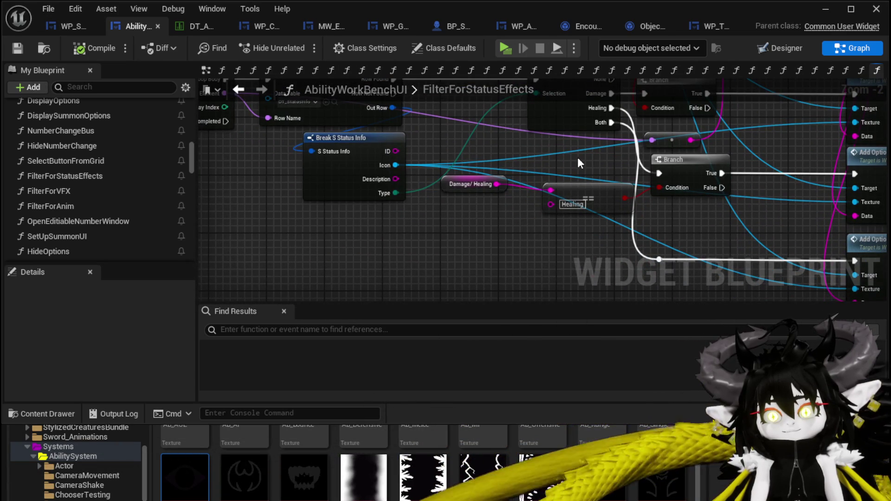
pyautogui.scroll(-2, 579, 162)
pyautogui.scroll(2, 514, 152)
pyautogui.moveTo(514, 151); pyautogui.dragTo(524, 199)
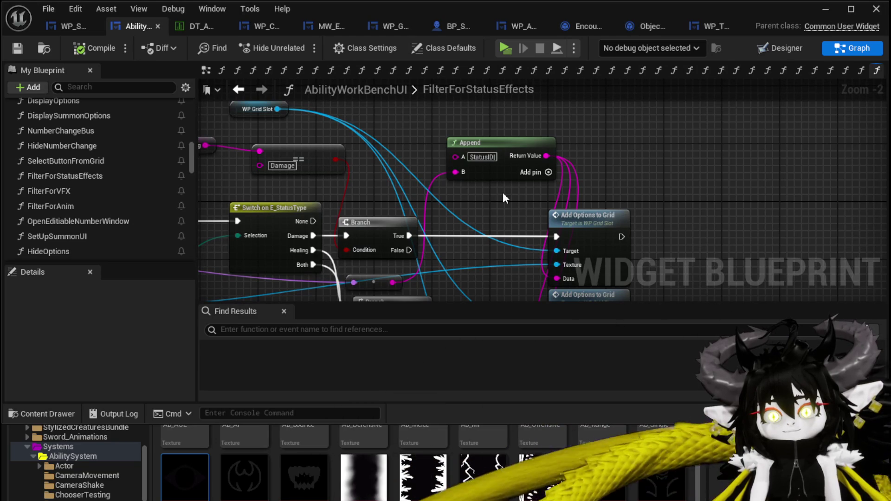
pyautogui.click(473, 156)
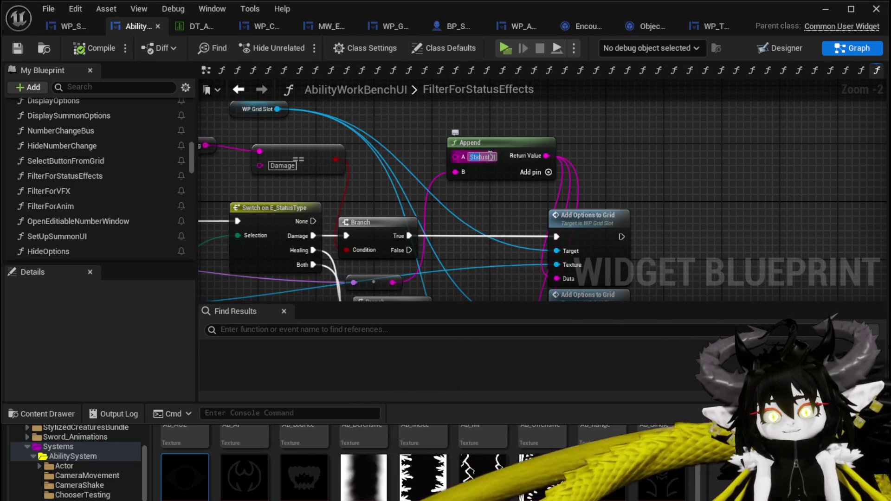
pyautogui.moveTo(640, 191); pyautogui.dragTo(745, 155)
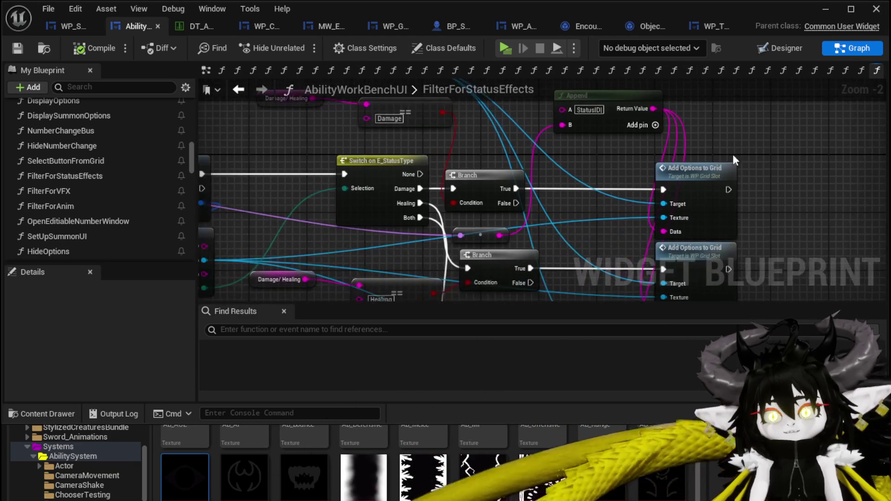
pyautogui.scroll(-1, 663, 165)
pyautogui.moveTo(613, 166)
pyautogui.mouseDown()
pyautogui.moveTo(638, 177)
pyautogui.moveTo(673, 214)
pyautogui.mouseUp()
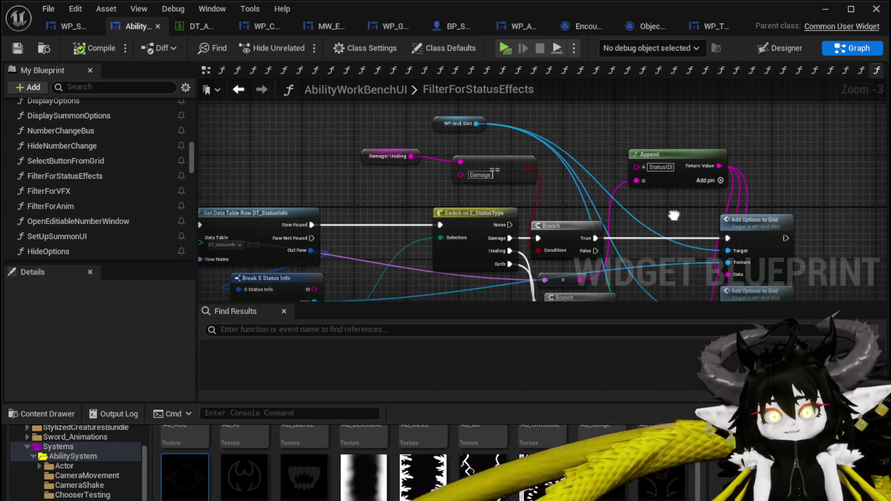
pyautogui.moveTo(369, 190)
pyautogui.mouseDown()
pyautogui.moveTo(429, 174)
pyautogui.moveTo(389, 148)
pyautogui.moveTo(529, 148)
pyautogui.moveTo(400, 172)
pyautogui.moveTo(413, 186)
pyautogui.moveTo(773, 150)
pyautogui.mouseUp()
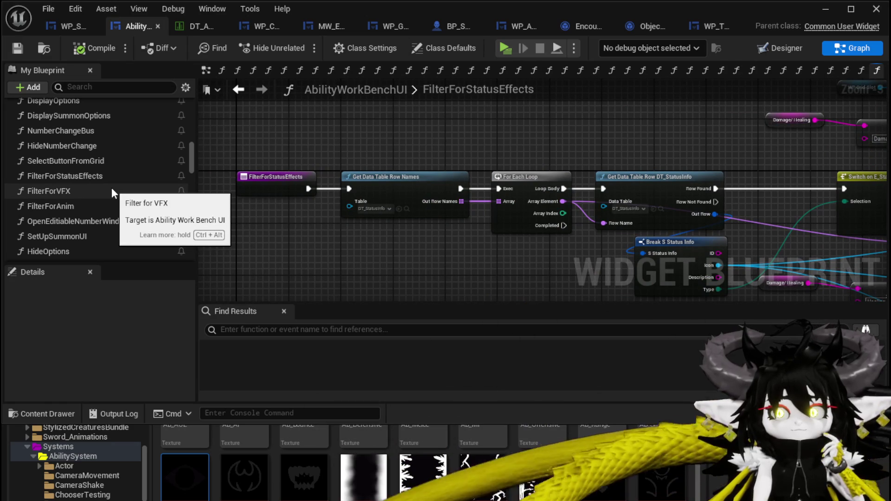
# Step: Back in SelectButtonFromGrid, follow the StatusID wire into the SetData_SpecificStatus graph
pyautogui.doubleClick(100, 162)
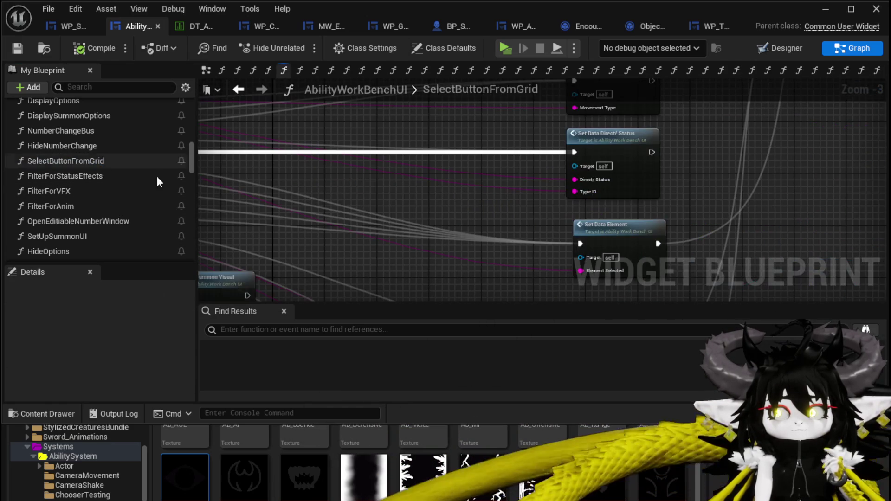
pyautogui.scroll(-3, 469, 192)
pyautogui.scroll(5, 371, 177)
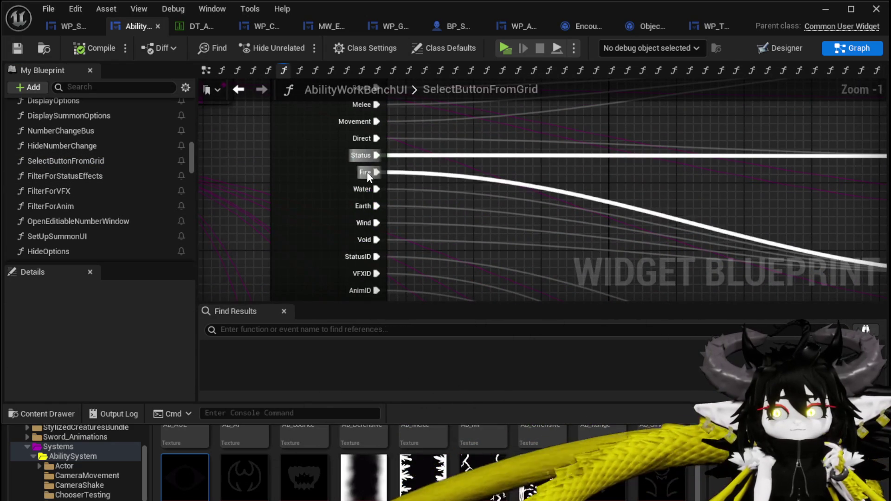
pyautogui.moveTo(231, 168)
pyautogui.mouseDown()
pyautogui.moveTo(241, 249)
pyautogui.moveTo(247, 217)
pyautogui.moveTo(228, 47)
pyautogui.mouseUp()
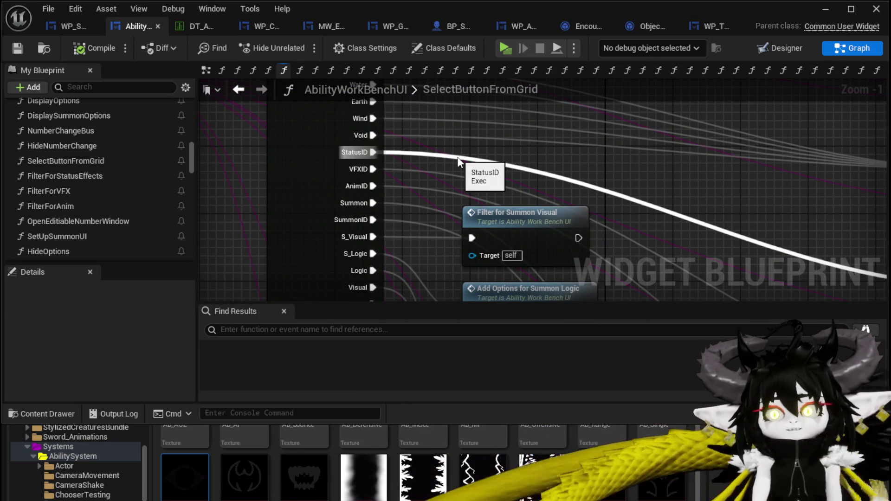
pyautogui.moveTo(659, 183); pyautogui.dragTo(578, 186)
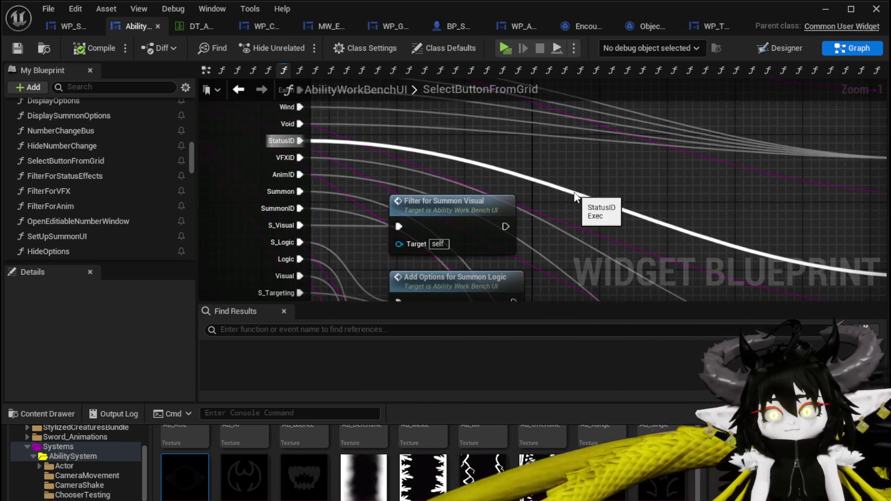
pyautogui.scroll(-2, 575, 196)
pyautogui.doubleClick(505, 200)
pyautogui.moveTo(506, 201)
pyautogui.mouseDown()
pyautogui.moveTo(543, 245)
pyautogui.moveTo(633, 214)
pyautogui.moveTo(565, 219)
pyautogui.moveTo(666, 204)
pyautogui.mouseUp()
pyautogui.scroll(2, 391, 240)
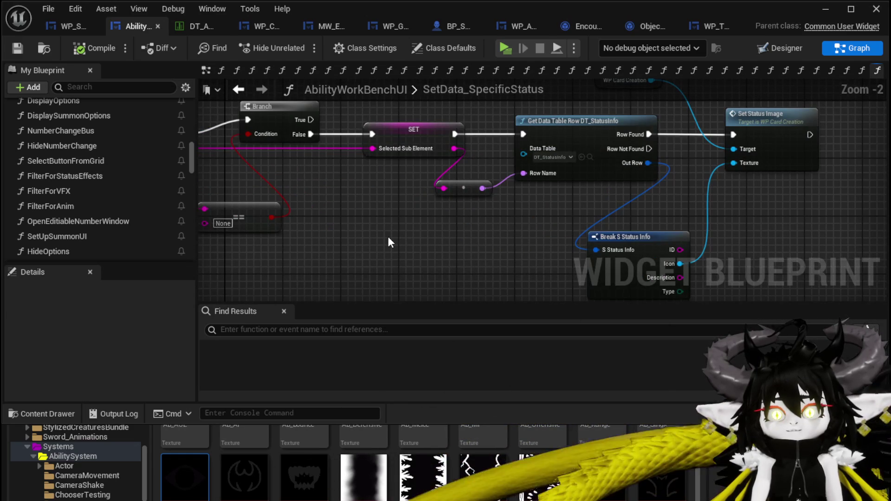
# Step: Move Set Status Image right to make room after the DT_StatusInfo row lookup
pyautogui.click(415, 128)
pyautogui.moveTo(379, 208); pyautogui.dragTo(607, 238)
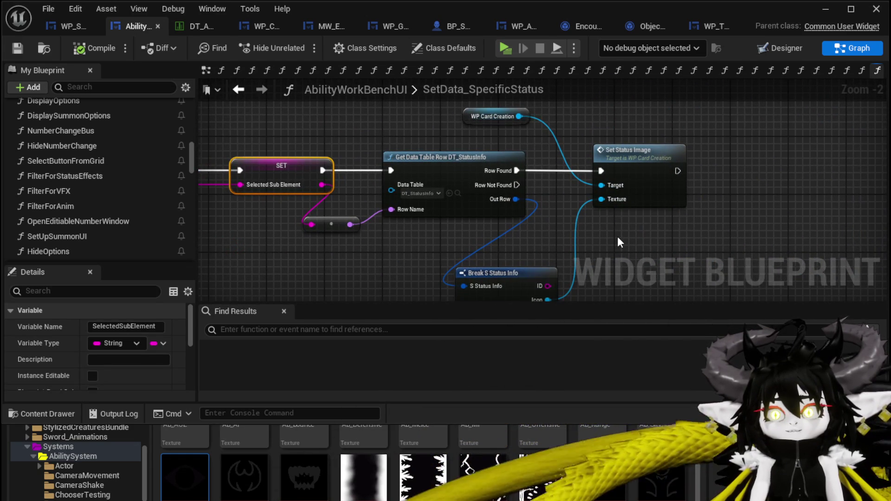
pyautogui.moveTo(618, 238)
pyautogui.mouseDown()
pyautogui.moveTo(504, 231)
pyautogui.moveTo(573, 237)
pyautogui.moveTo(696, 223)
pyautogui.moveTo(600, 231)
pyautogui.mouseUp()
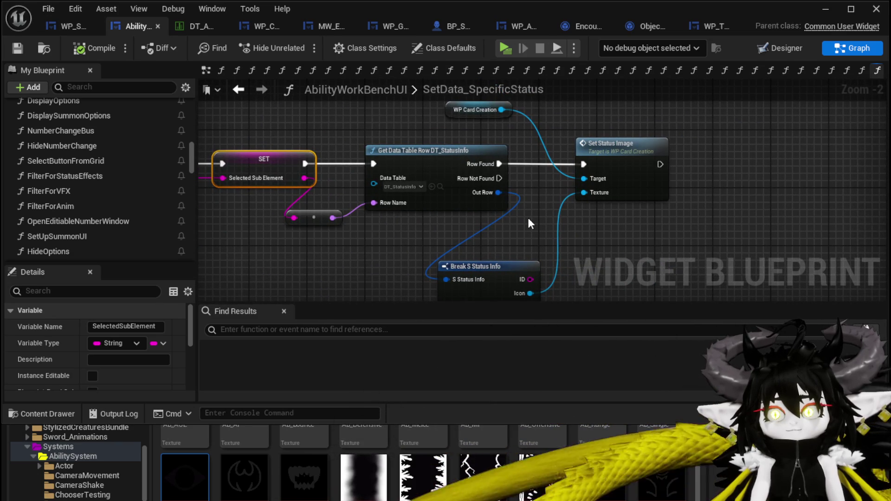
pyautogui.moveTo(531, 225); pyautogui.dragTo(442, 225)
pyautogui.moveTo(540, 164)
pyautogui.mouseDown()
pyautogui.moveTo(722, 164)
pyautogui.moveTo(790, 180)
pyautogui.mouseUp()
pyautogui.moveTo(406, 170)
pyautogui.mouseDown()
pyautogui.moveTo(598, 186)
pyautogui.moveTo(736, 178)
pyautogui.moveTo(800, 199)
pyautogui.mouseUp()
# Step: Add a Branch after Row Found so Set Status Image runs only from False
pyautogui.press('b')
pyautogui.keyDown('alt'); pyautogui.click(627, 175); pyautogui.keyUp('alt')
pyautogui.click(496, 199)
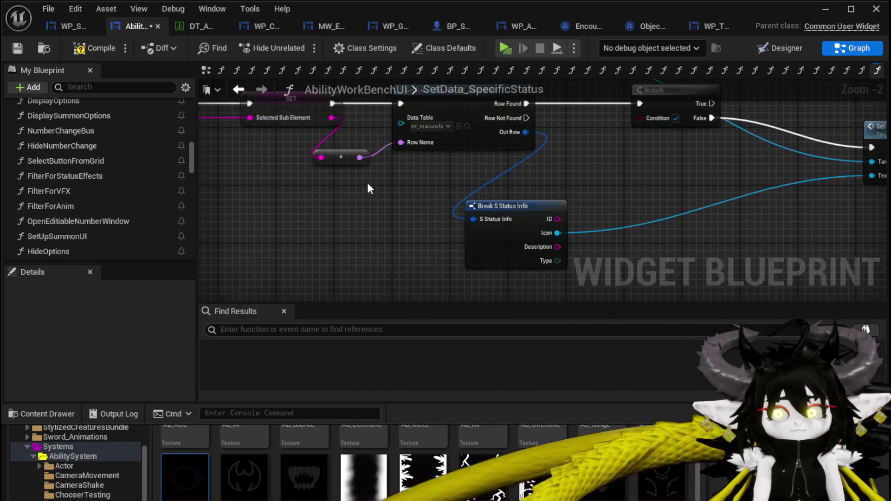
# Step: Feed a Movement Type == 'Summon' comparison into the Branch's Condition
pyautogui.rightClick(344, 215)
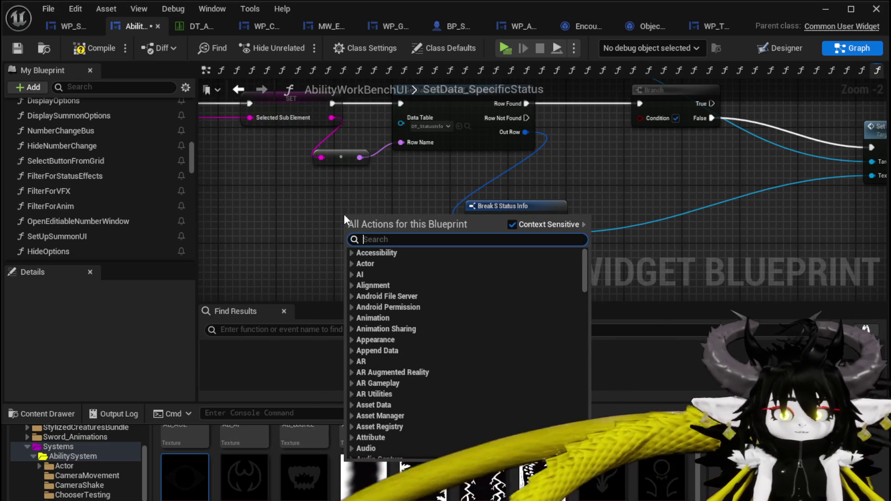
pyautogui.write('mov')
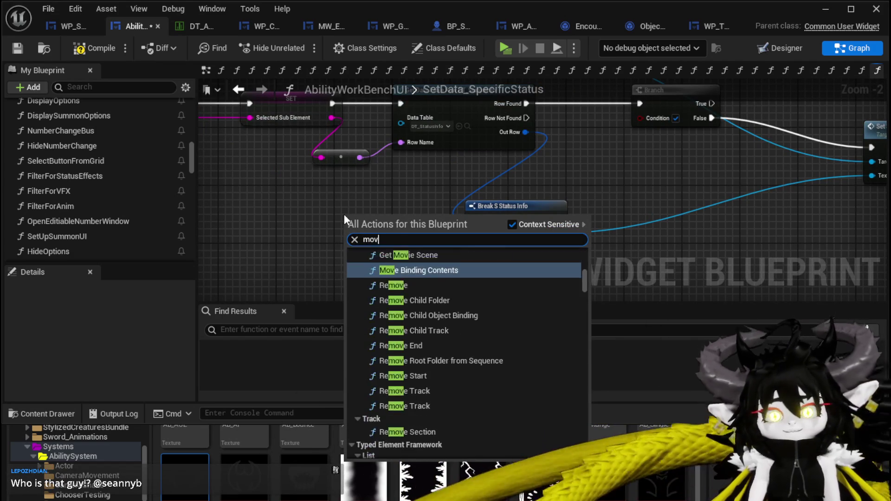
pyautogui.write('ement Ty')
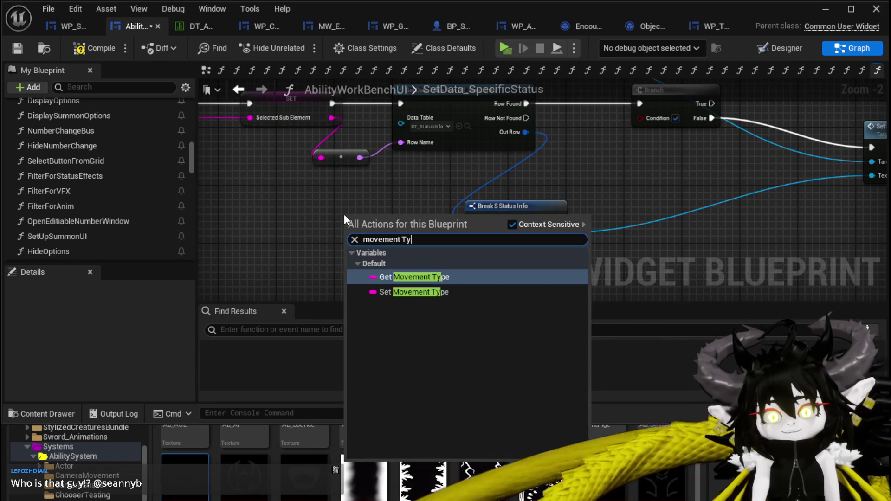
pyautogui.click(436, 279)
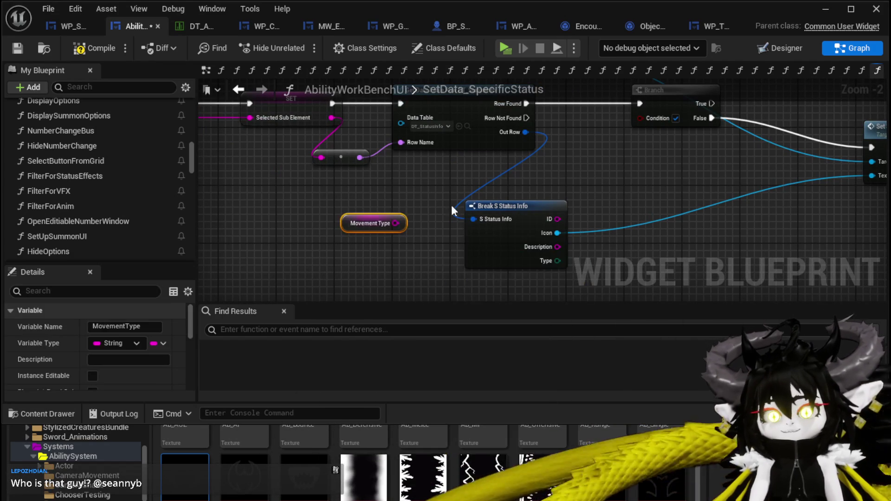
pyautogui.moveTo(363, 218); pyautogui.dragTo(591, 154)
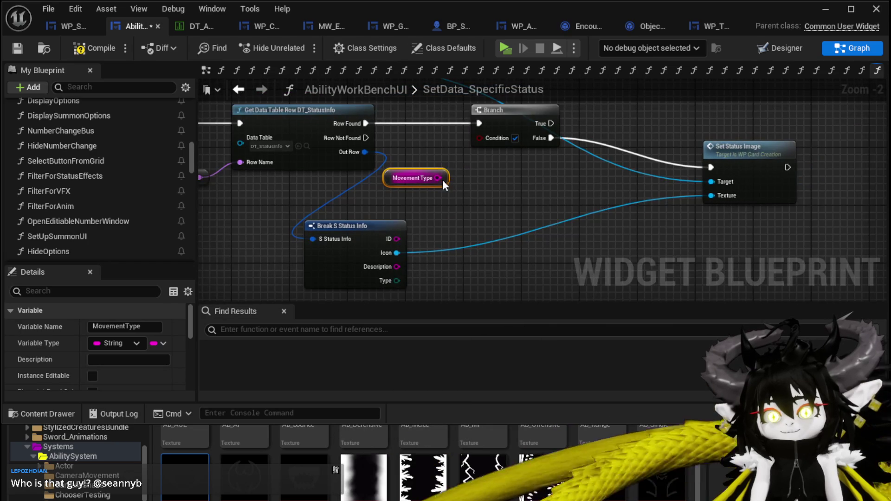
pyautogui.moveTo(443, 180); pyautogui.dragTo(480, 196)
pyautogui.write('==')
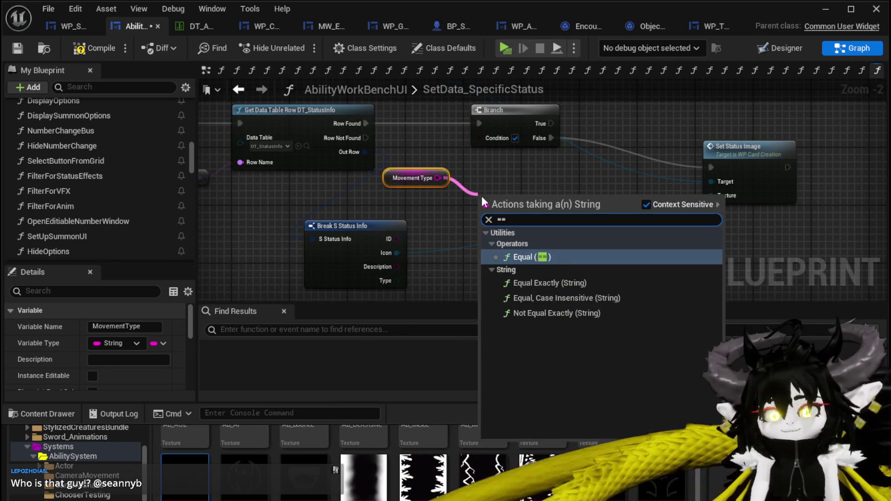
pyautogui.press('Return')
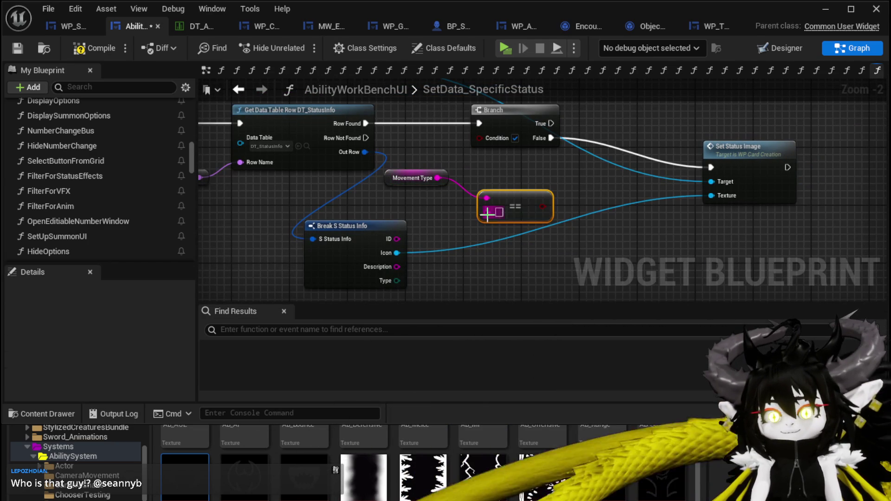
pyautogui.click(499, 212)
pyautogui.write('S')
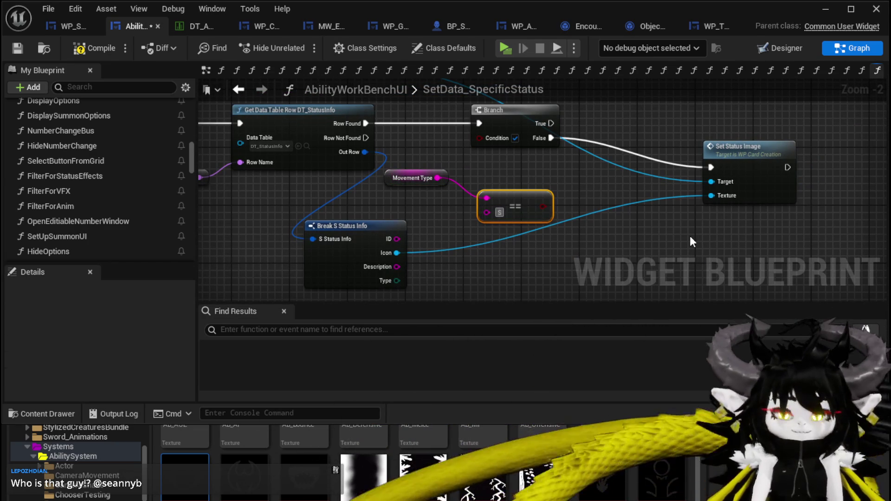
pyautogui.write('ummon')
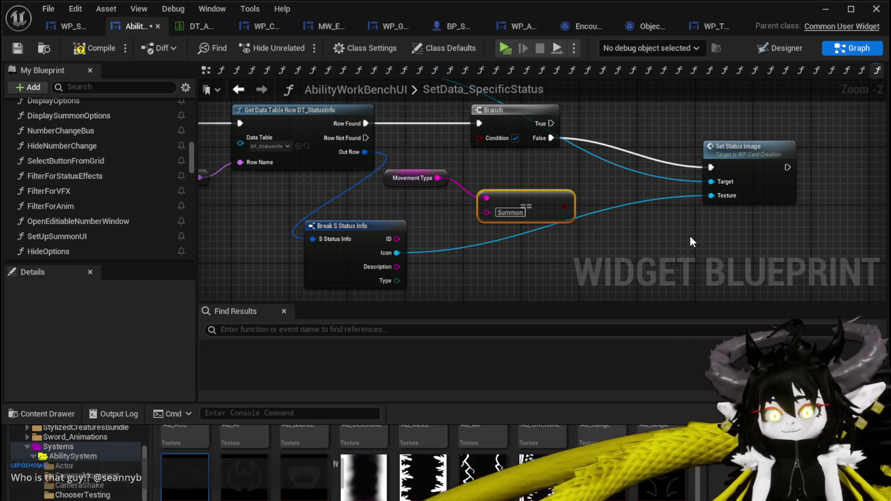
pyautogui.moveTo(565, 206)
pyautogui.mouseDown()
pyautogui.moveTo(571, 200)
pyautogui.moveTo(479, 138)
pyautogui.mouseUp()
pyautogui.moveTo(521, 194)
pyautogui.mouseDown()
pyautogui.moveTo(514, 173)
pyautogui.moveTo(457, 163)
pyautogui.mouseUp()
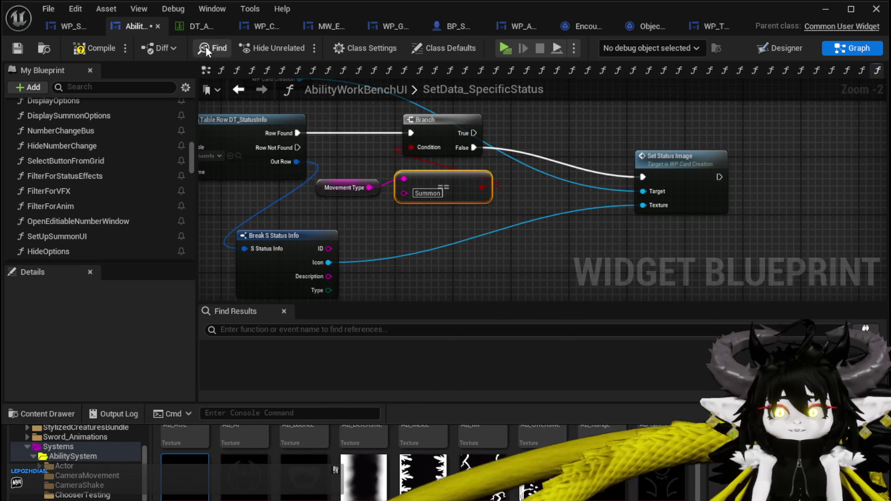
# Step: Compile and save the blueprint, placing WP Card Creation beside Set Status Image
pyautogui.click(99, 47)
pyautogui.click(18, 48)
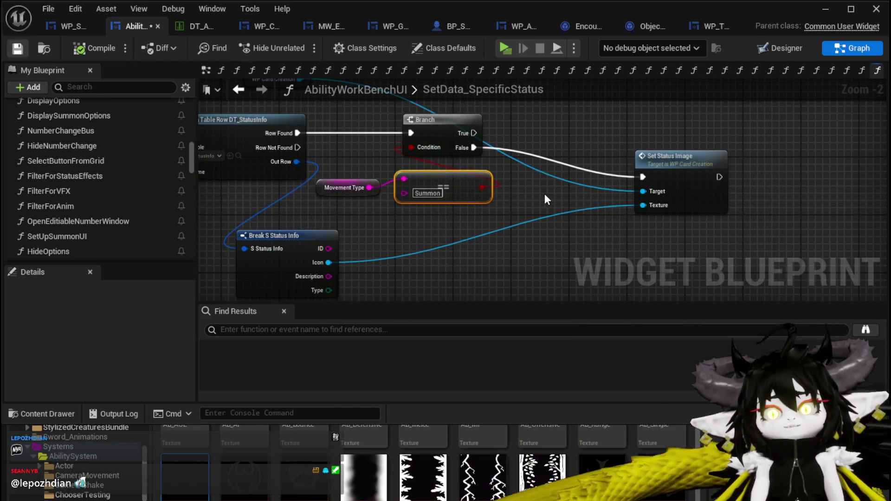
pyautogui.moveTo(638, 170); pyautogui.dragTo(595, 170)
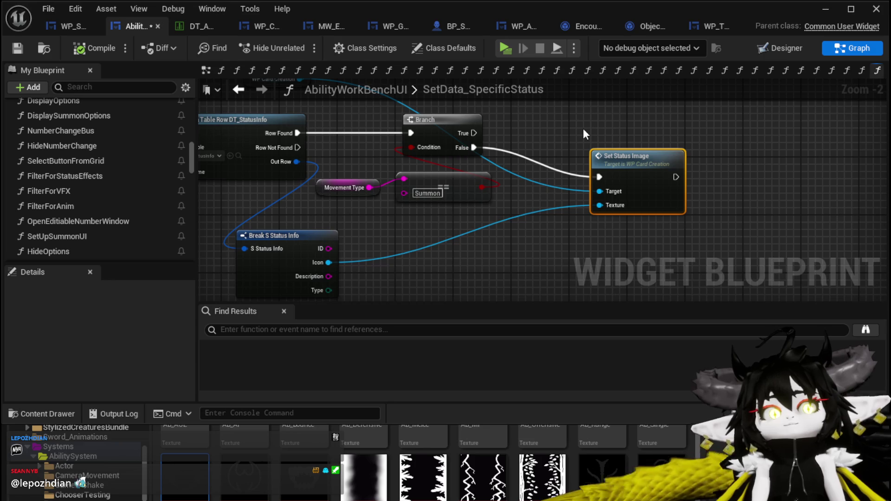
pyautogui.moveTo(583, 128)
pyautogui.mouseDown()
pyautogui.moveTo(604, 152)
pyautogui.moveTo(664, 180)
pyautogui.mouseUp()
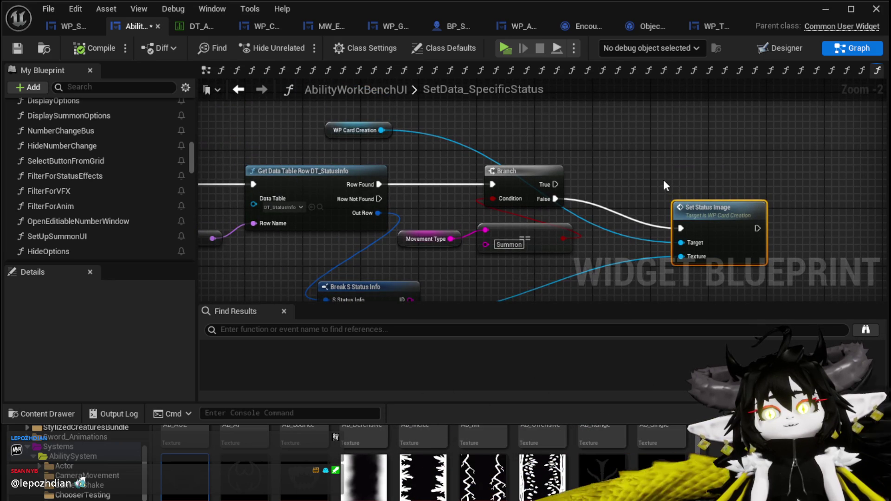
pyautogui.moveTo(344, 132); pyautogui.dragTo(608, 261)
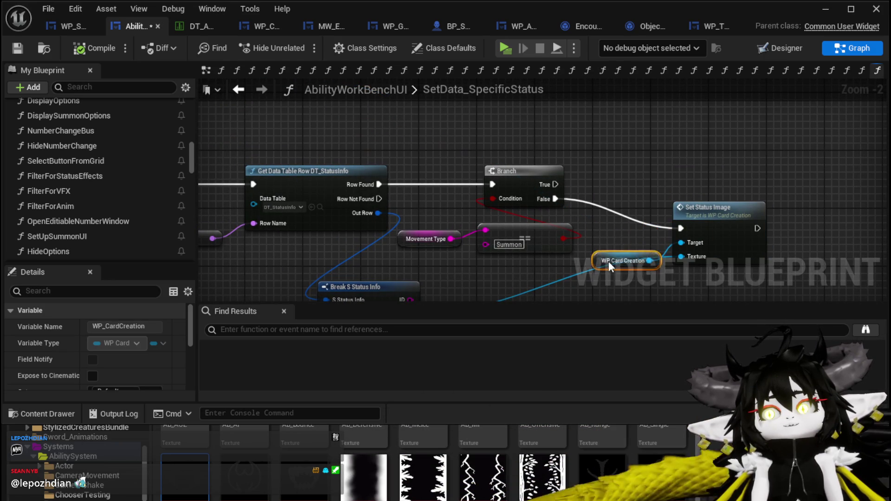
pyautogui.click(435, 205)
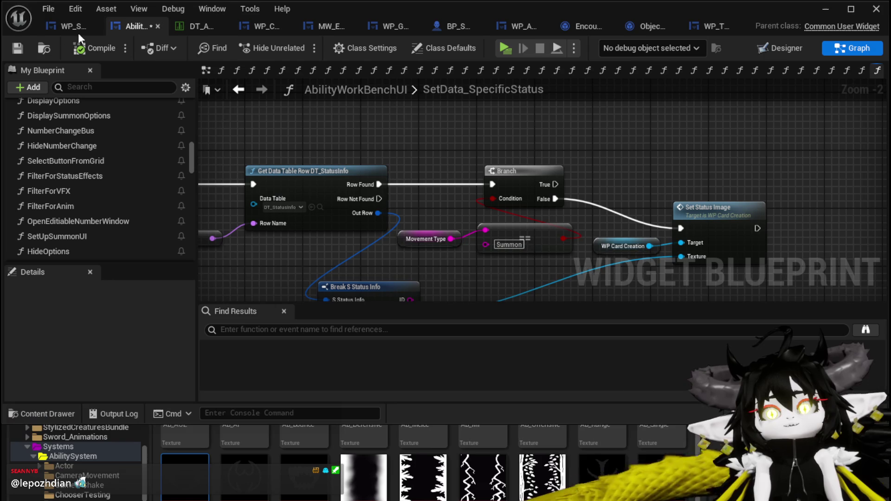
pyautogui.click(25, 46)
pyautogui.rightClick(436, 138)
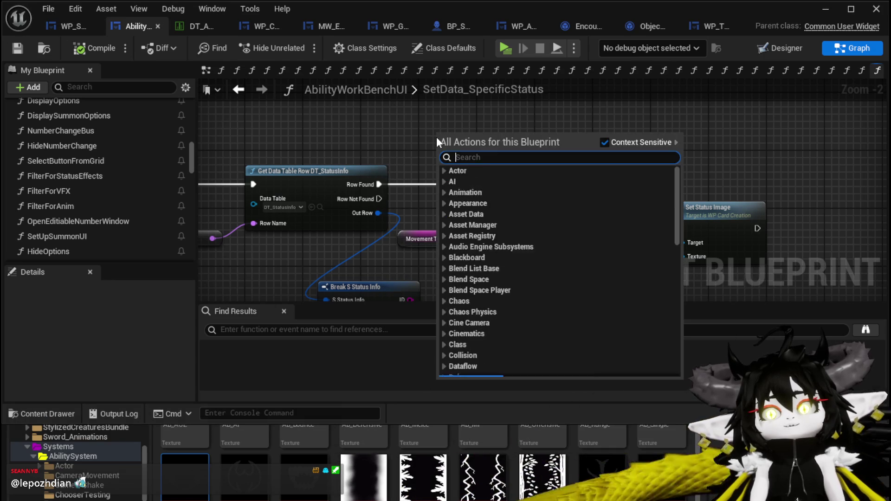
# Step: Add getters for WP_Summon_AbilityWorkBench and its MW Button Direct Status widget
pyautogui.write('Summon')
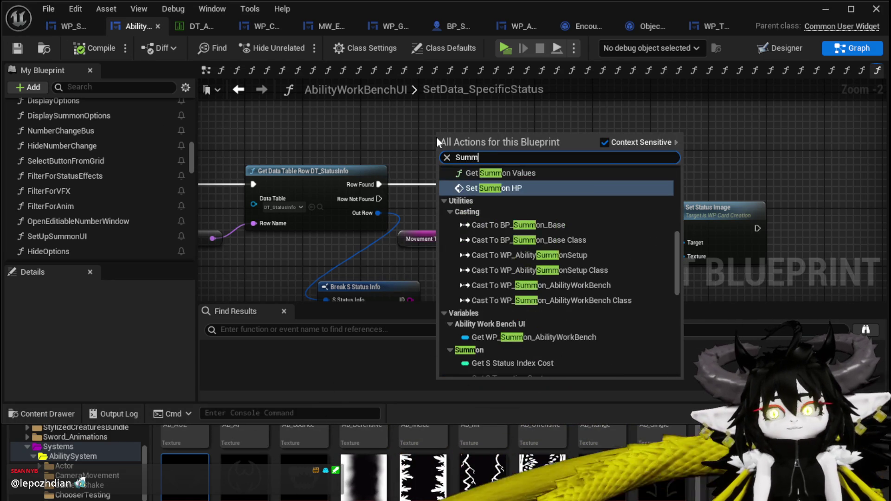
pyautogui.click(531, 335)
pyautogui.moveTo(451, 124)
pyautogui.mouseDown()
pyautogui.moveTo(365, 187)
pyautogui.moveTo(343, 113)
pyautogui.mouseUp()
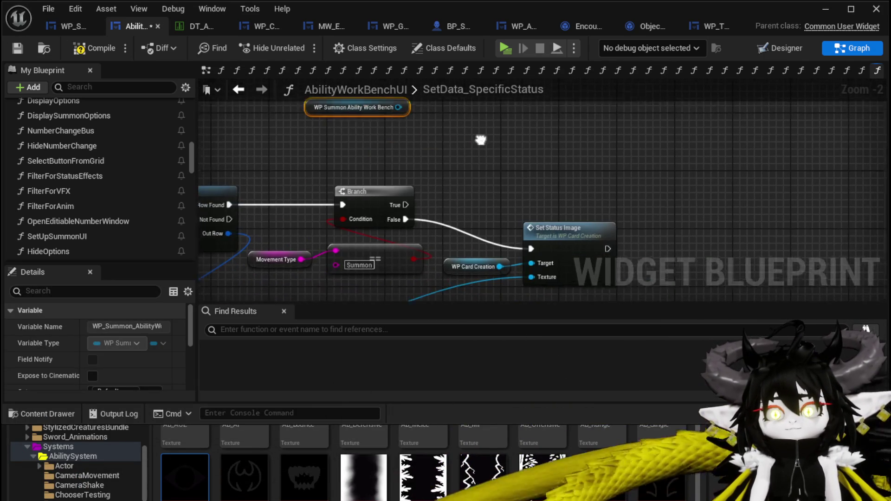
pyautogui.moveTo(397, 150); pyautogui.dragTo(444, 175)
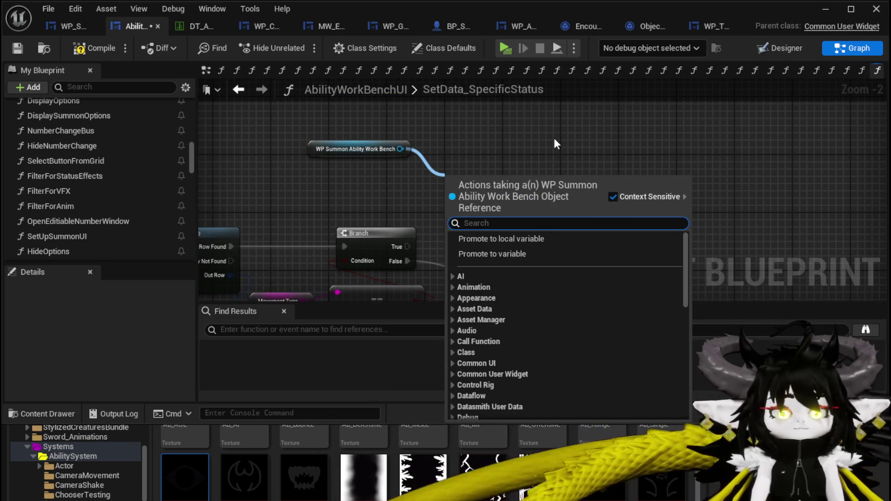
pyautogui.write('Direct')
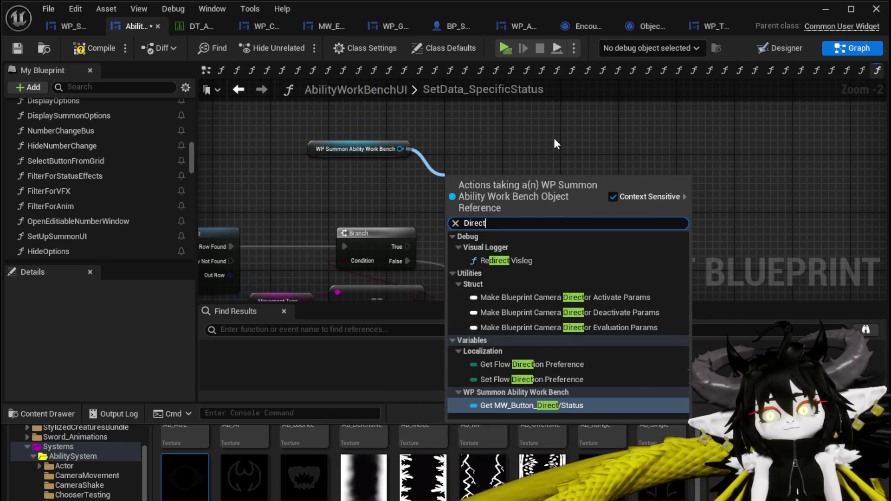
pyautogui.click(531, 405)
# Step: Add Set Brush on Branch True with the status Icon as Texture, then compile and save
pyautogui.moveTo(559, 178)
pyautogui.mouseDown()
pyautogui.moveTo(636, 185)
pyautogui.moveTo(625, 150)
pyautogui.mouseUp()
pyautogui.write('Set Br')
pyautogui.click(672, 269)
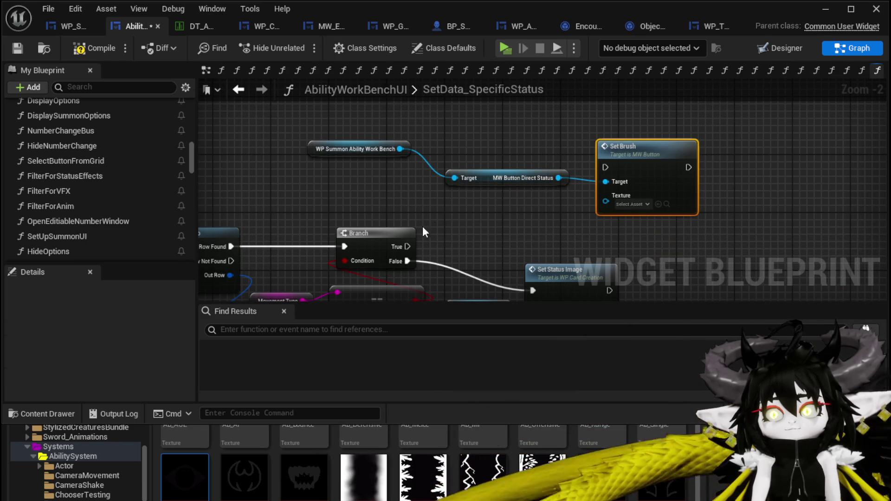
pyautogui.moveTo(407, 246)
pyautogui.mouseDown()
pyautogui.moveTo(619, 162)
pyautogui.moveTo(605, 167)
pyautogui.mouseUp()
pyautogui.moveTo(525, 182); pyautogui.dragTo(378, 182)
pyautogui.moveTo(635, 182); pyautogui.dragTo(563, 174)
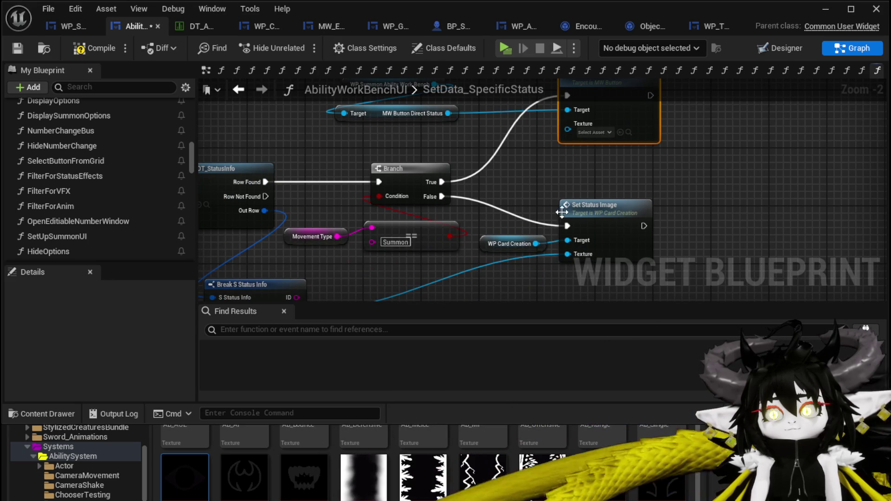
pyautogui.moveTo(551, 233); pyautogui.dragTo(547, 104)
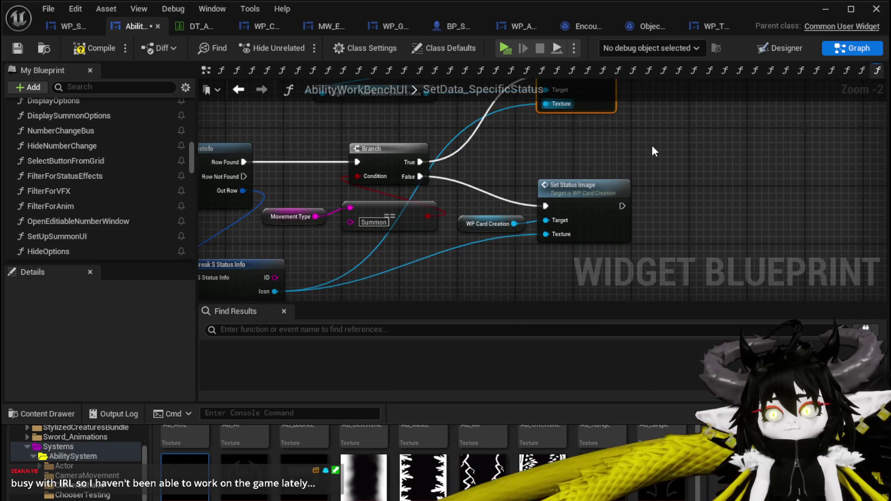
pyautogui.scroll(-2, 651, 151)
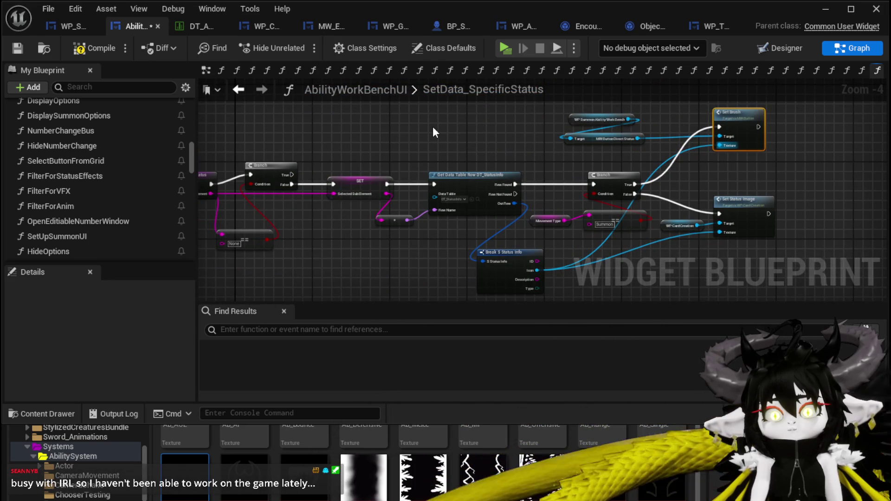
pyautogui.click(88, 51)
pyautogui.click(22, 50)
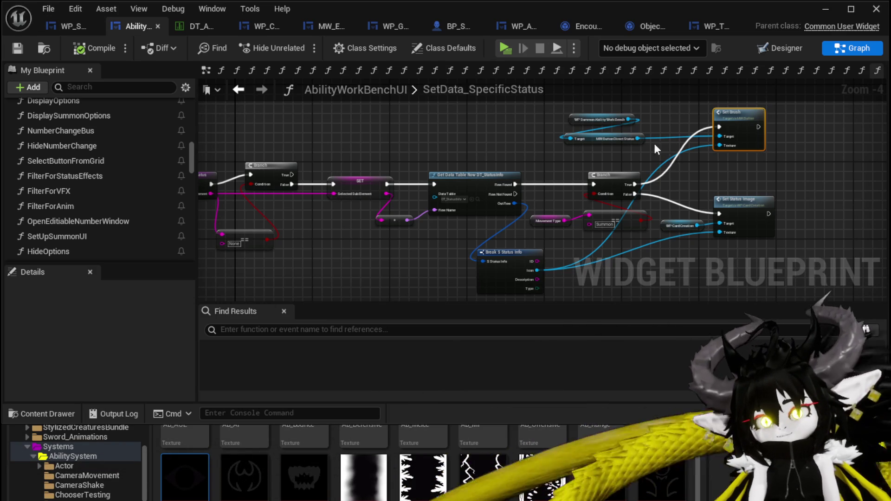
# Step: Tidy Set Status Image, WP CardCreation and the entry node in SetData_SpecificStatus, then save
pyautogui.moveTo(581, 227)
pyautogui.mouseDown()
pyautogui.moveTo(659, 158)
pyautogui.moveTo(617, 160)
pyautogui.mouseUp()
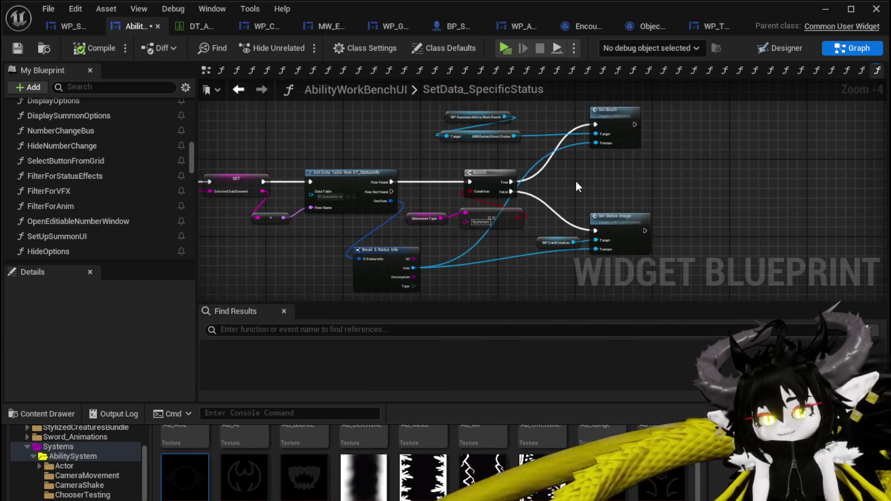
pyautogui.moveTo(614, 128)
pyautogui.mouseDown()
pyautogui.moveTo(605, 132)
pyautogui.moveTo(615, 141)
pyautogui.moveTo(701, 163)
pyautogui.moveTo(827, 153)
pyautogui.mouseUp()
pyautogui.hotkey('ctrl', 's')
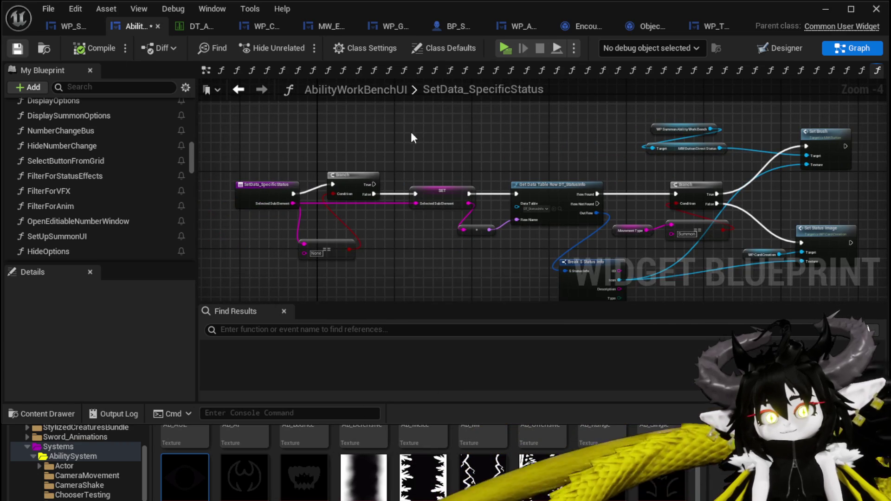
pyautogui.moveTo(321, 122); pyautogui.dragTo(370, 132)
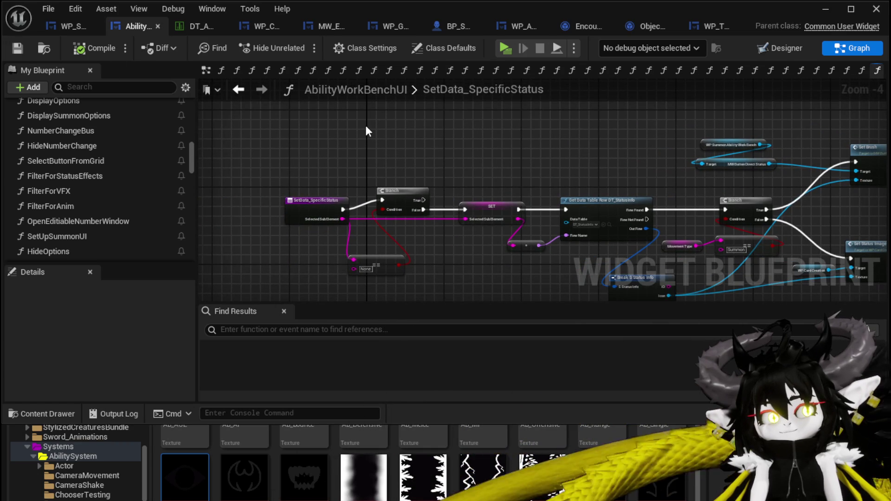
pyautogui.moveTo(441, 153)
pyautogui.mouseDown()
pyautogui.moveTo(419, 147)
pyautogui.moveTo(418, 133)
pyautogui.mouseUp()
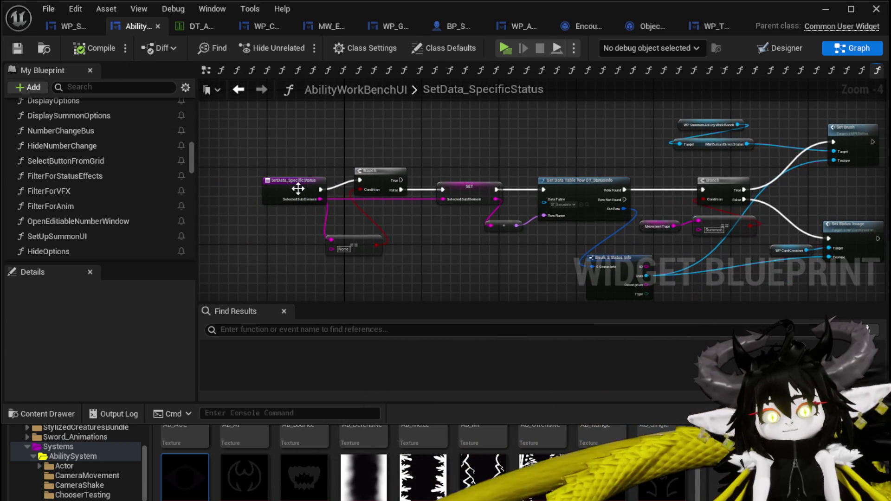
pyautogui.moveTo(298, 187); pyautogui.dragTo(288, 177)
pyautogui.click(371, 152)
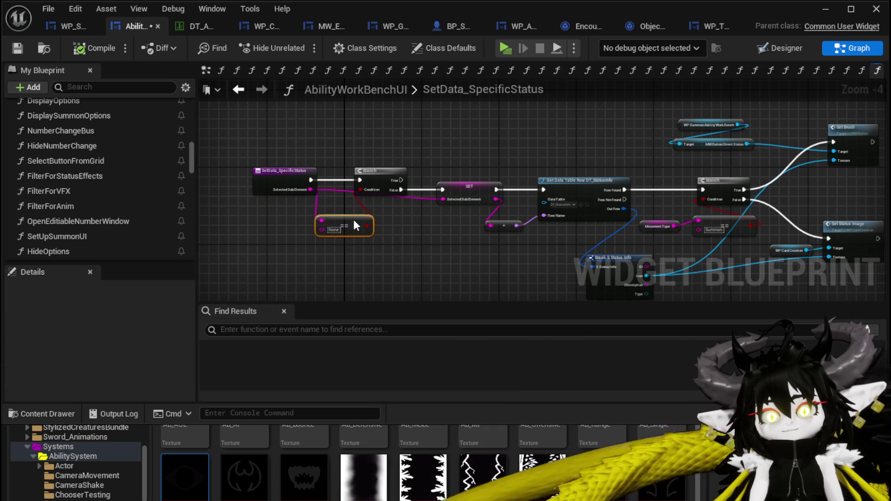
pyautogui.hotkey('ctrl', 's')
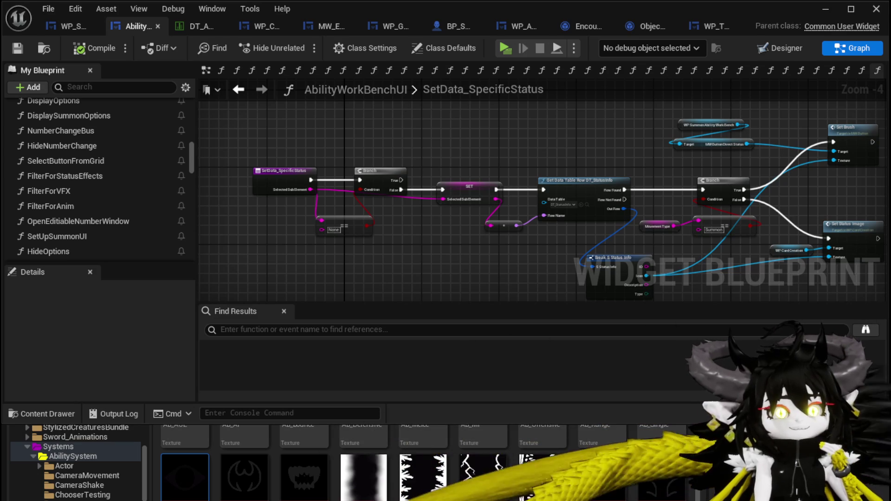
# Step: Look over the whole SetData_SpecificStatus graph, save again, and return to SelectButtonFromGrid
pyautogui.moveTo(429, 109); pyautogui.dragTo(265, 111)
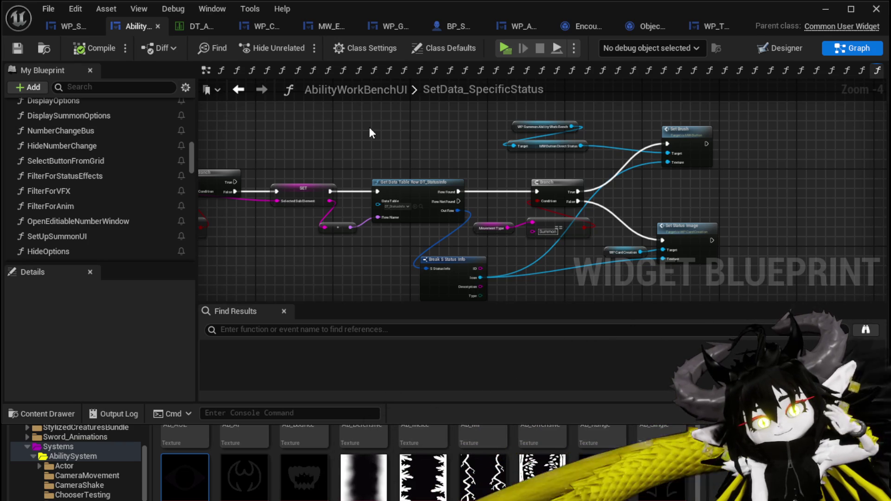
pyautogui.click(17, 48)
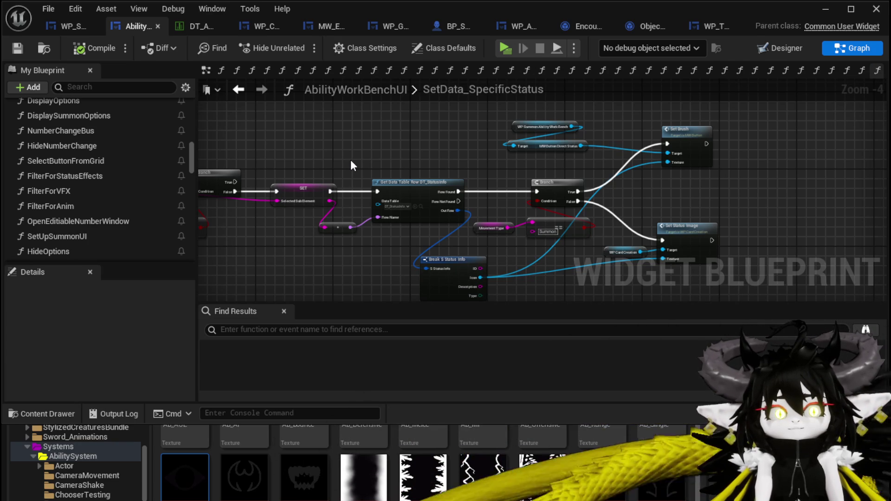
pyautogui.scroll(3, 334, 169)
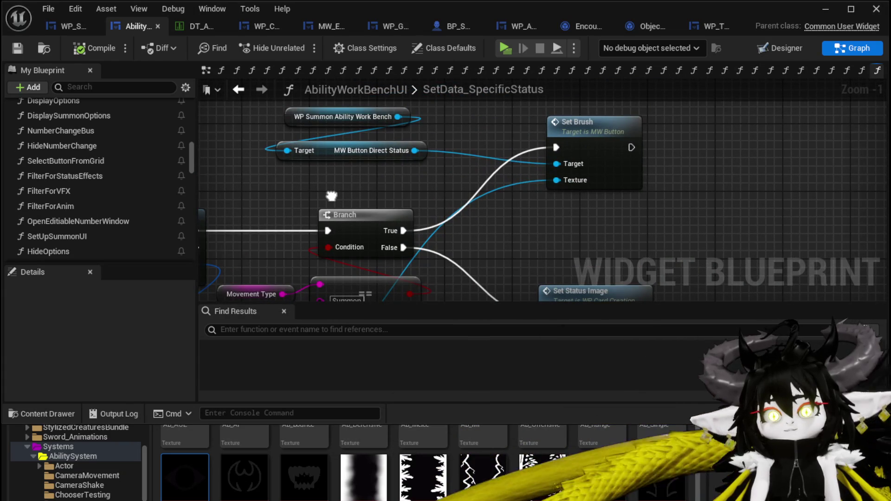
pyautogui.scroll(-1, 399, 181)
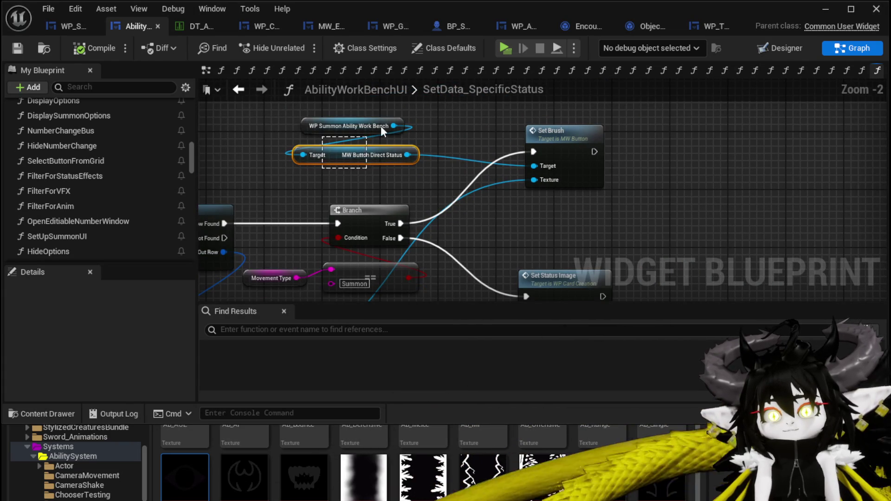
pyautogui.click(334, 177)
pyautogui.scroll(-1, 340, 183)
pyautogui.moveTo(341, 183); pyautogui.dragTo(523, 191)
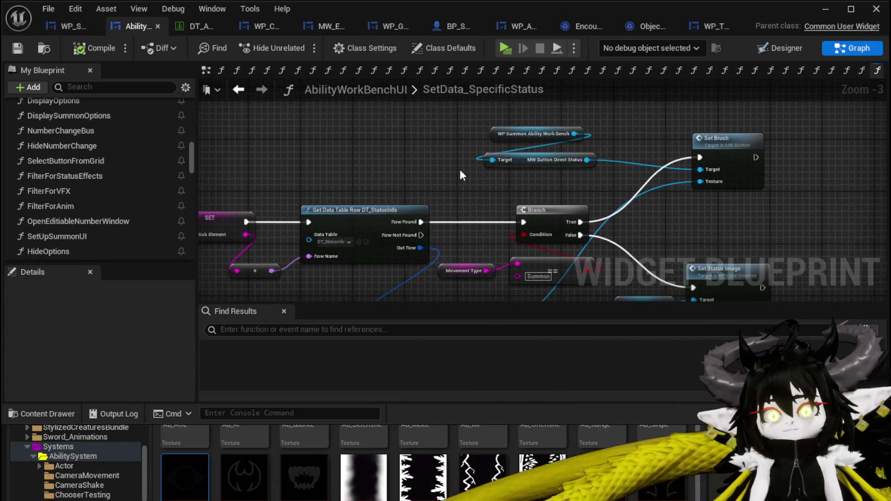
pyautogui.moveTo(222, 111)
pyautogui.mouseDown()
pyautogui.moveTo(328, 127)
pyautogui.moveTo(461, 167)
pyautogui.mouseUp()
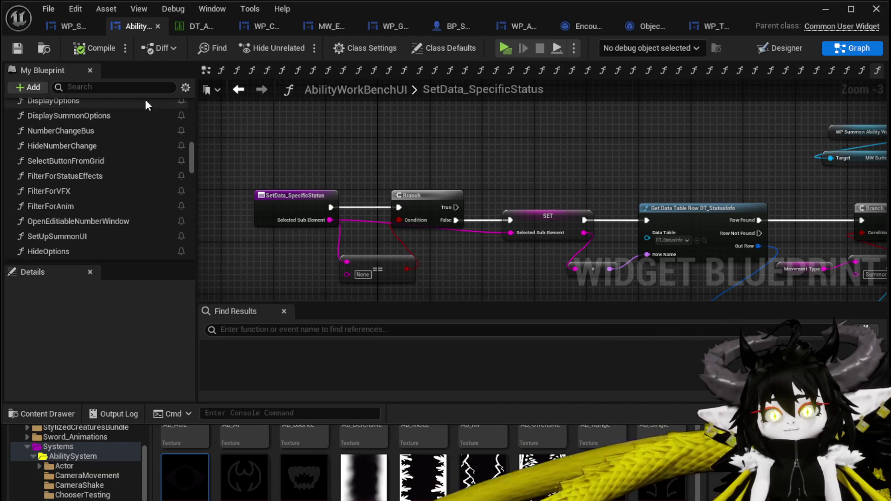
pyautogui.click(239, 90)
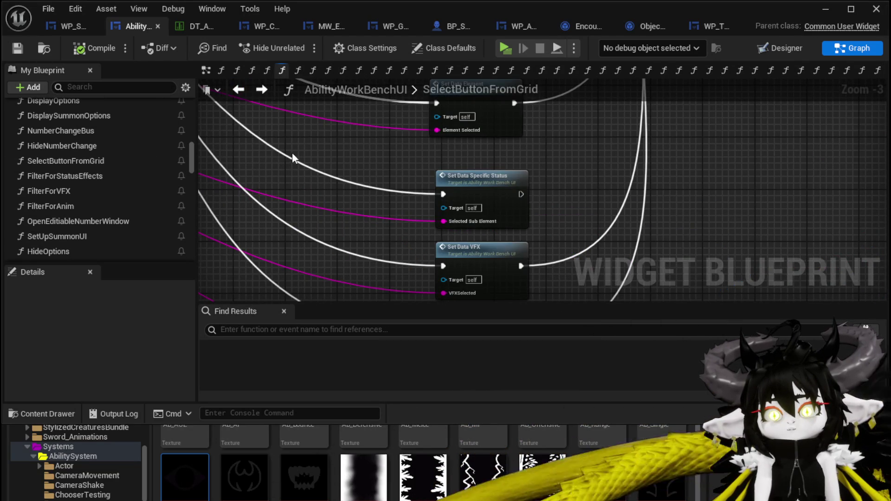
# Step: Pan over the switch's output pins, including StatusID and summon, and the Set Data nodes
pyautogui.scroll(-2, 505, 257)
pyautogui.scroll(4, 422, 227)
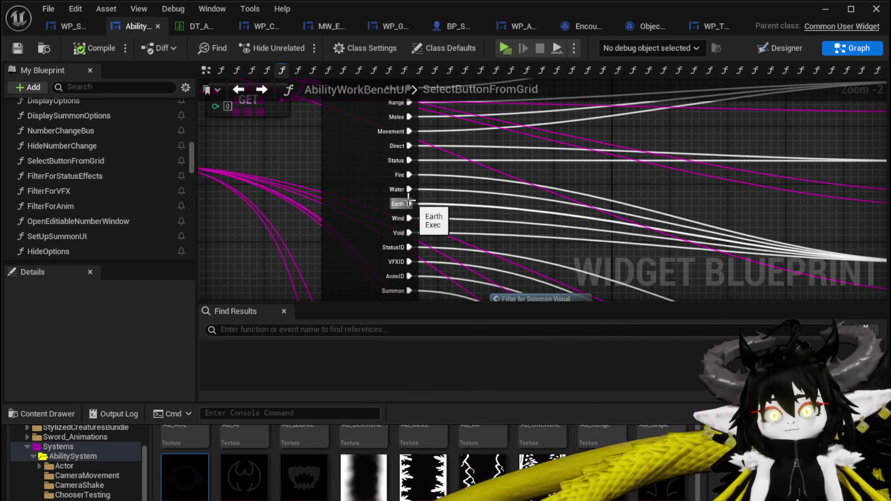
pyautogui.moveTo(291, 190); pyautogui.dragTo(283, 143)
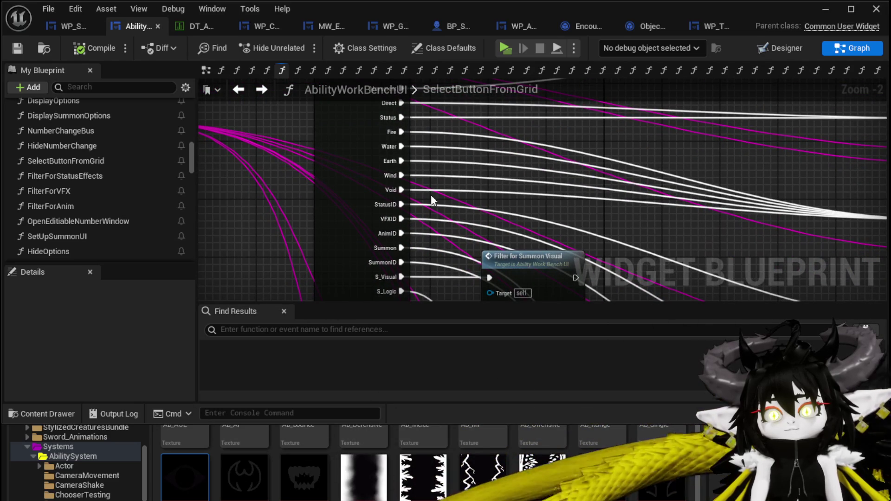
pyautogui.scroll(-2, 403, 204)
pyautogui.moveTo(497, 215)
pyautogui.mouseDown()
pyautogui.moveTo(277, 124)
pyautogui.moveTo(336, 147)
pyautogui.mouseUp()
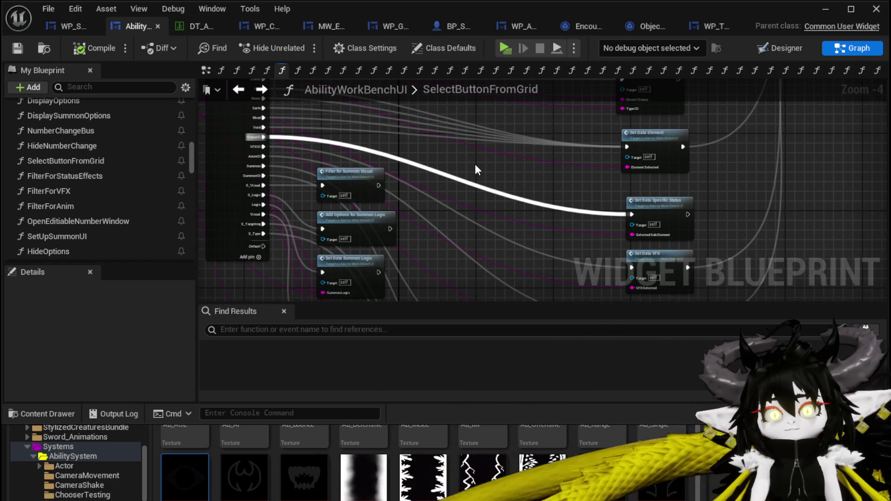
pyautogui.scroll(3, 288, 174)
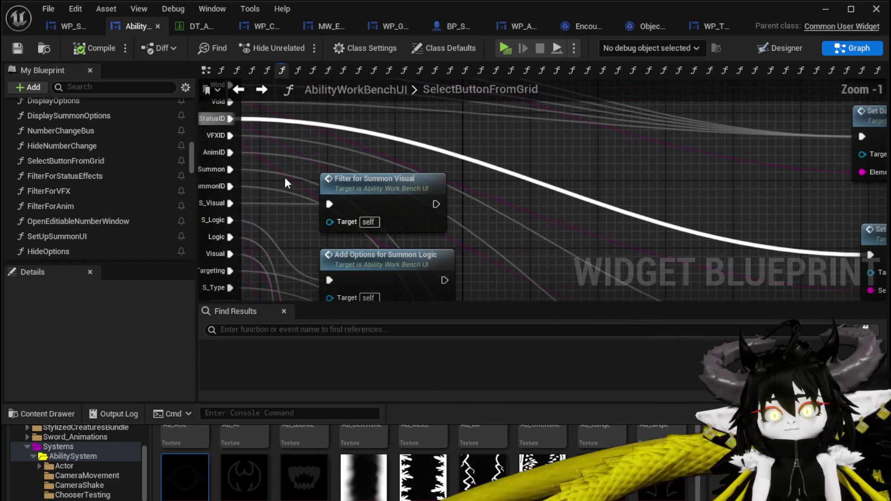
pyautogui.moveTo(283, 205)
pyautogui.mouseDown()
pyautogui.moveTo(378, 149)
pyautogui.moveTo(385, 207)
pyautogui.moveTo(387, 140)
pyautogui.mouseUp()
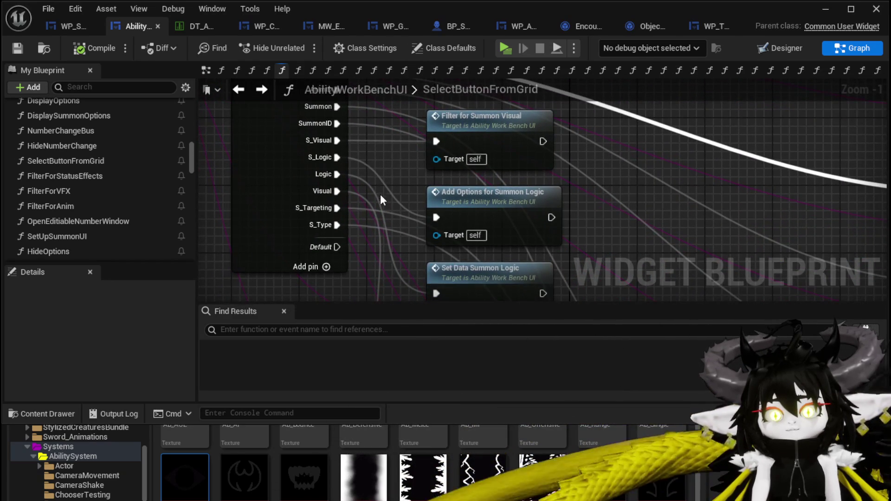
# Step: Trace StatusID past Set Data Specific Status and Summon Logic, opening SetData_Direct/Status
pyautogui.scroll(-1, 280, 199)
pyautogui.moveTo(565, 244)
pyautogui.mouseDown()
pyautogui.moveTo(521, 237)
pyautogui.moveTo(462, 257)
pyautogui.moveTo(563, 276)
pyautogui.moveTo(471, 245)
pyautogui.moveTo(336, 229)
pyautogui.moveTo(532, 253)
pyautogui.mouseUp()
pyautogui.moveTo(574, 185); pyautogui.dragTo(606, 226)
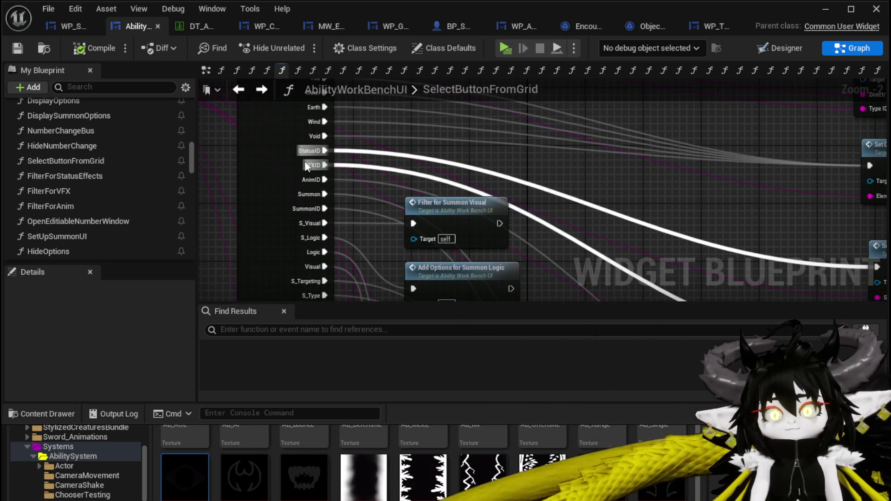
pyautogui.moveTo(211, 238); pyautogui.dragTo(237, 166)
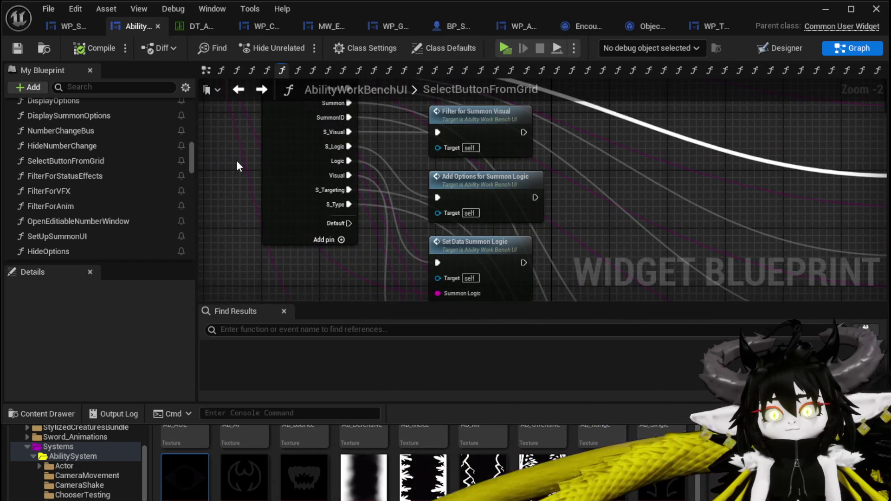
pyautogui.scroll(-1, 236, 161)
pyautogui.scroll(2, 254, 158)
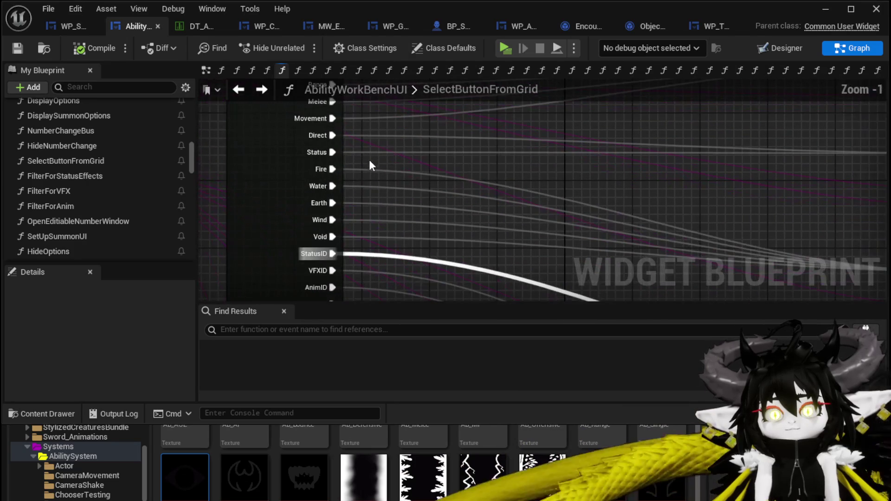
pyautogui.moveTo(732, 195); pyautogui.dragTo(370, 219)
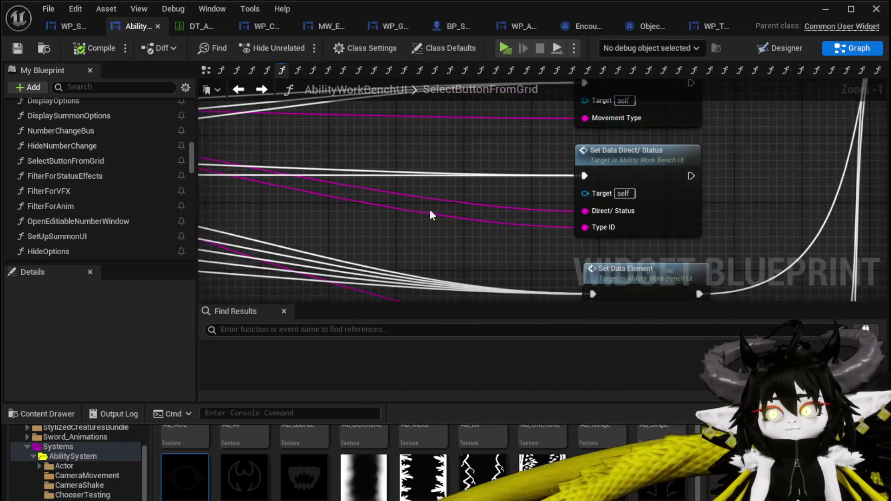
pyautogui.doubleClick(670, 169)
# Step: Survey SetData_Direct/Status and select its Display Options node to copy
pyautogui.moveTo(576, 175); pyautogui.dragTo(348, 201)
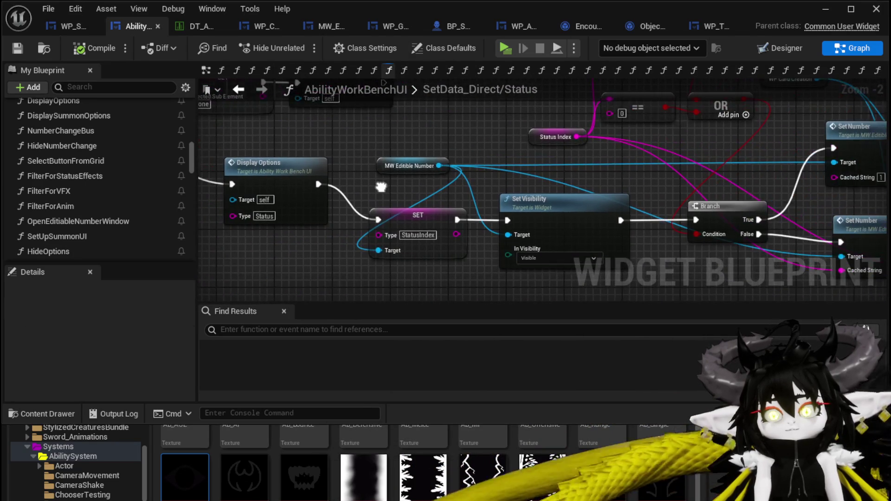
pyautogui.scroll(-1, 279, 186)
pyautogui.moveTo(278, 186)
pyautogui.mouseDown()
pyautogui.moveTo(245, 175)
pyautogui.moveTo(418, 119)
pyautogui.moveTo(652, 260)
pyautogui.moveTo(581, 143)
pyautogui.mouseUp()
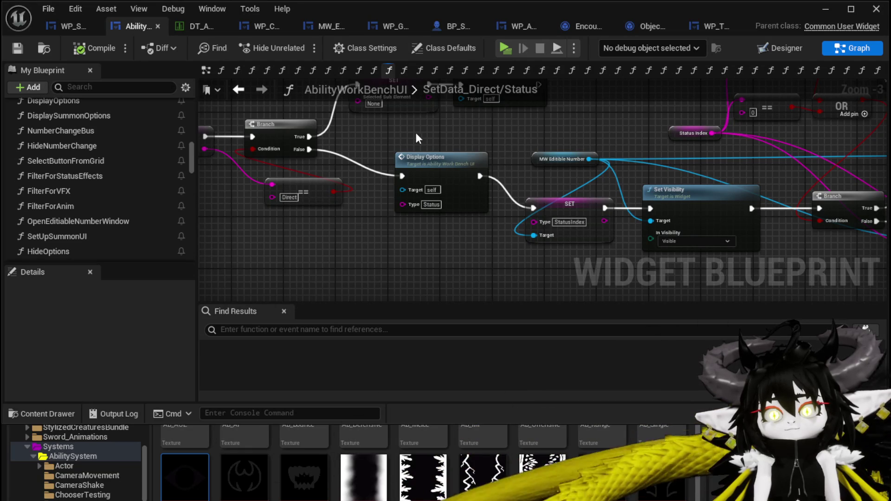
pyautogui.click(434, 186)
pyautogui.moveTo(371, 253); pyautogui.dragTo(564, 252)
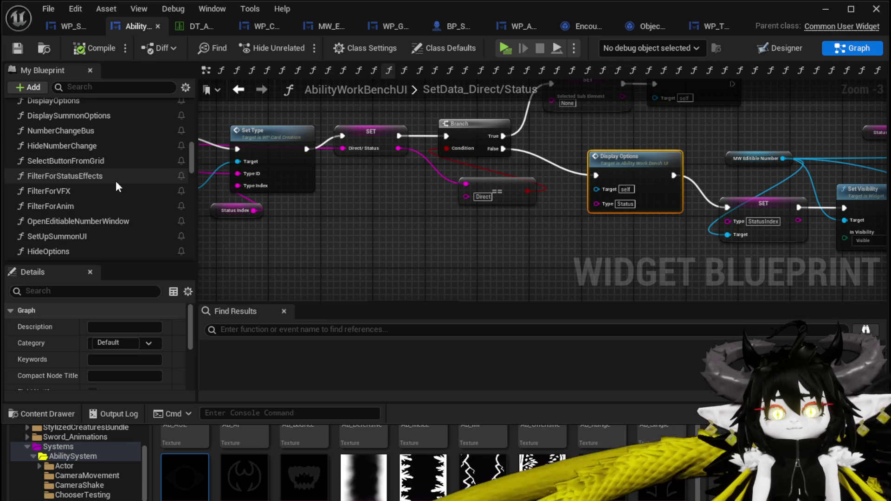
pyautogui.scroll(1, 116, 181)
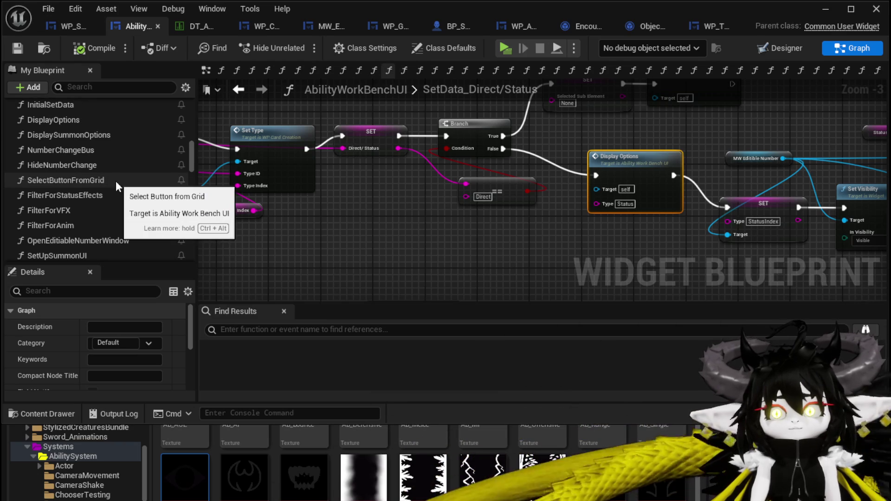
pyautogui.scroll(8, 116, 181)
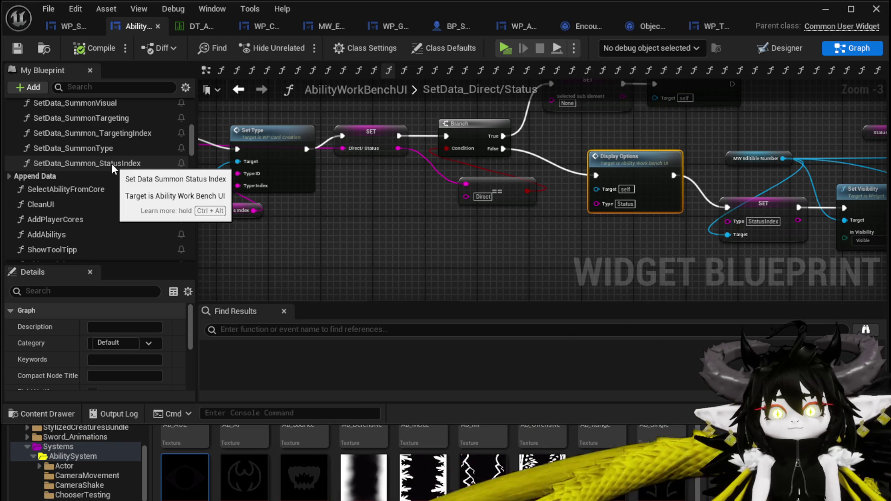
# Step: In SetData_SummonType, shift the nodes before Set Visibility left to make room
pyautogui.doubleClick(106, 146)
pyautogui.scroll(-1, 570, 271)
pyautogui.moveTo(570, 271)
pyautogui.mouseDown()
pyautogui.moveTo(295, 233)
pyautogui.moveTo(375, 224)
pyautogui.moveTo(307, 239)
pyautogui.moveTo(253, 275)
pyautogui.mouseUp()
pyautogui.scroll(-4, 696, 191)
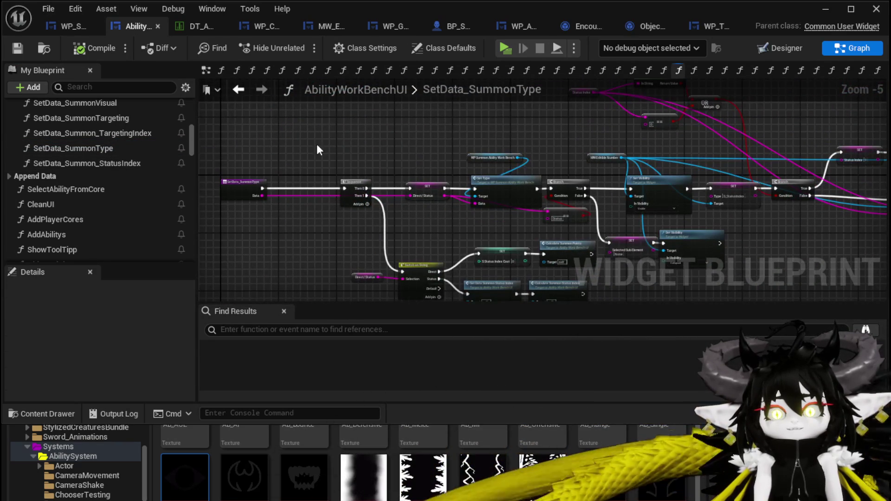
pyautogui.moveTo(515, 219); pyautogui.dragTo(557, 224)
pyautogui.moveTo(564, 188); pyautogui.dragTo(469, 196)
pyautogui.scroll(4, 382, 154)
# Step: Insert Display Options between Branch True and Set Visibility, compile, save, and play test
pyautogui.hotkey('ctrl', 'z')
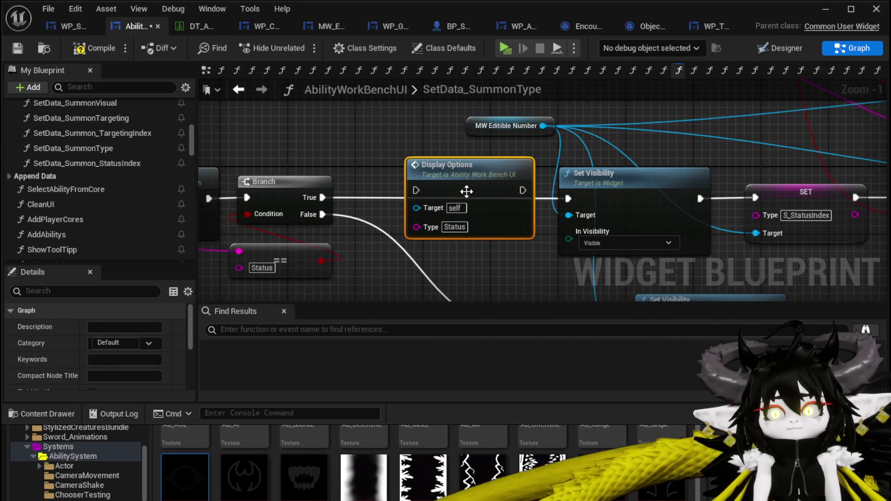
pyautogui.moveTo(321, 198); pyautogui.dragTo(420, 189)
pyautogui.moveTo(464, 166); pyautogui.dragTo(439, 148)
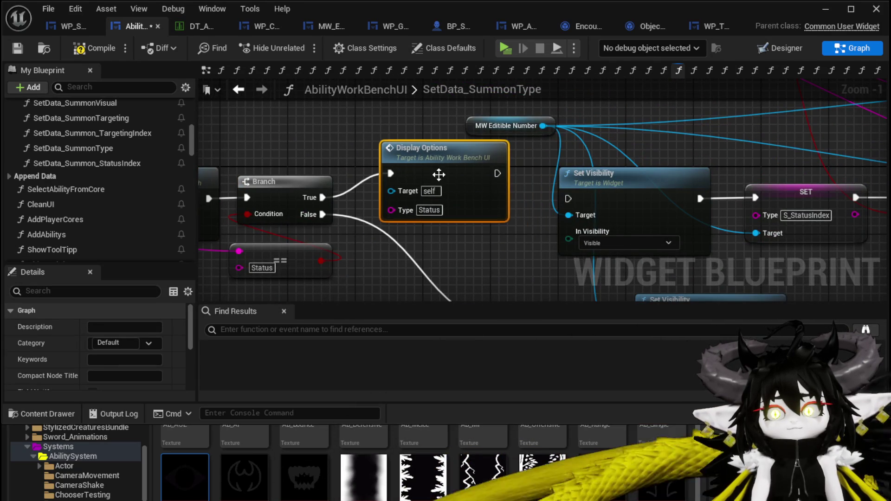
pyautogui.moveTo(497, 173); pyautogui.dragTo(568, 198)
pyautogui.click(531, 231)
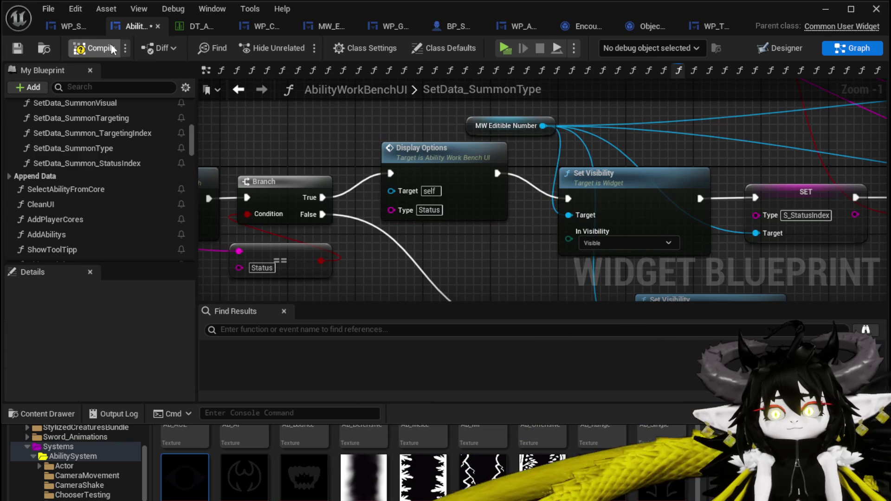
pyautogui.click(16, 51)
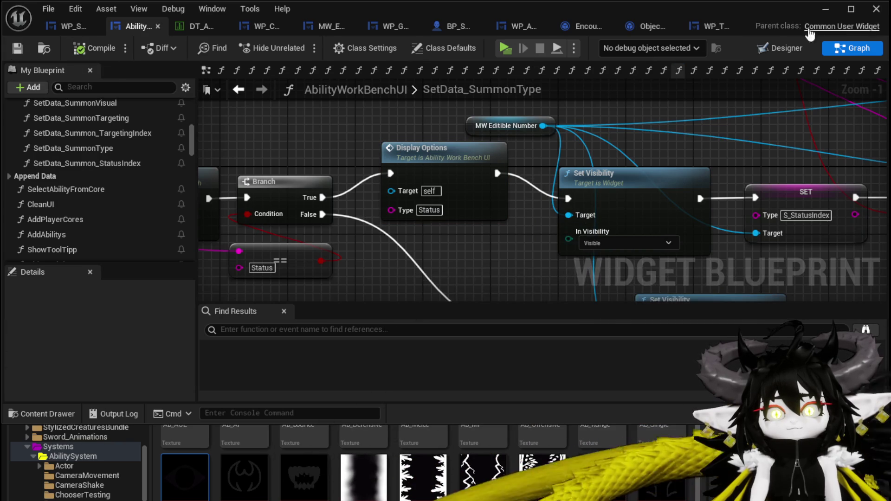
pyautogui.click(823, 16)
pyautogui.click(292, 49)
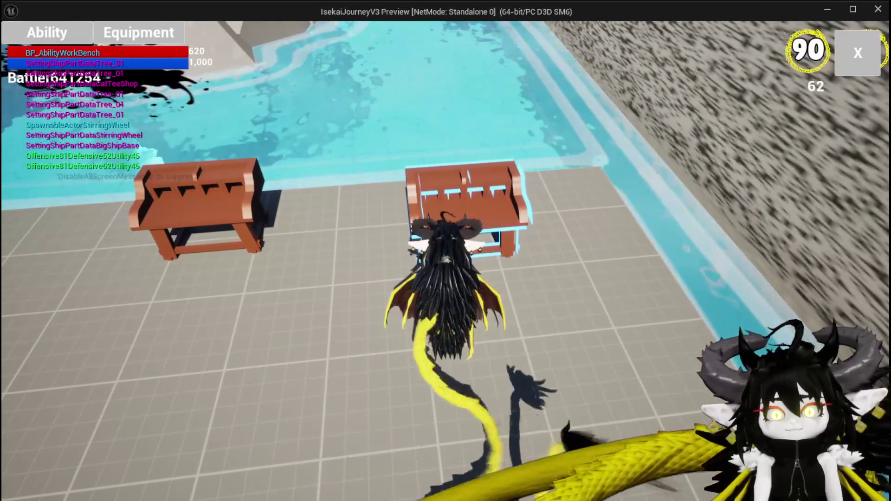
# Step: Open the Magic_Big_01 card in the ability editor and make it a Summon
pyautogui.click(37, 36)
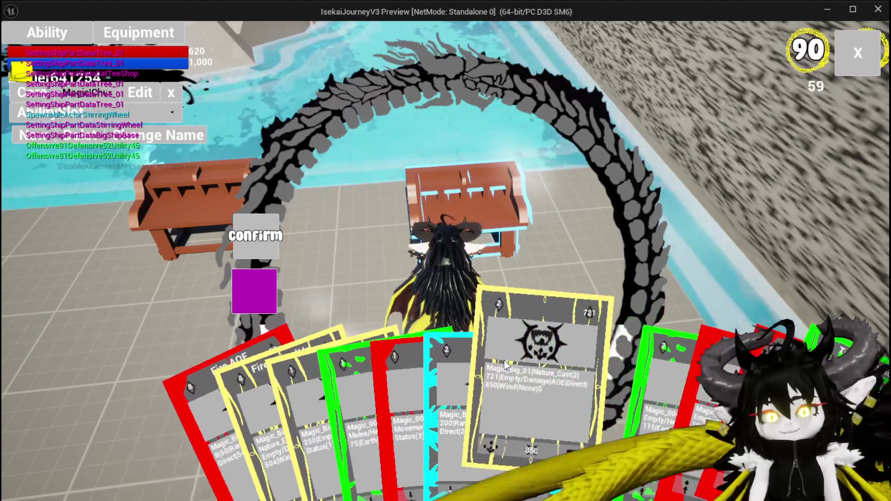
pyautogui.click(535, 386)
pyautogui.click(537, 411)
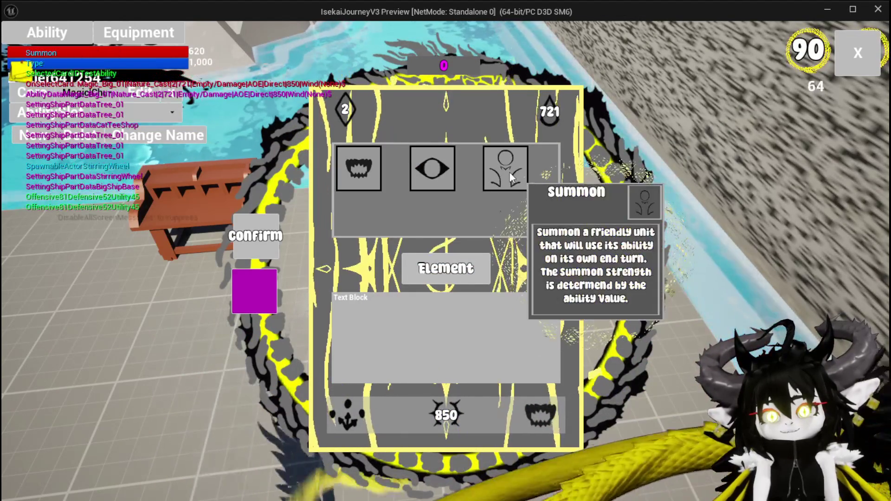
pyautogui.click(512, 176)
# Step: Choose Status Effect as the effect type and pick Echo from the grid
pyautogui.click(512, 177)
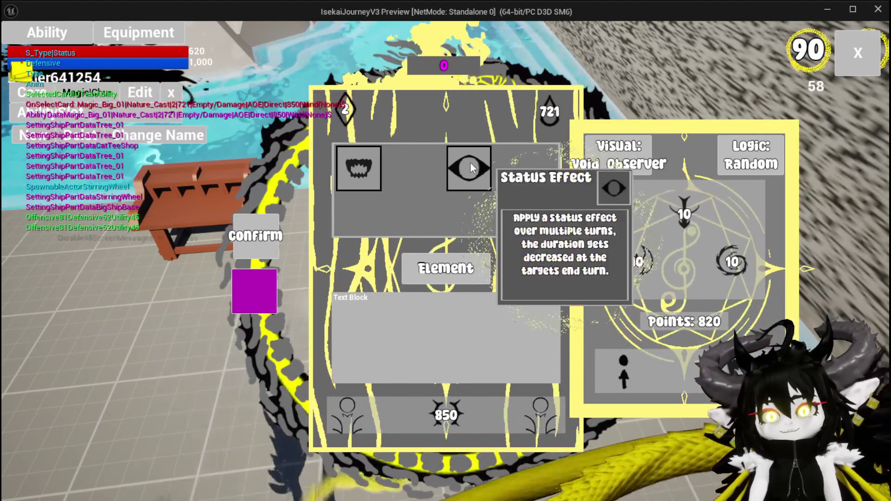
pyautogui.click(469, 168)
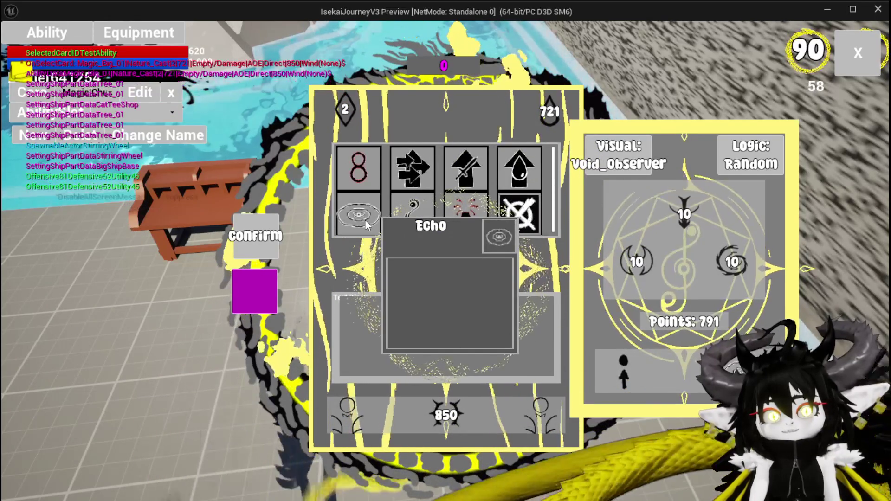
pyautogui.click(365, 219)
pyautogui.click(258, 280)
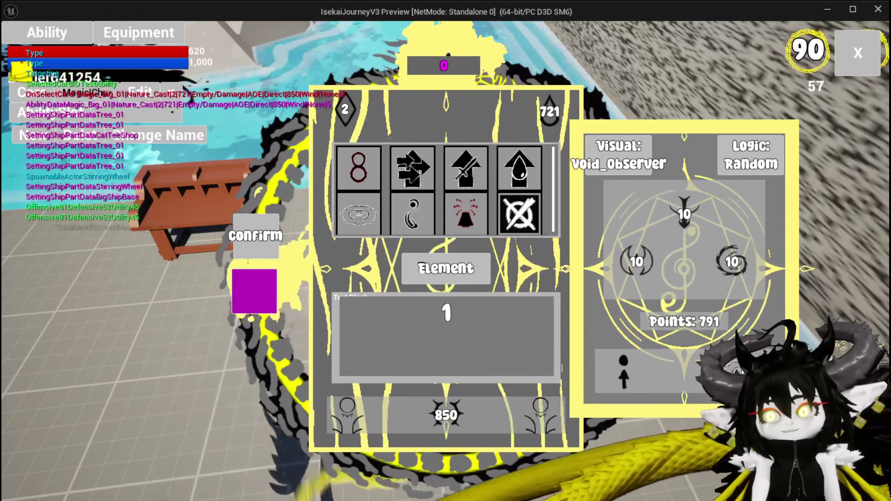
pyautogui.click(259, 288)
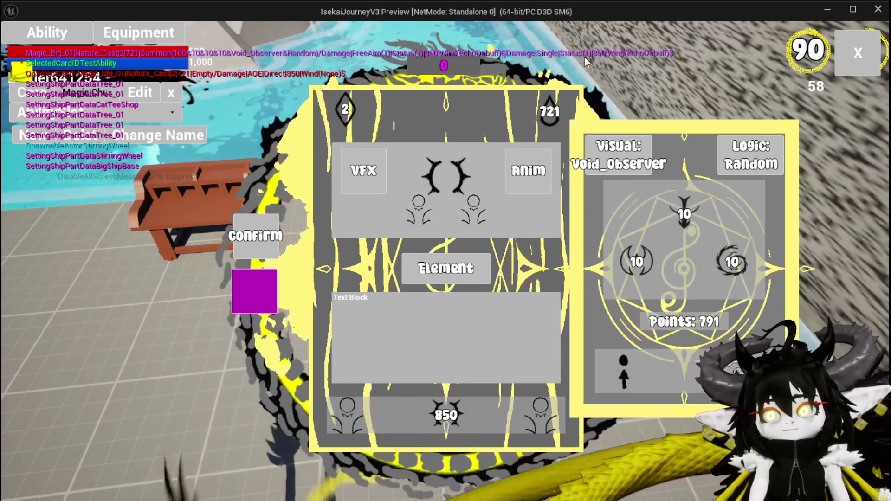
# Step: Switch the card's element to Earth after briefly picking Water
pyautogui.moveTo(635, 260)
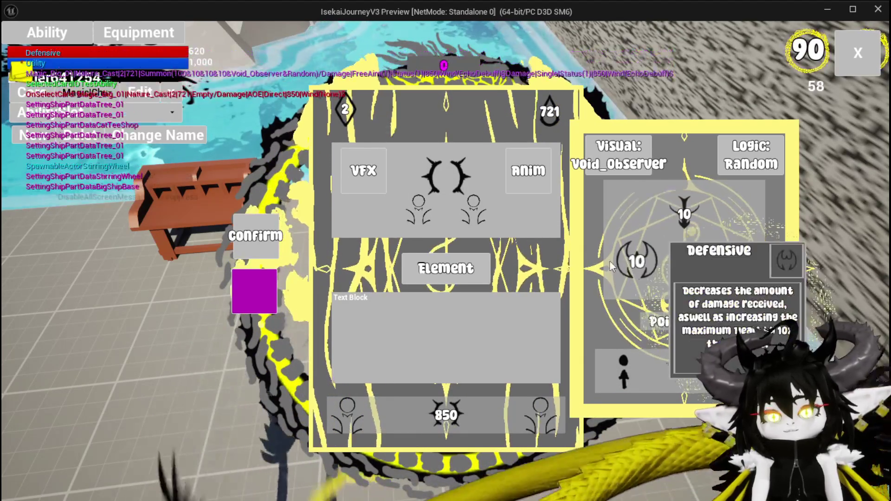
pyautogui.click(450, 271)
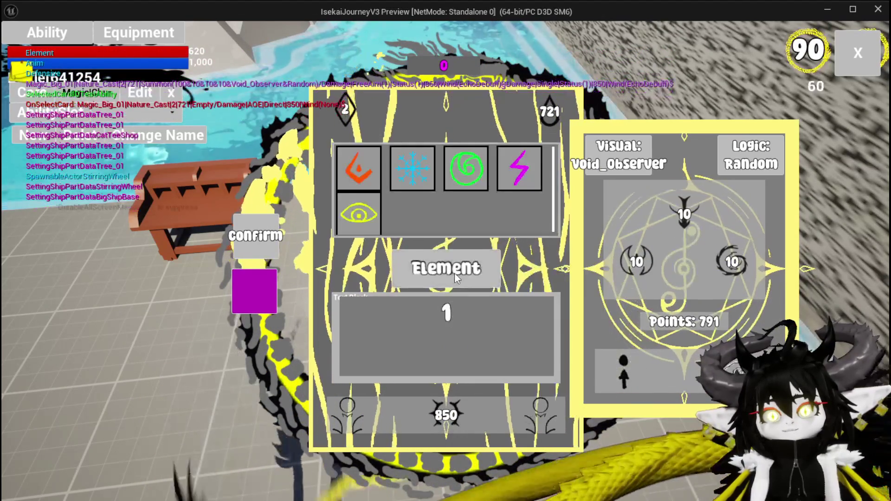
pyautogui.click(428, 185)
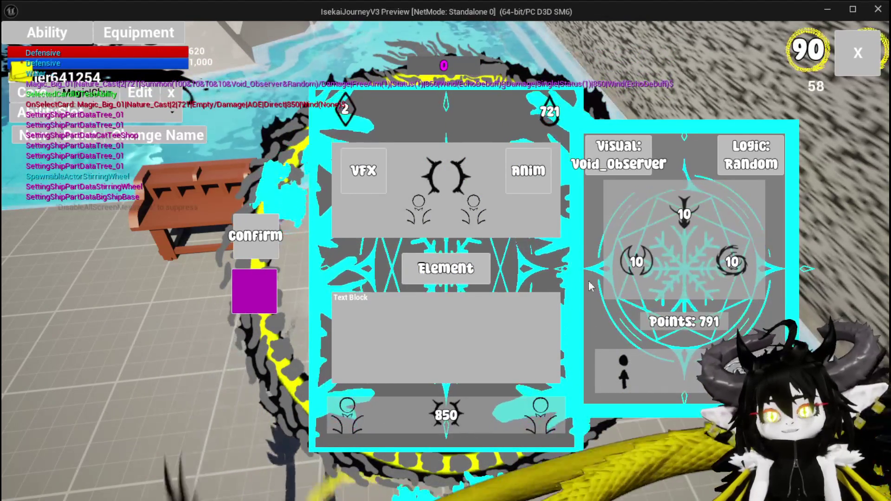
pyautogui.click(421, 268)
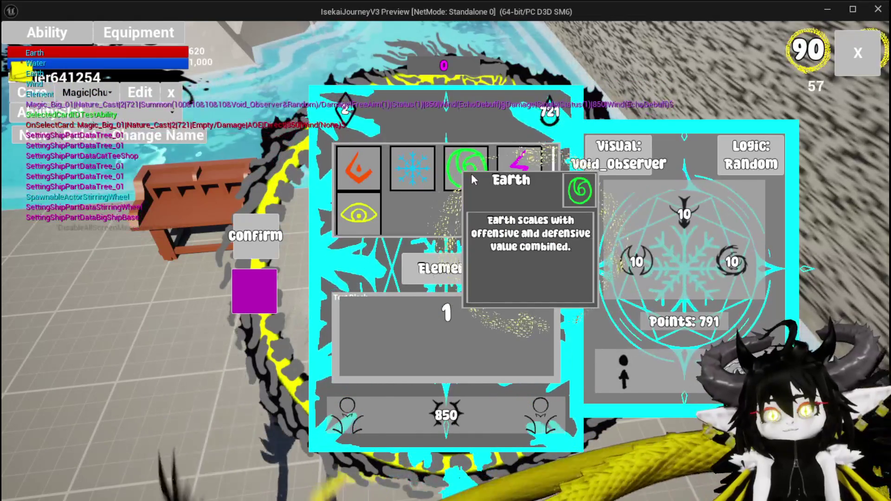
pyautogui.click(467, 169)
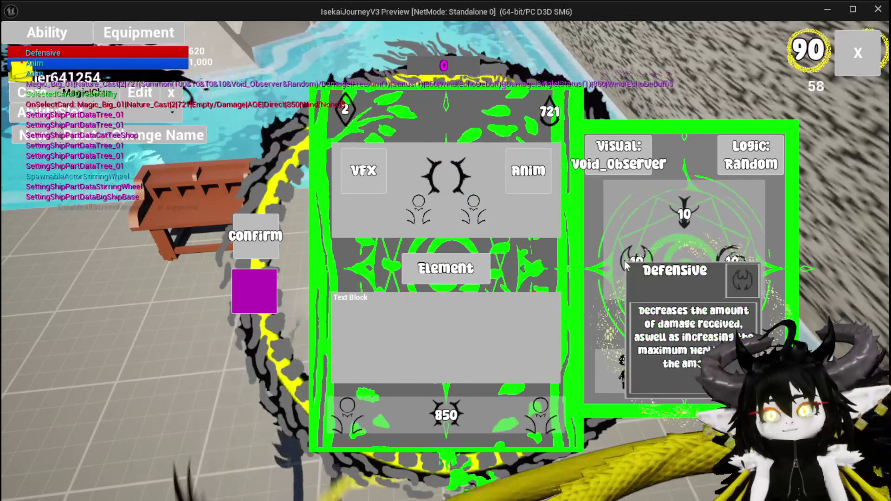
# Step: Raise the card's Defensive stat to 500
pyautogui.moveTo(639, 261)
pyautogui.click(446, 312)
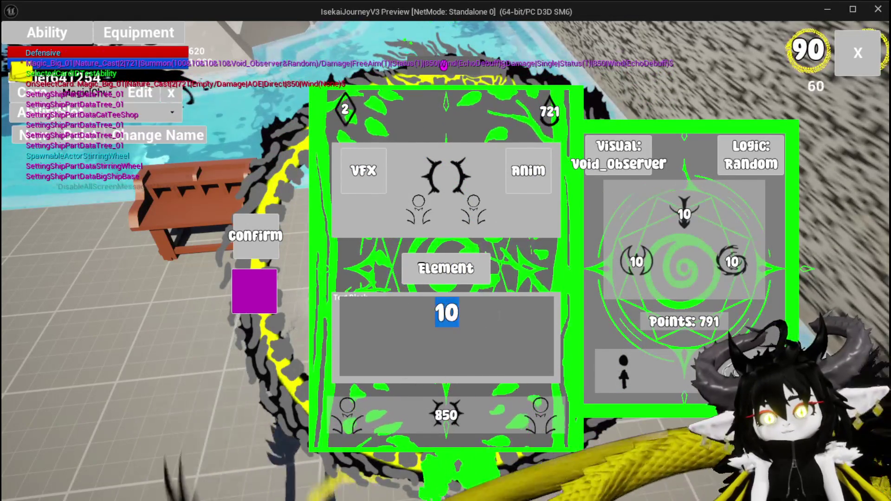
pyautogui.write('500')
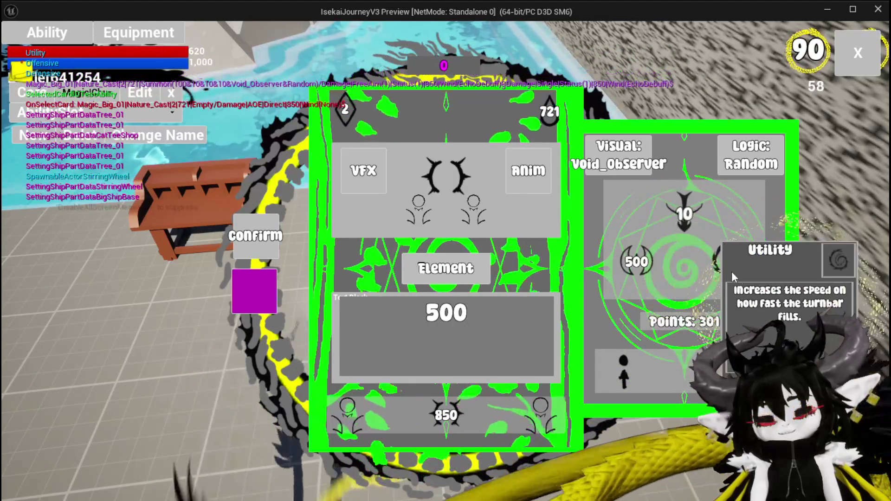
pyautogui.moveTo(720, 280)
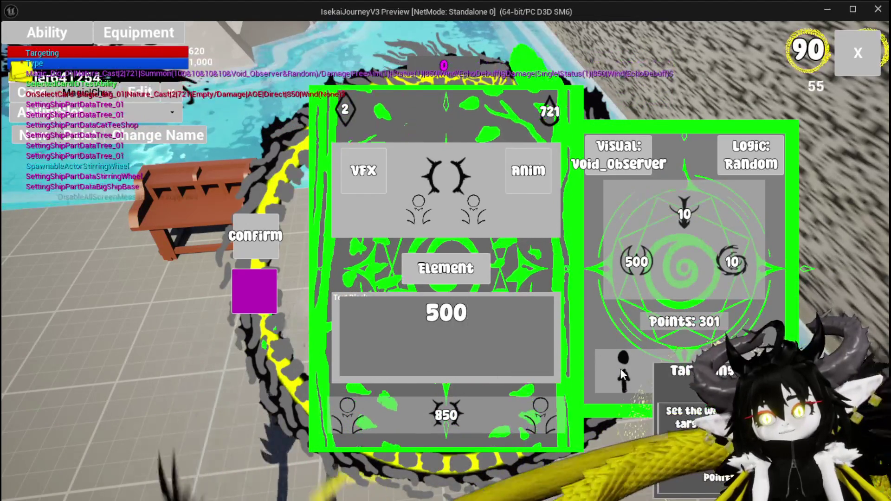
pyautogui.click(543, 318)
# Step: Set the card's targeting to AOE so it hits all enemies
pyautogui.click(608, 366)
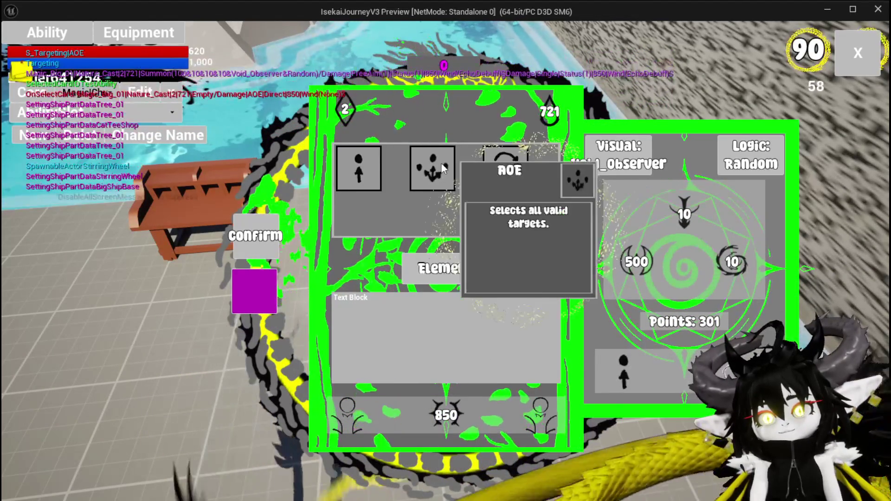
pyautogui.click(443, 162)
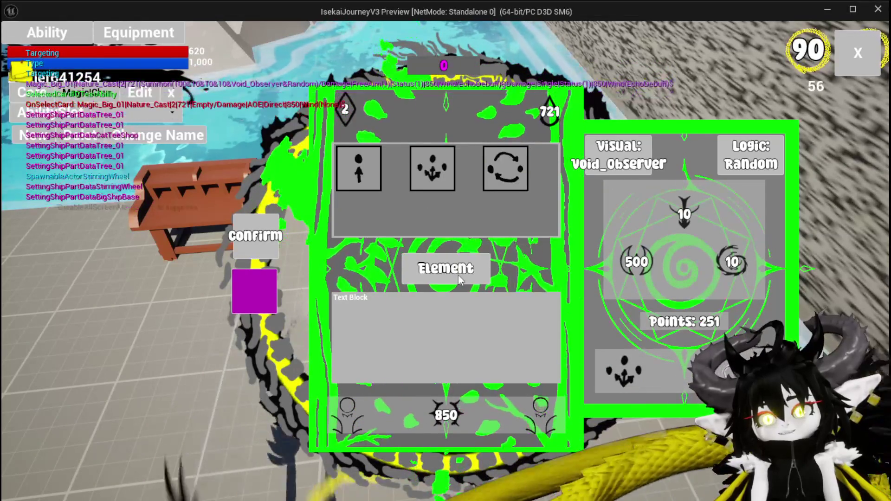
pyautogui.moveTo(376, 167)
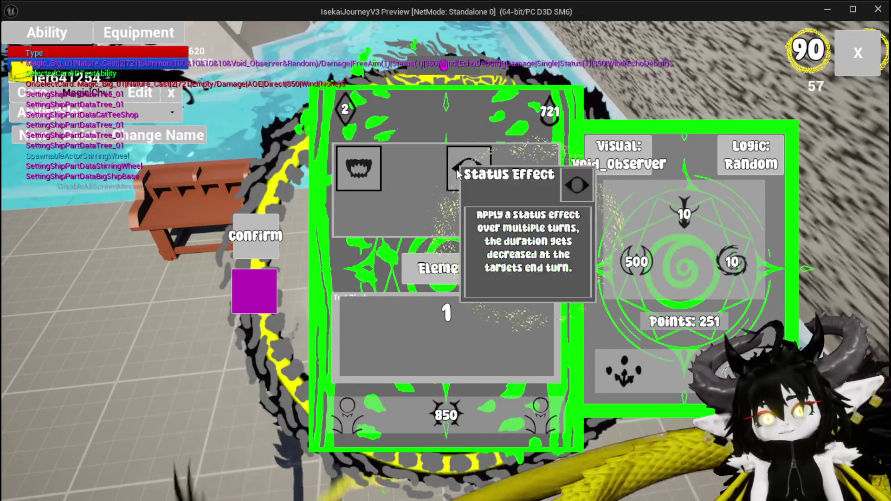
pyautogui.click(459, 176)
pyautogui.moveTo(464, 202)
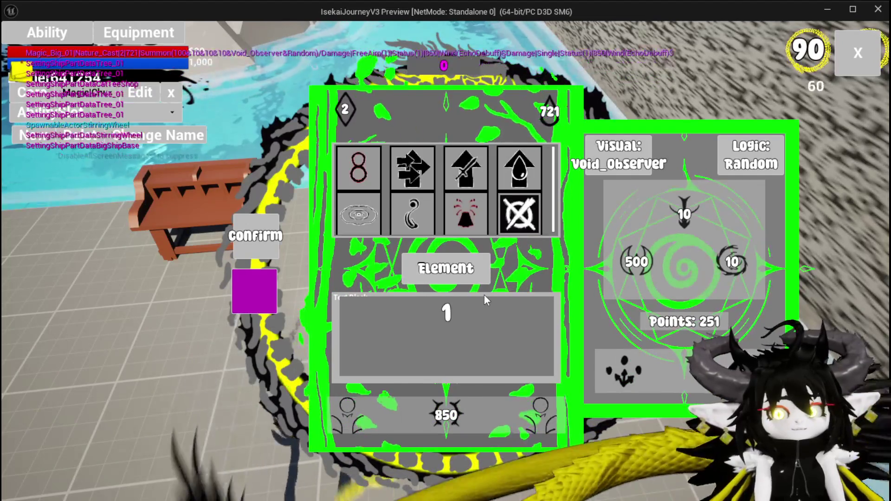
# Step: Enter the 'raid' console command, opening the console with the grave key
pyautogui.press('`')
pyautogui.write('raid')
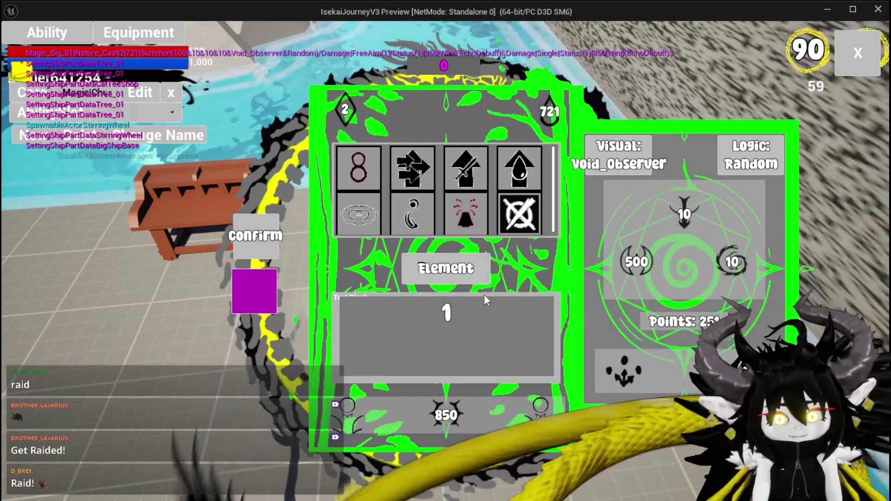
pyautogui.moveTo(660, 287)
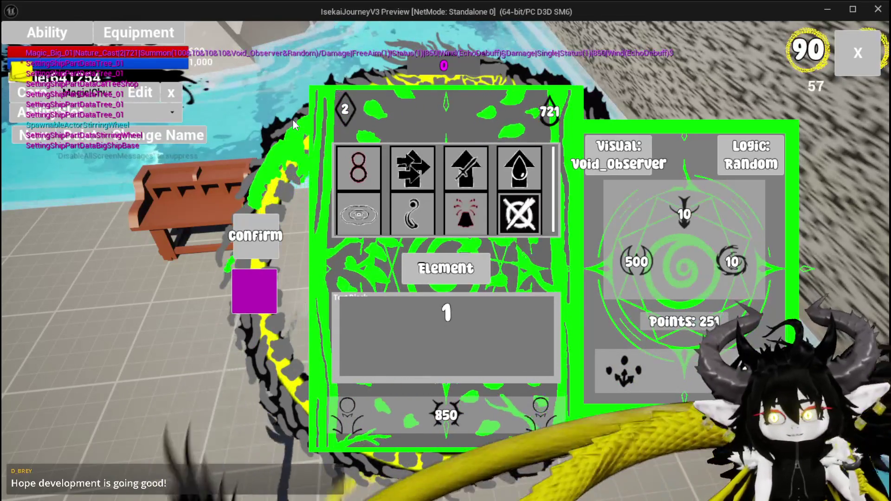
pyautogui.moveTo(634, 257)
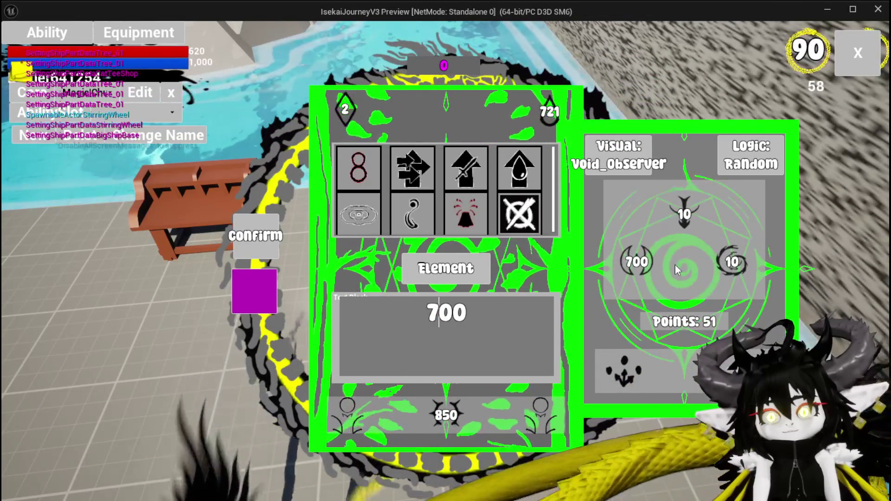
# Step: Set the Utility stat to 61 and reselect Earth after trying Water, bringing Points to 0
pyautogui.moveTo(735, 270)
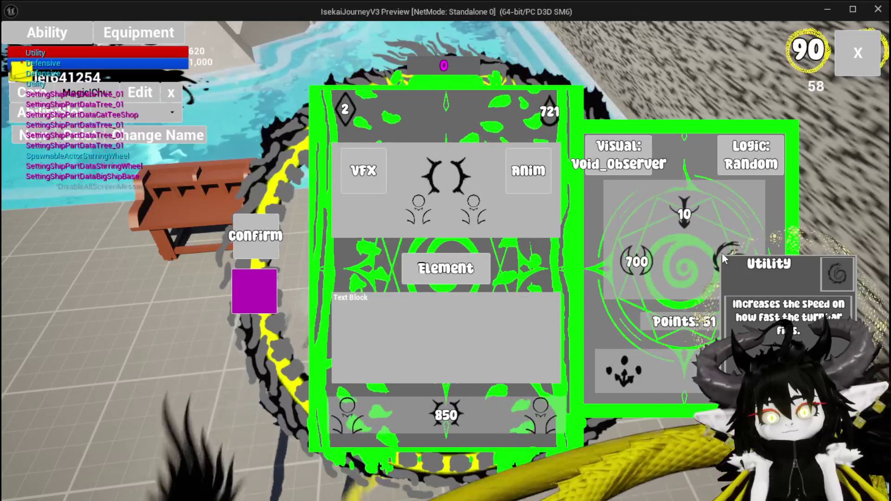
pyautogui.click(725, 259)
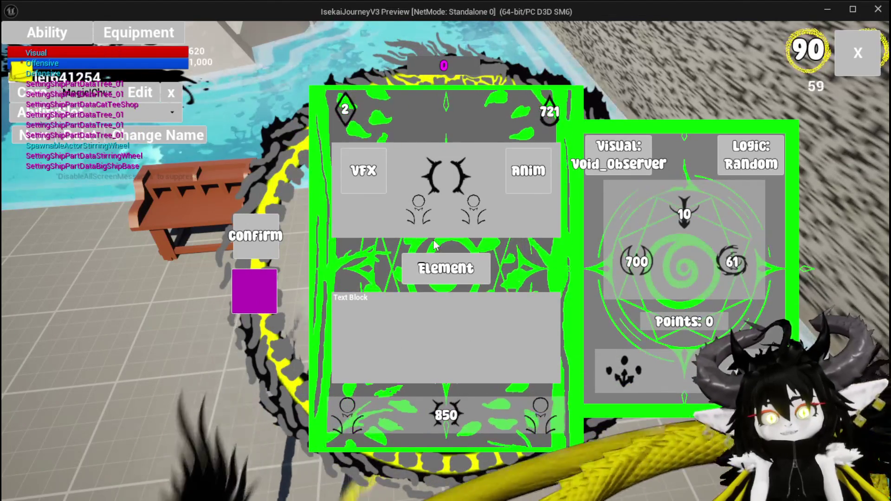
pyautogui.click(427, 273)
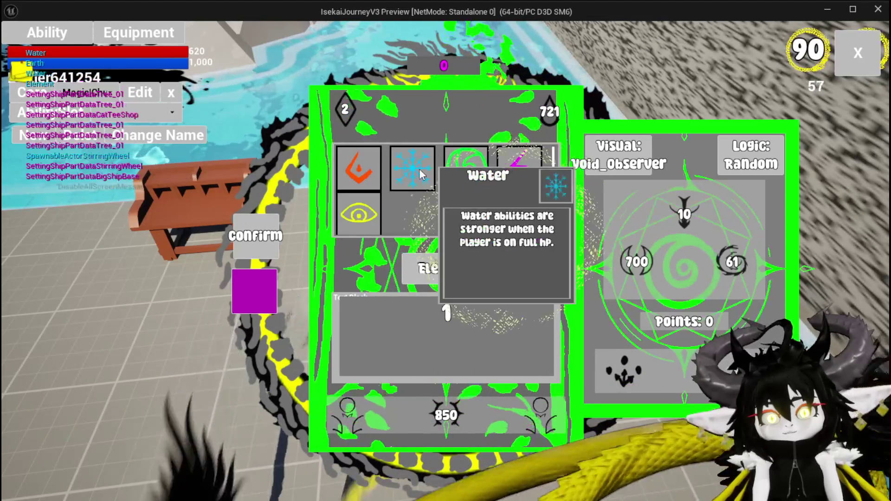
pyautogui.click(414, 167)
pyautogui.click(441, 277)
pyautogui.click(469, 168)
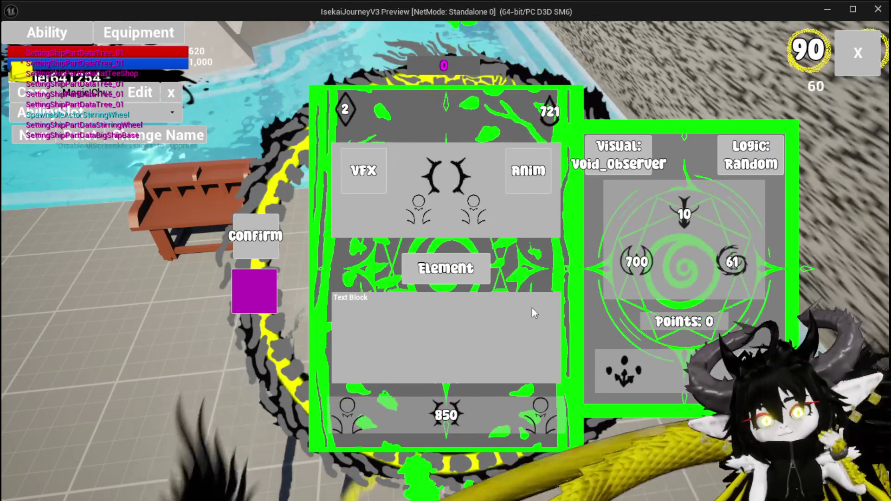
pyautogui.moveTo(686, 226)
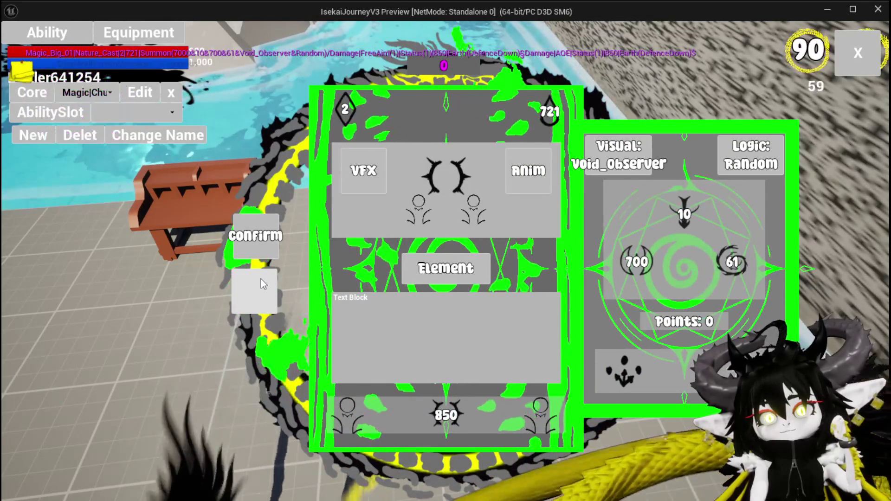
# Step: Leave the workbench, walk up to the slime and accept the battle
pyautogui.click(263, 301)
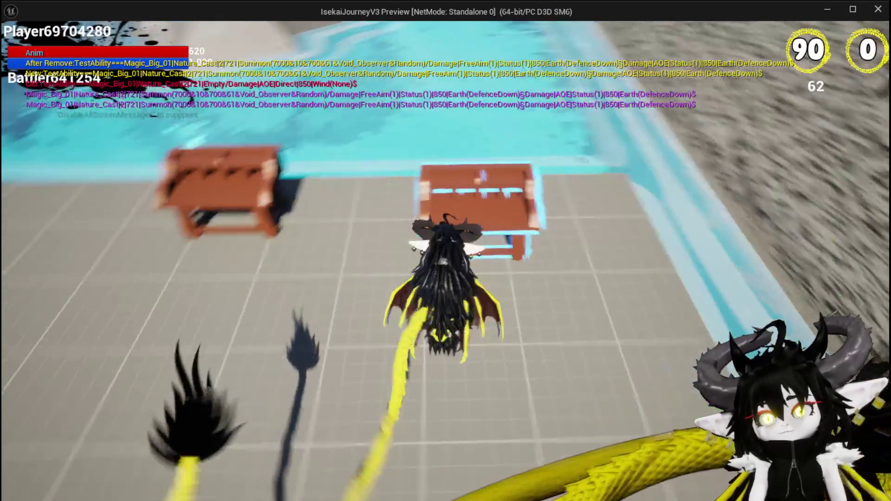
pyautogui.press('space')
pyautogui.press('w')
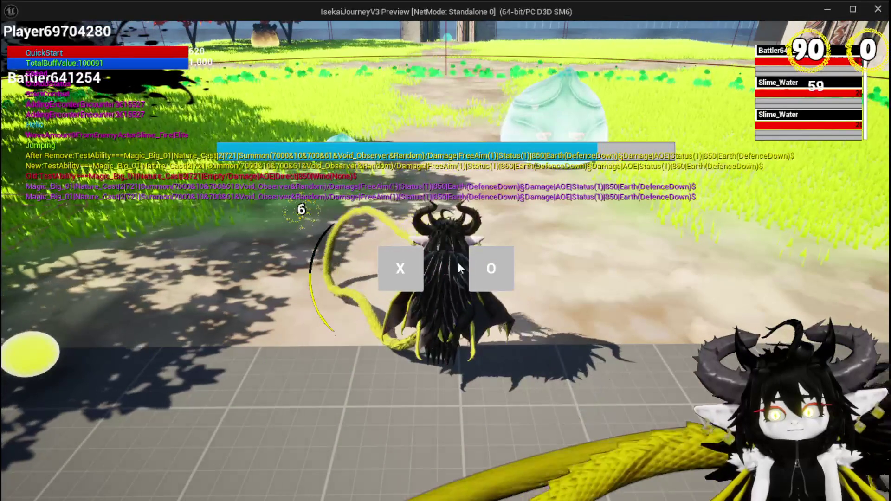
pyautogui.click(409, 274)
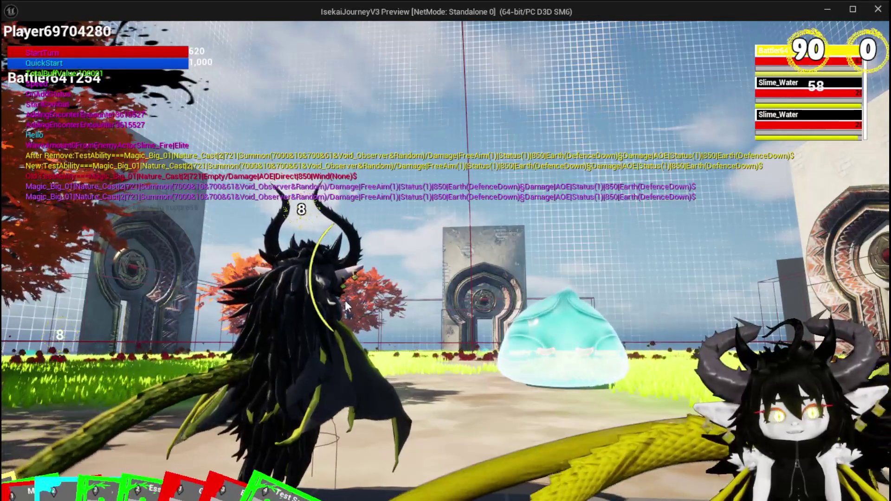
# Step: Play the Magic_Big_01 TestAbility summon, cast a spell, then play the Echo Buff card
pyautogui.moveTo(334, 383)
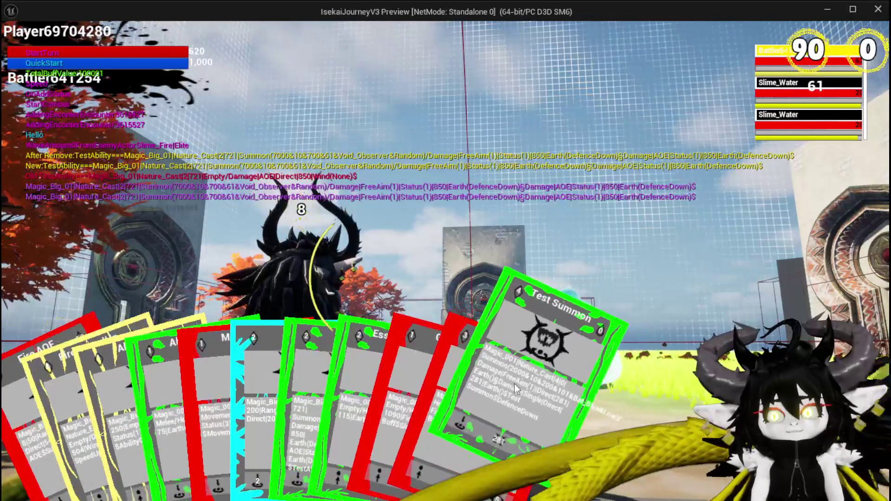
pyautogui.moveTo(340, 407)
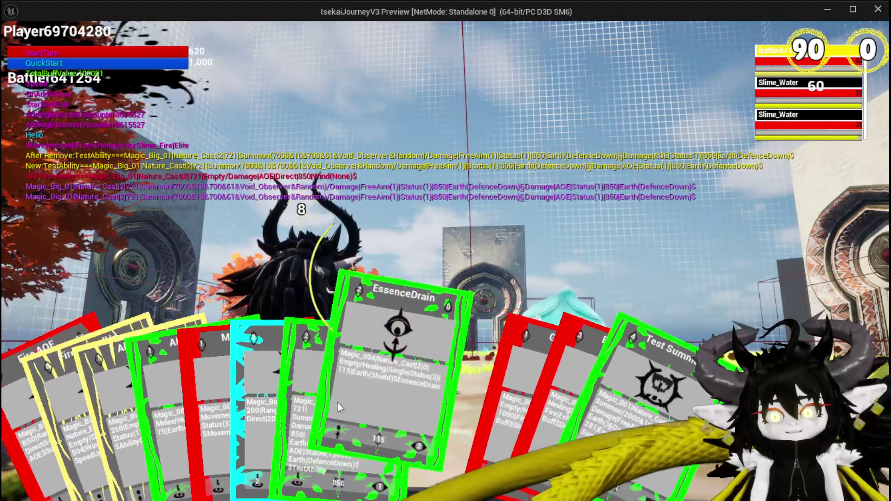
pyautogui.click(291, 399)
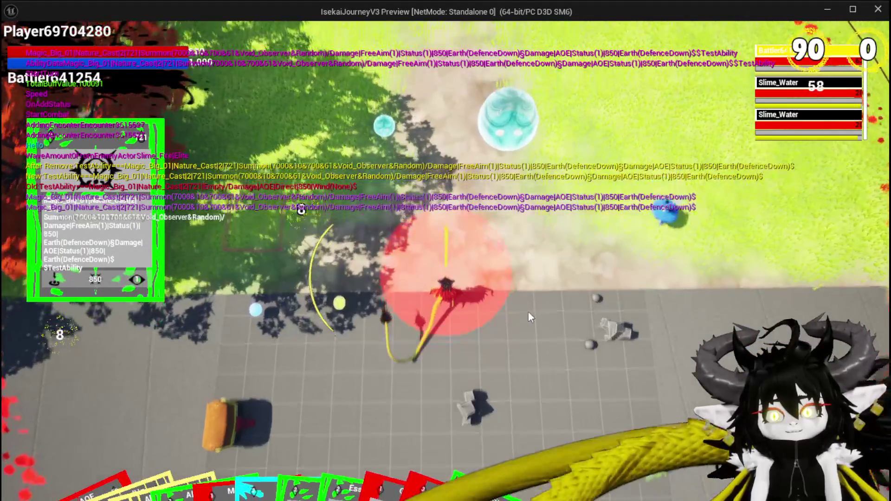
pyautogui.click(489, 315)
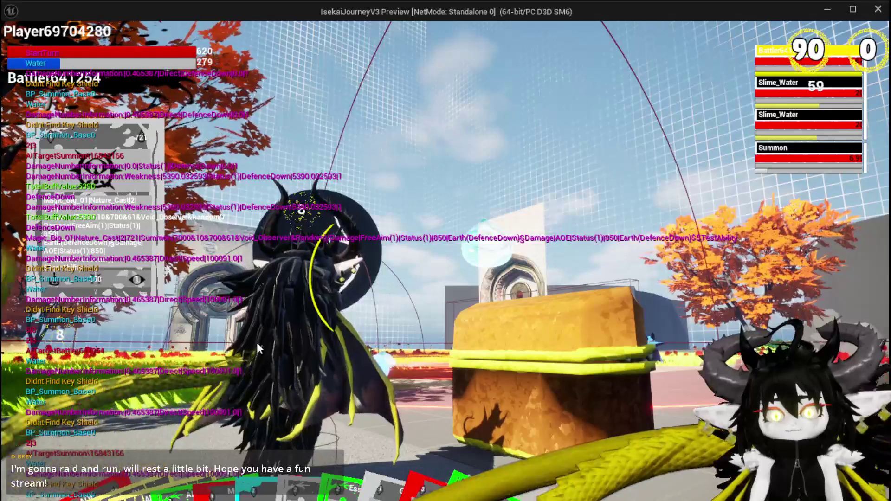
pyautogui.moveTo(464, 392)
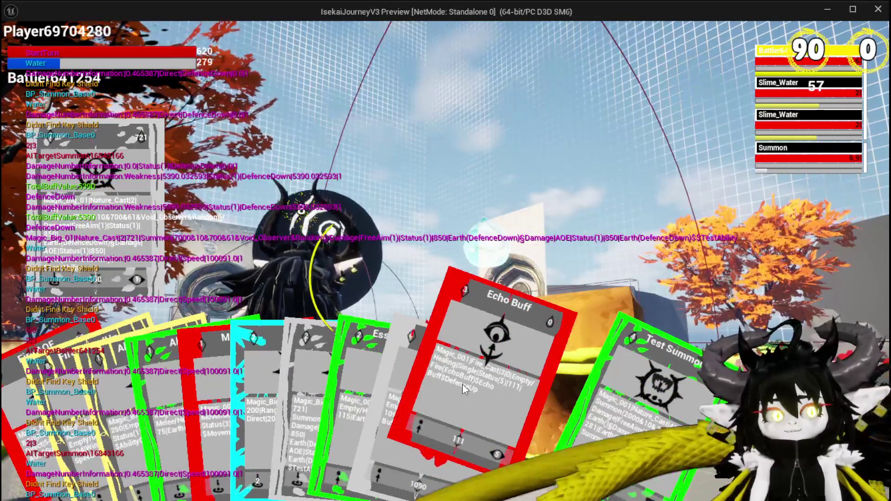
pyautogui.click(519, 314)
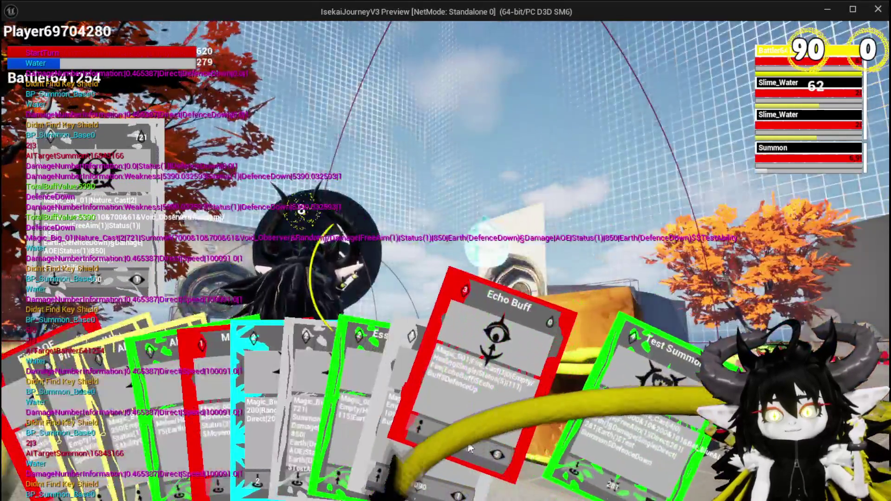
pyautogui.click(519, 393)
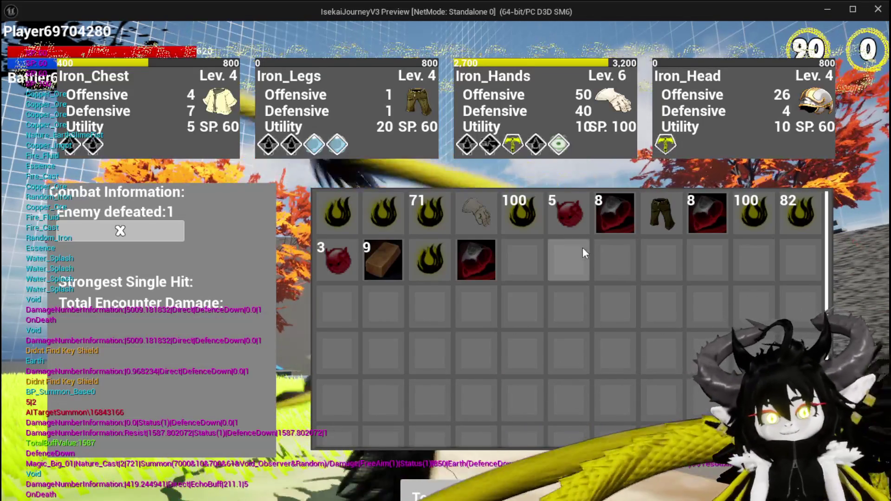
# Step: Inspect the items in the post-battle inventory
pyautogui.moveTo(488, 213)
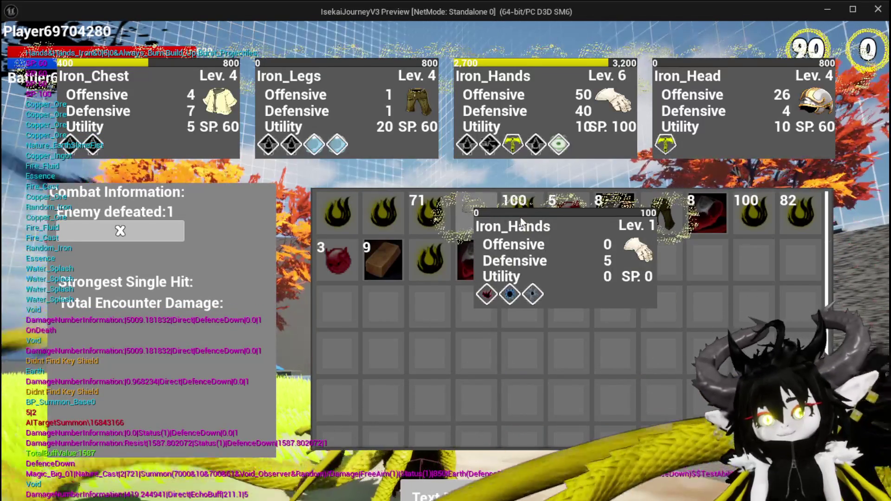
pyautogui.moveTo(674, 229)
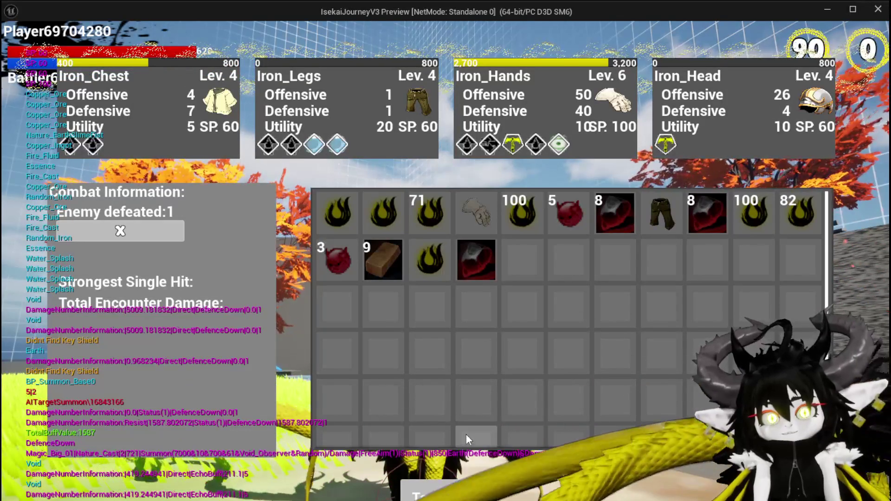
# Step: Close the inventory, fly around, and land on the AbilityWorkBench to bring up its menu
pyautogui.press('i')
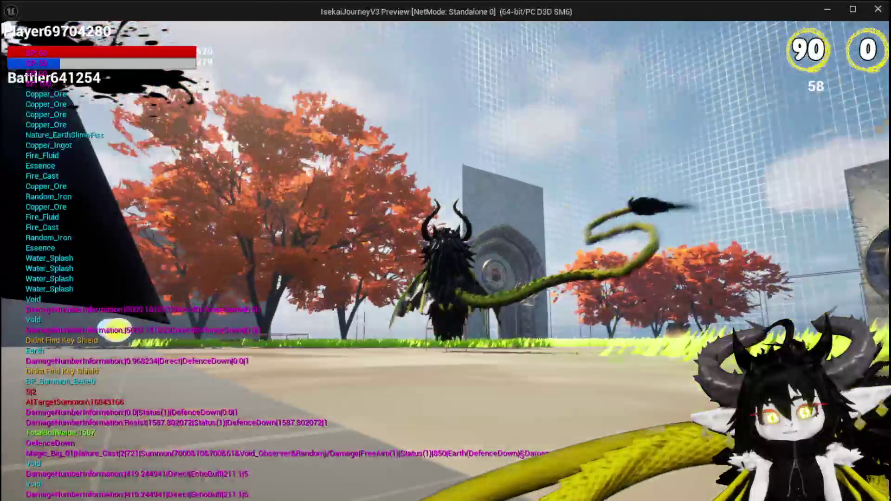
pyautogui.press('space')
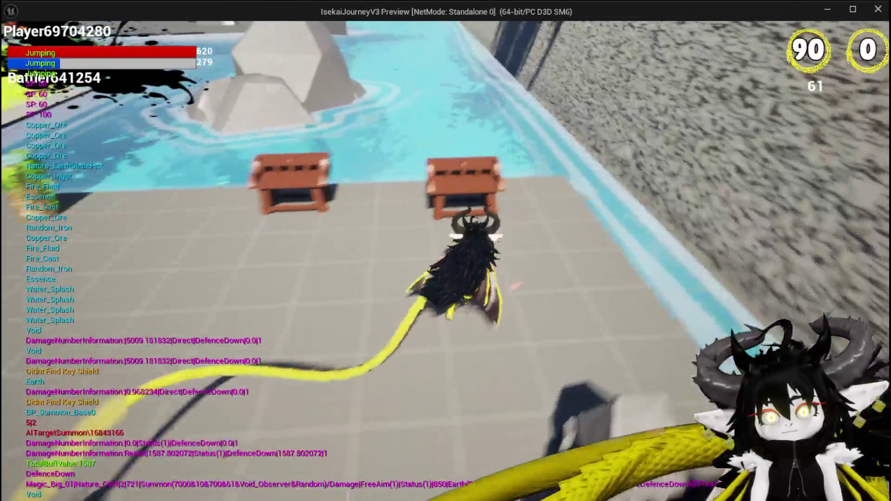
pyautogui.press('e')
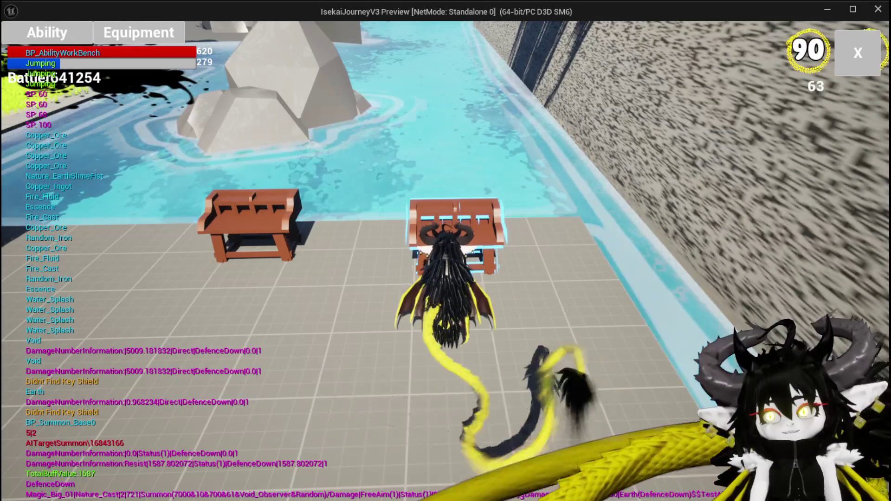
pyautogui.press('e')
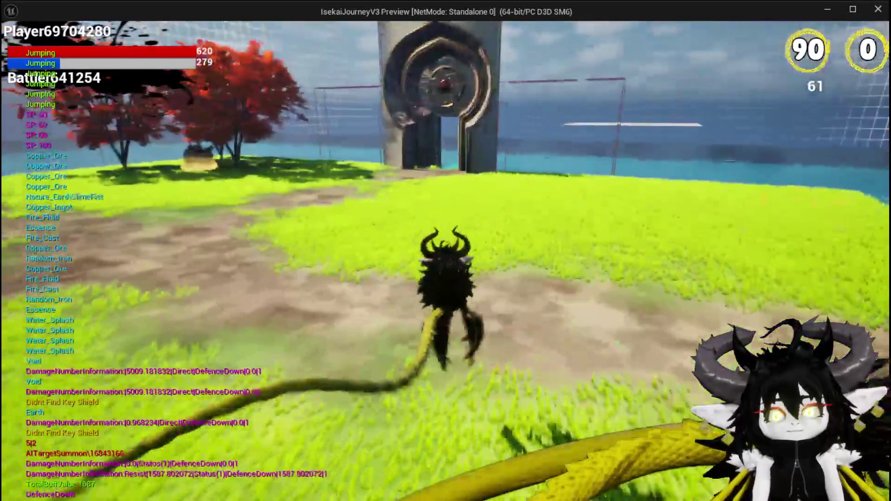
pyautogui.press('space')
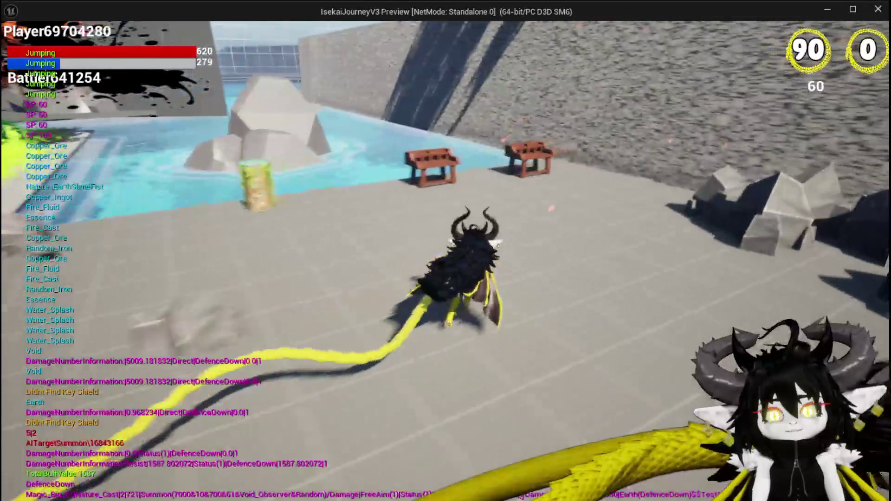
pyautogui.press('e')
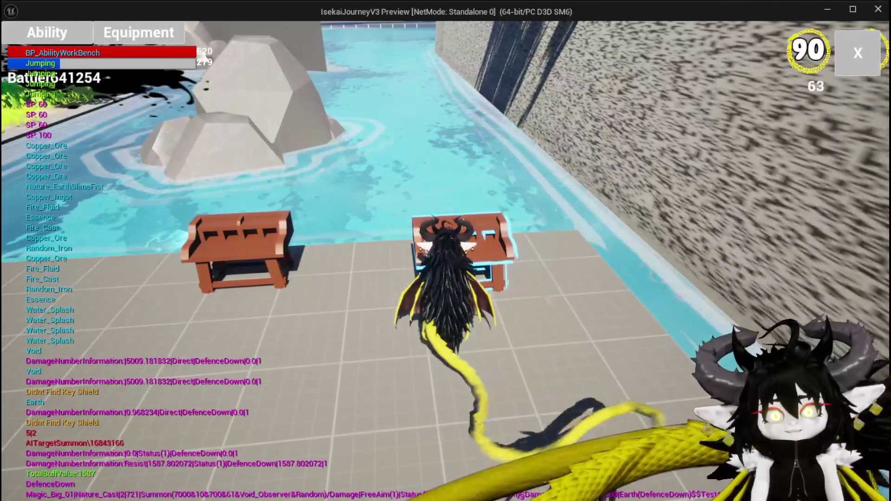
pyautogui.click(41, 32)
# Step: Load the first saved magic ability and set the Magic_Big_02 card's type to fangs
pyautogui.click(90, 90)
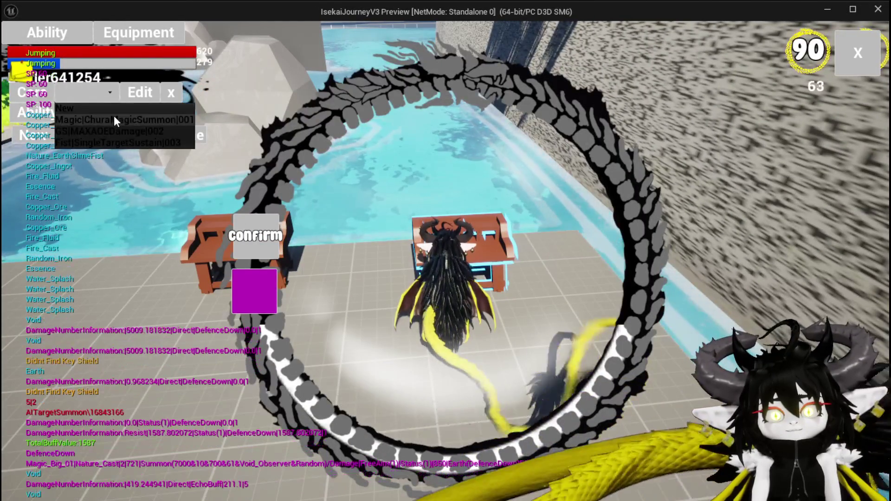
pyautogui.click(114, 120)
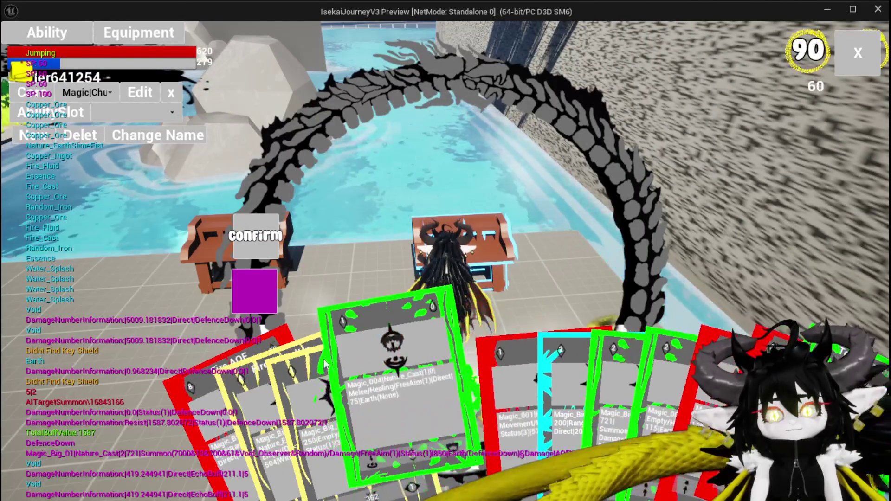
pyautogui.click(328, 367)
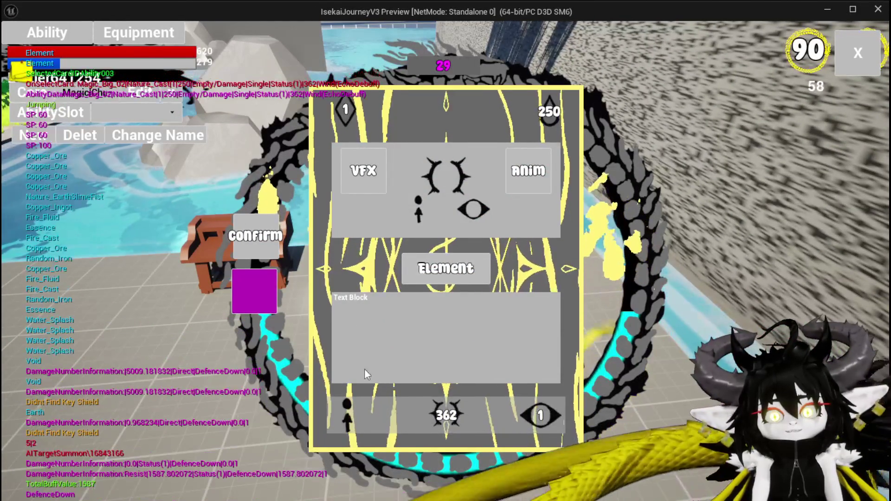
pyautogui.click(461, 168)
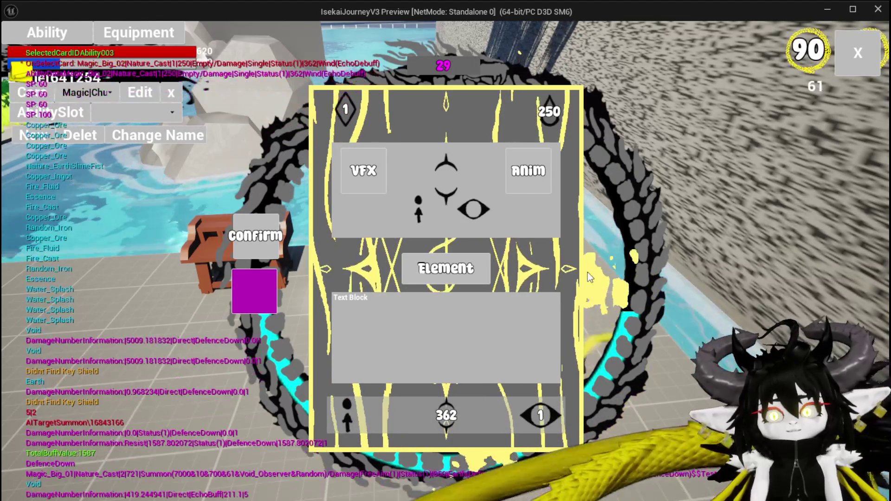
pyautogui.click(538, 415)
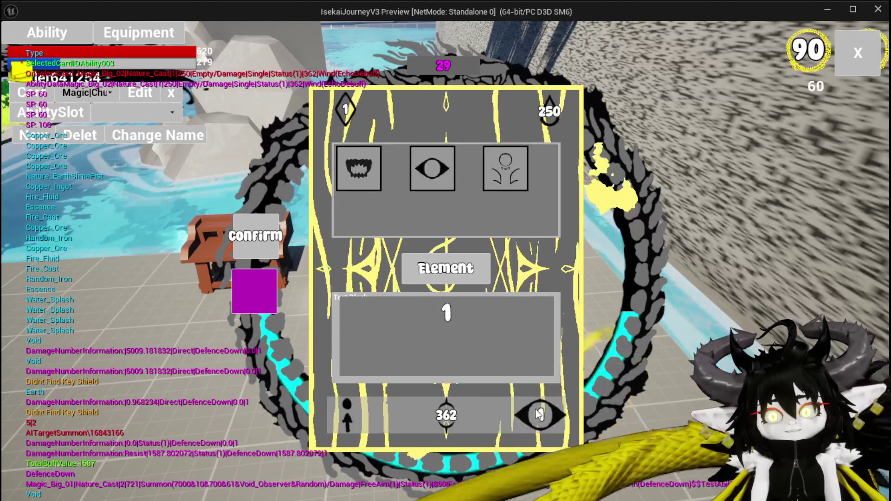
pyautogui.click(358, 168)
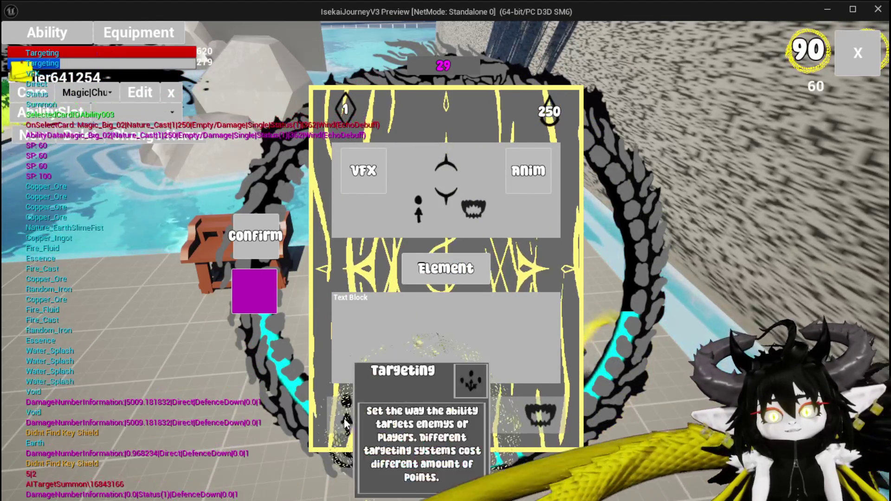
# Step: Set the card's targeting to Bounce with a value of 5
pyautogui.click(346, 422)
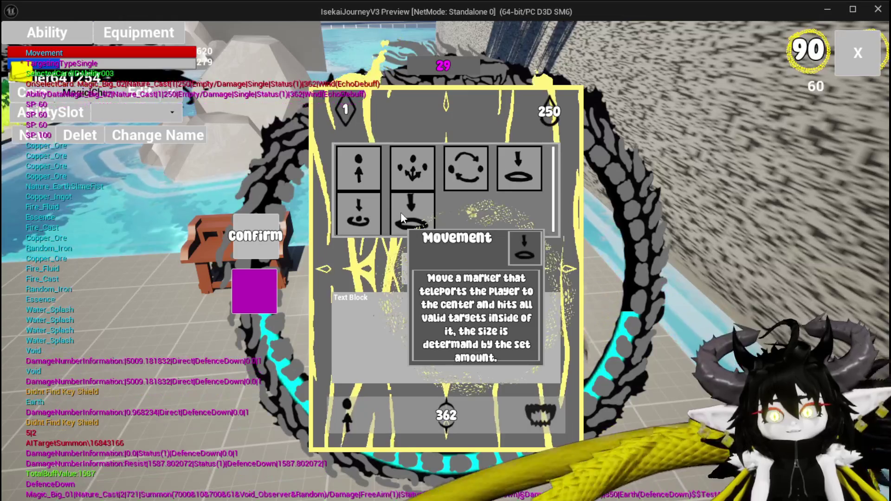
pyautogui.click(402, 217)
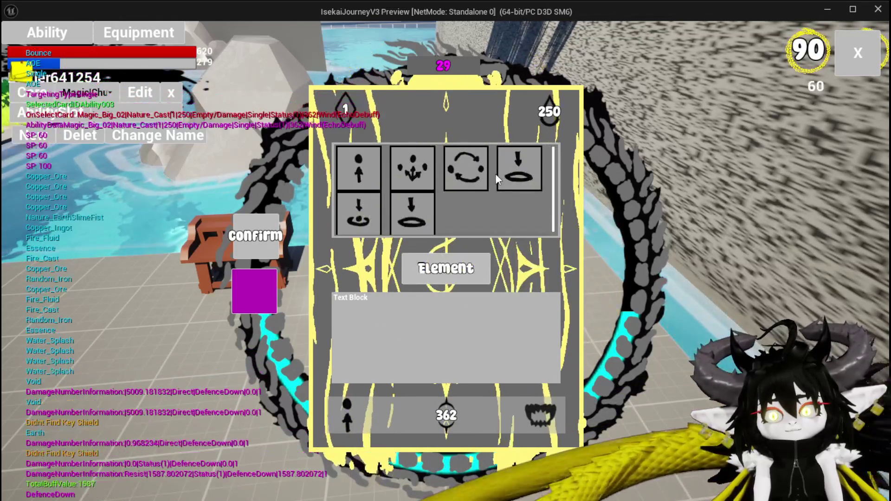
pyautogui.click(483, 170)
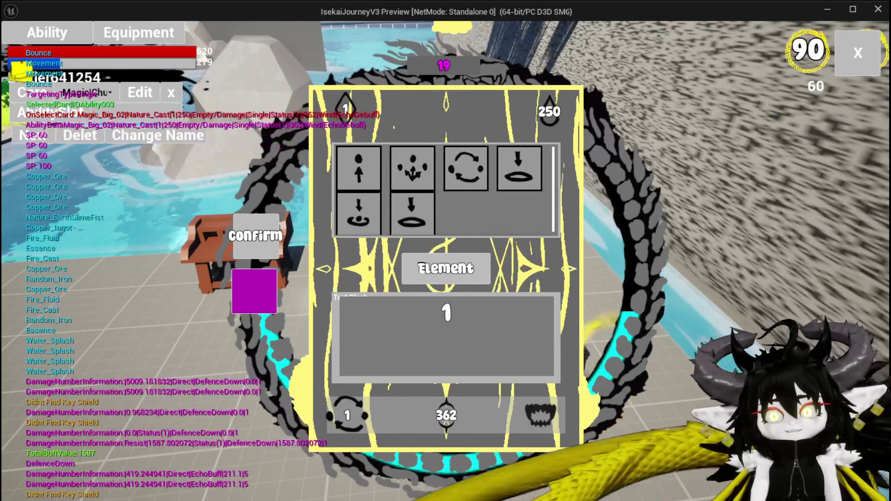
pyautogui.click(446, 312)
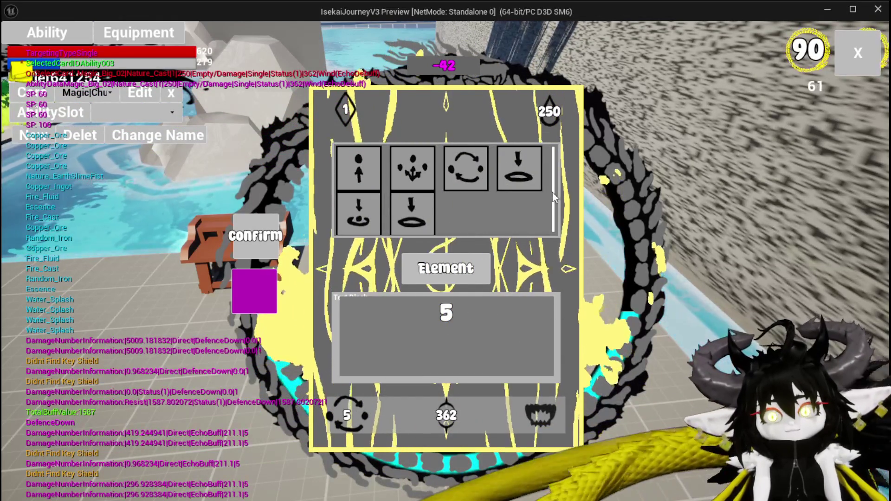
pyautogui.press('Return')
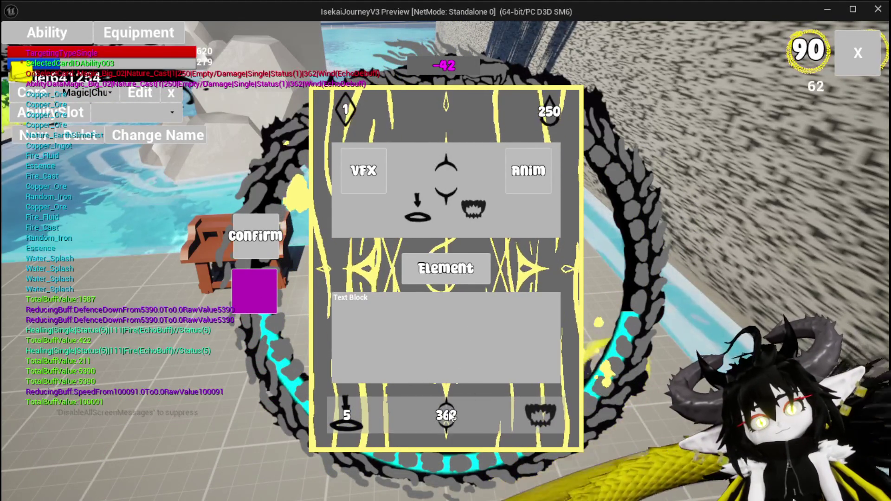
# Step: Switch targeting to the single-person option and change the 250 mana cost
pyautogui.click(342, 427)
pyautogui.click(349, 182)
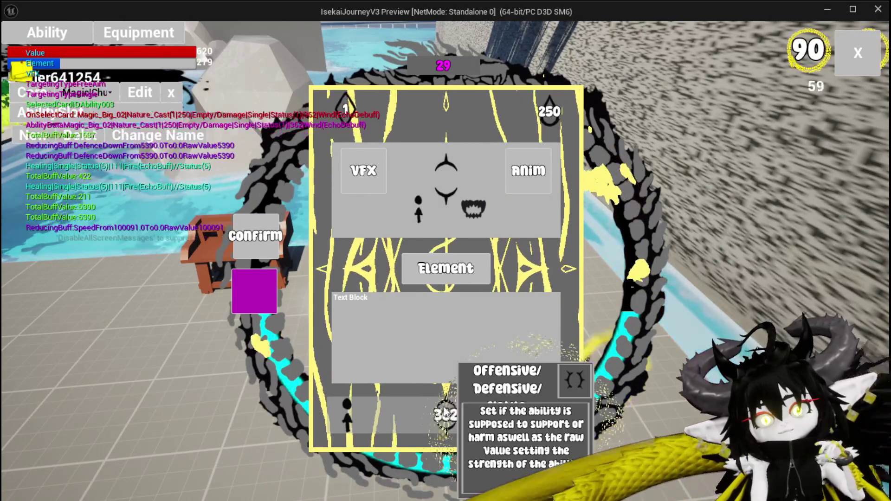
pyautogui.moveTo(537, 96)
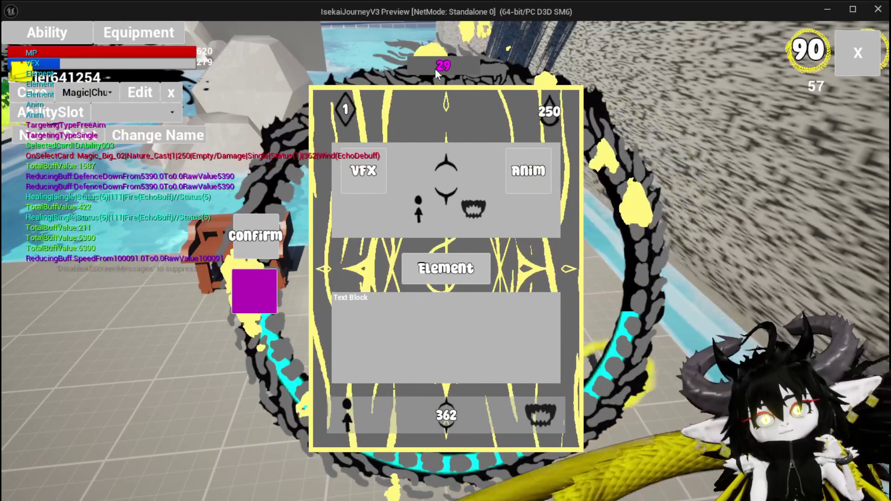
pyautogui.click(350, 107)
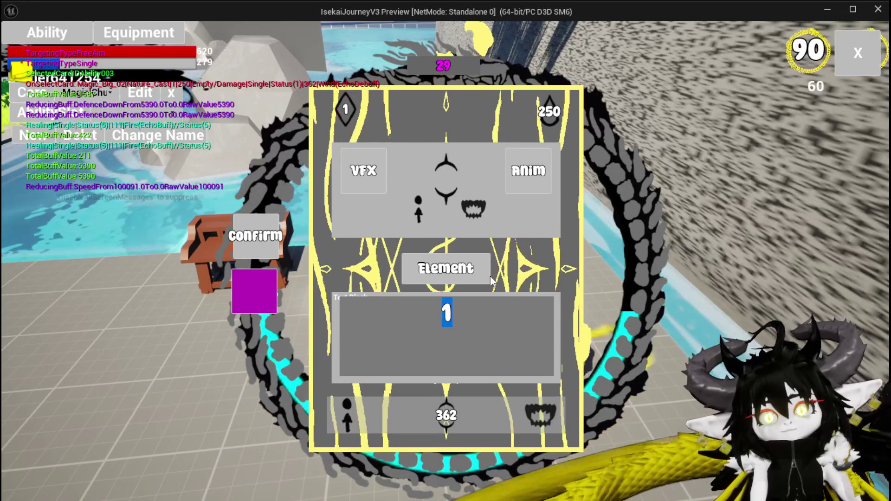
pyautogui.write('5')
pyautogui.click(549, 111)
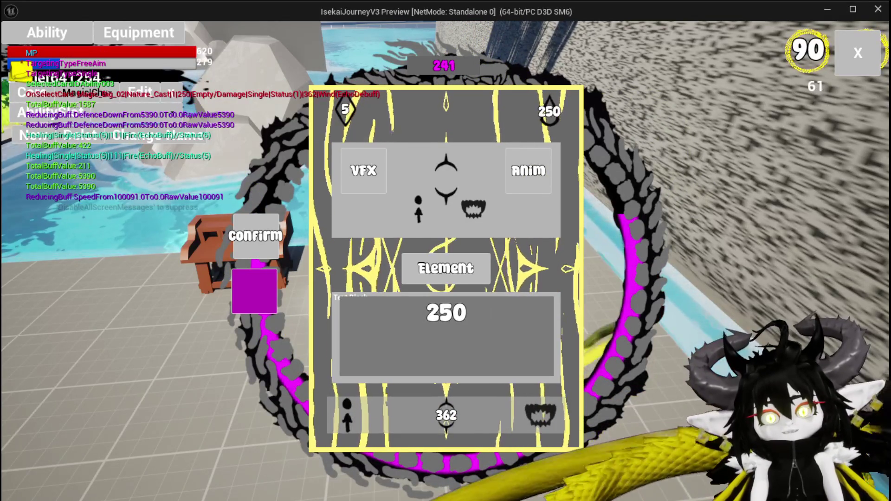
pyautogui.write('0')
pyautogui.press('Return')
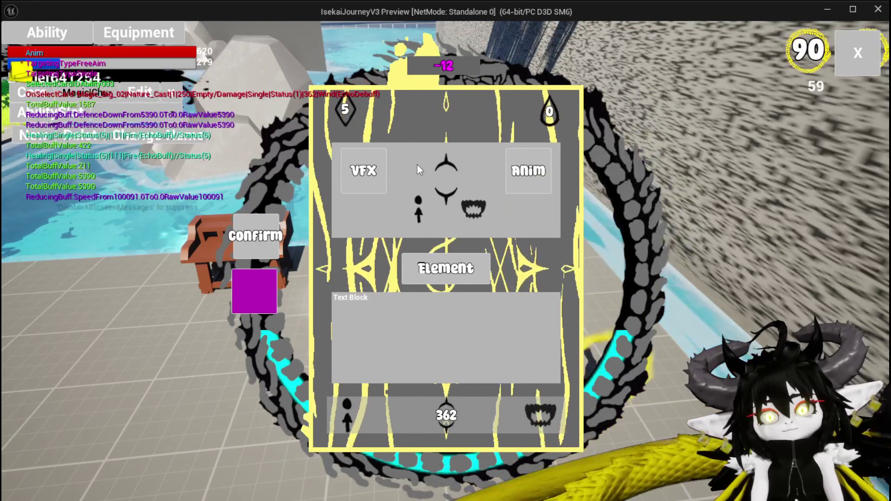
# Step: Set the ability point cost to 2, leaving 362 points
pyautogui.click(344, 109)
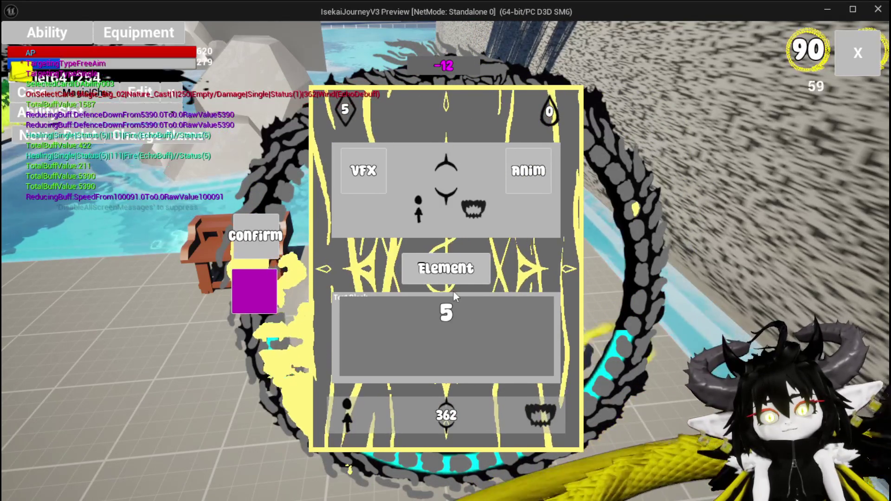
pyautogui.click(457, 268)
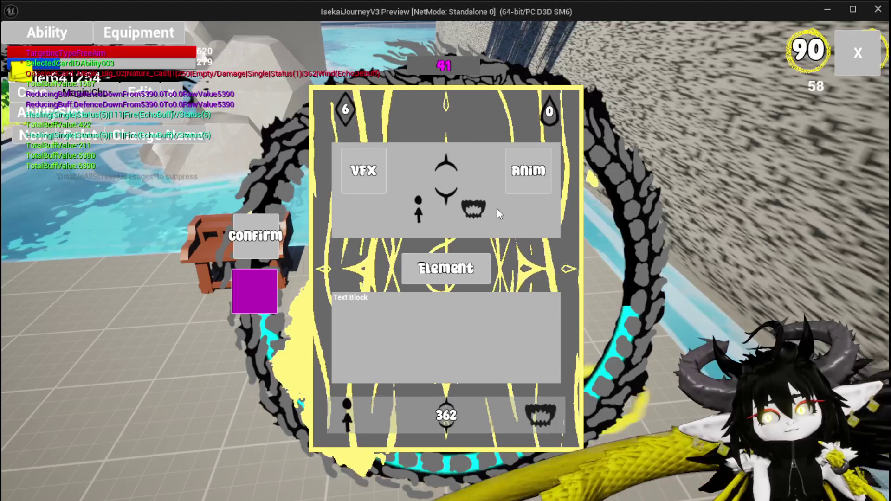
pyautogui.moveTo(536, 107)
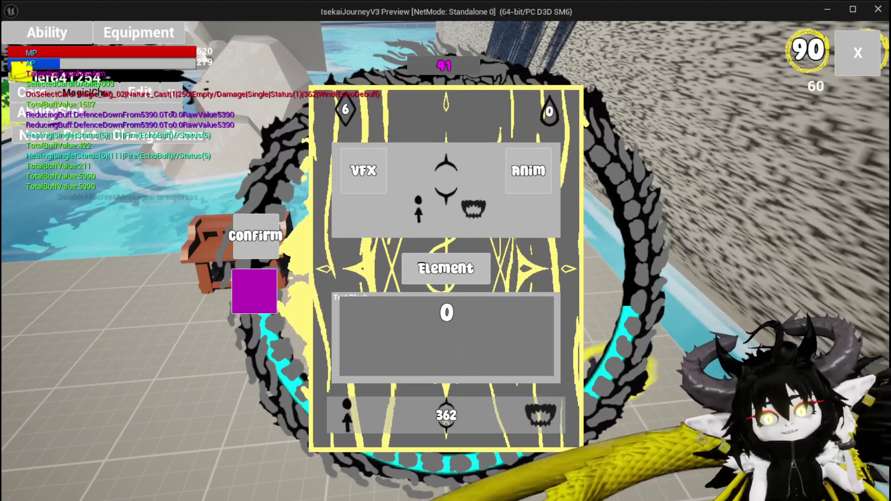
pyautogui.write('1000')
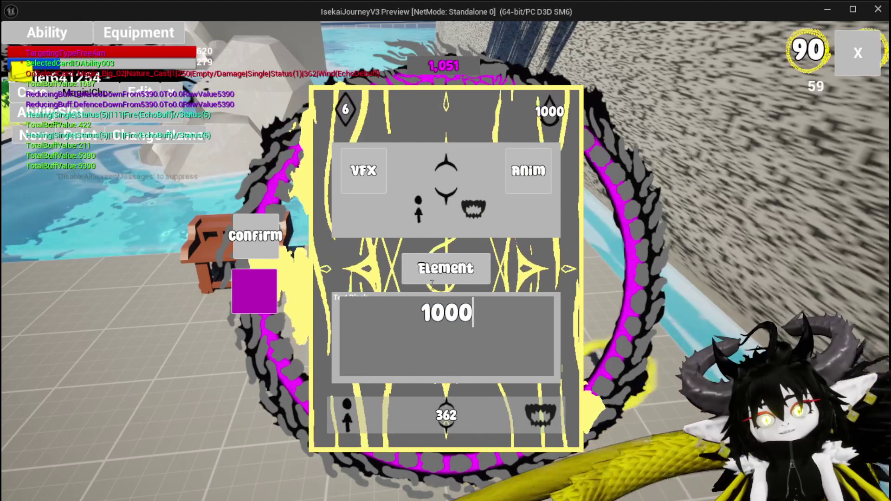
pyautogui.click(346, 109)
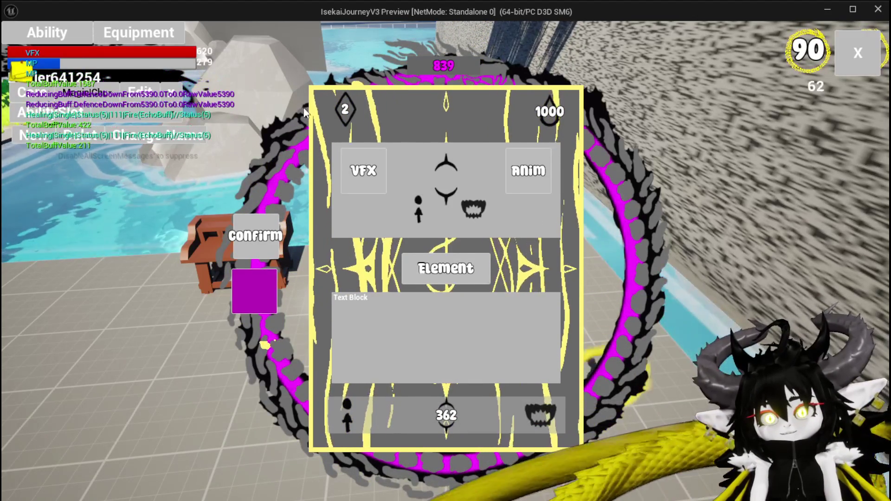
pyautogui.moveTo(329, 119)
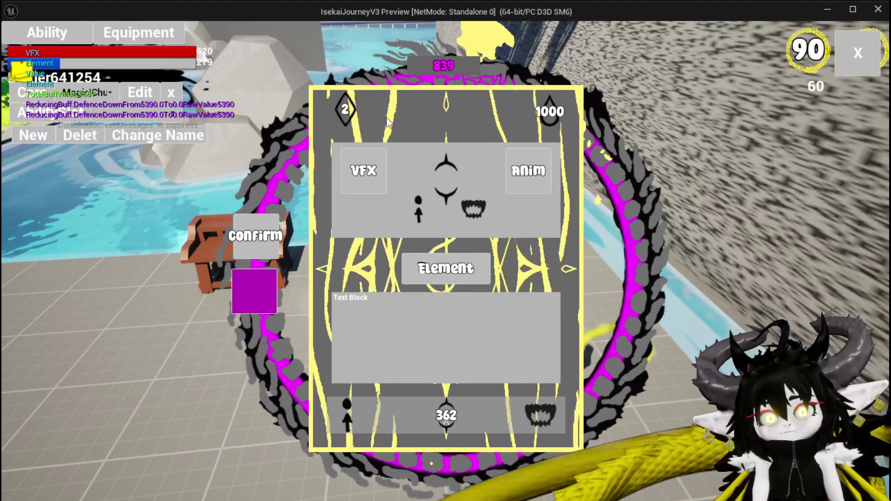
# Step: Reopen the workbench, load the magic summon set, and give the Fire AOE card 1 AP
pyautogui.click(43, 39)
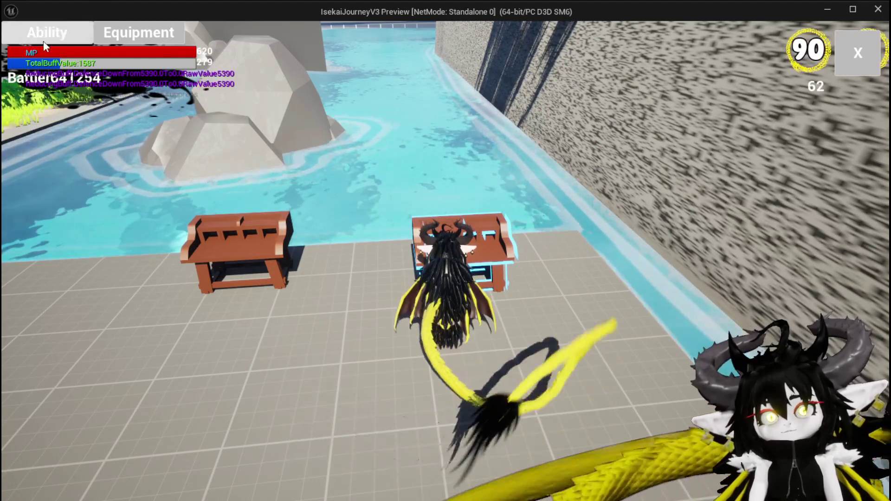
pyautogui.click(43, 41)
pyautogui.click(88, 113)
pyautogui.click(110, 120)
pyautogui.click(205, 394)
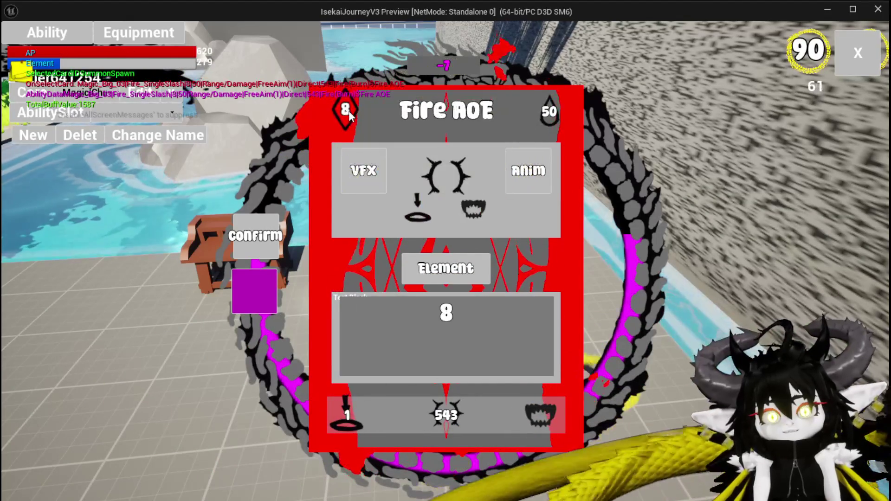
pyautogui.doubleClick(446, 312)
pyautogui.write('1')
pyautogui.press('Return')
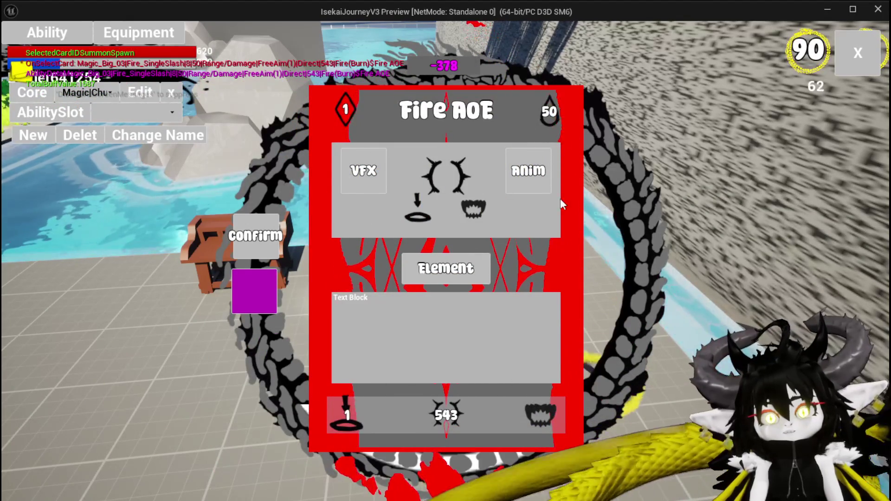
# Step: Make the card a summon with High targeting logic
pyautogui.moveTo(445, 417)
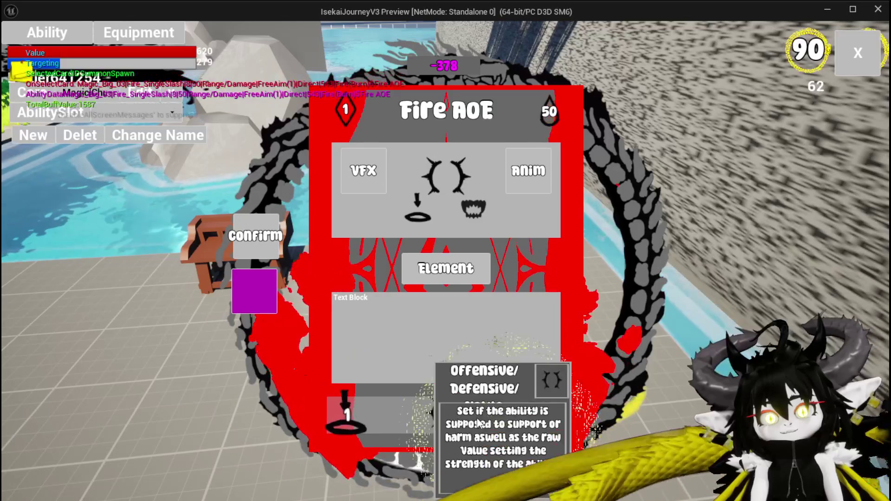
pyautogui.click(523, 412)
pyautogui.click(528, 150)
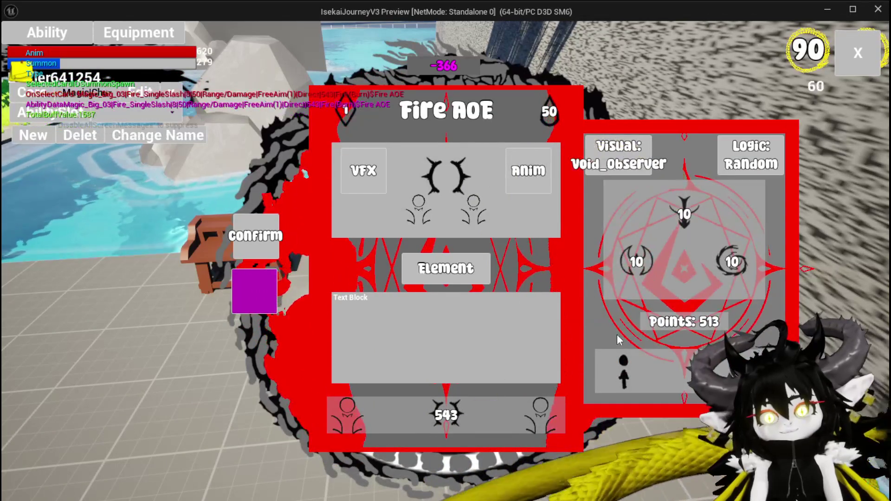
pyautogui.click(622, 370)
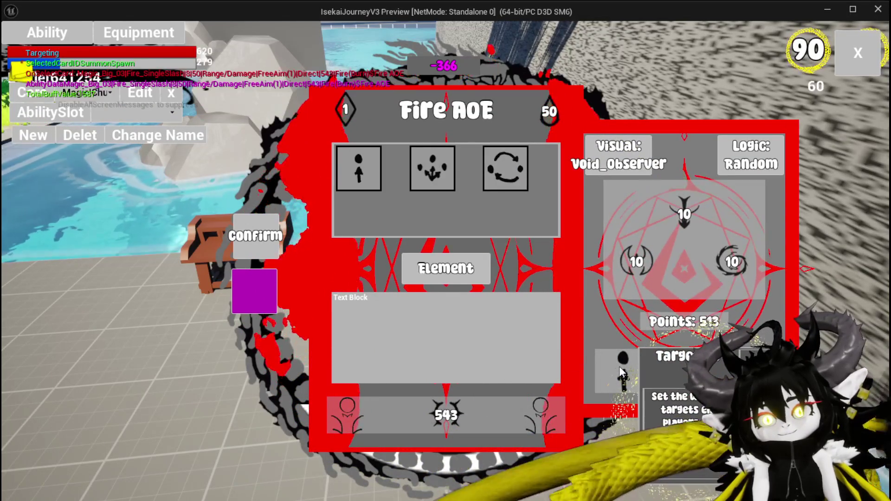
pyautogui.click(730, 169)
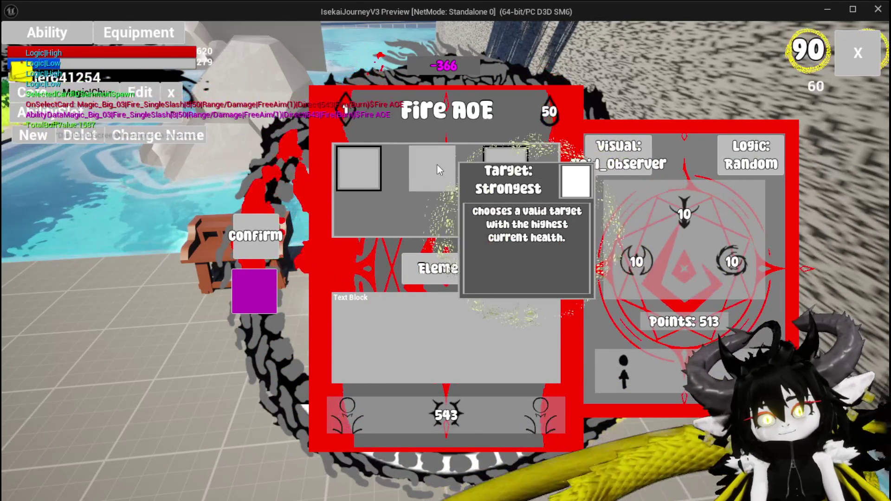
pyautogui.click(434, 167)
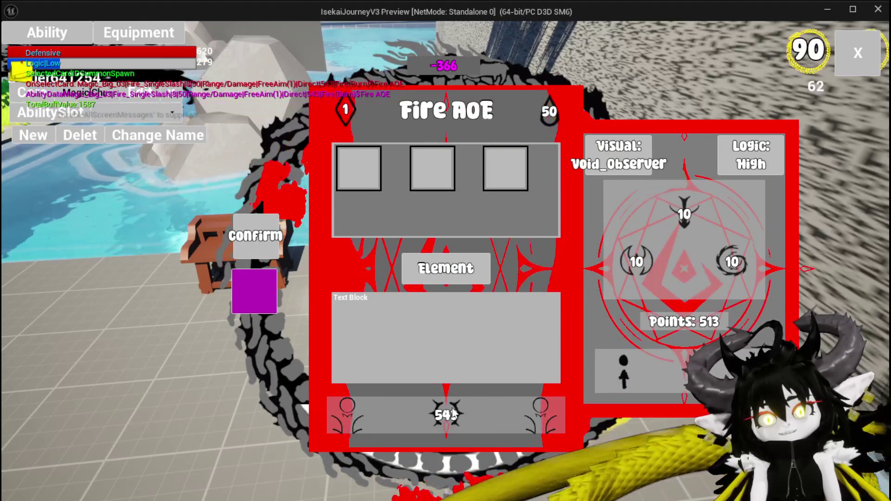
# Step: Make the ability apply a status effect
pyautogui.click(457, 413)
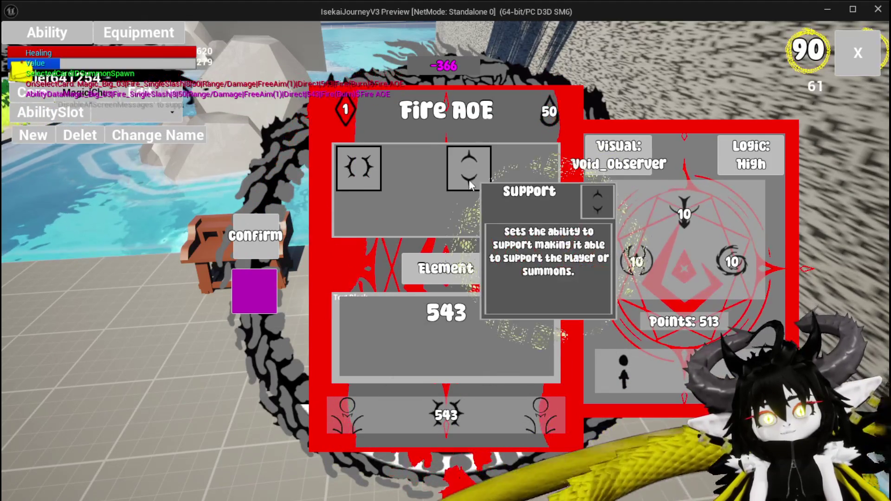
pyautogui.click(471, 184)
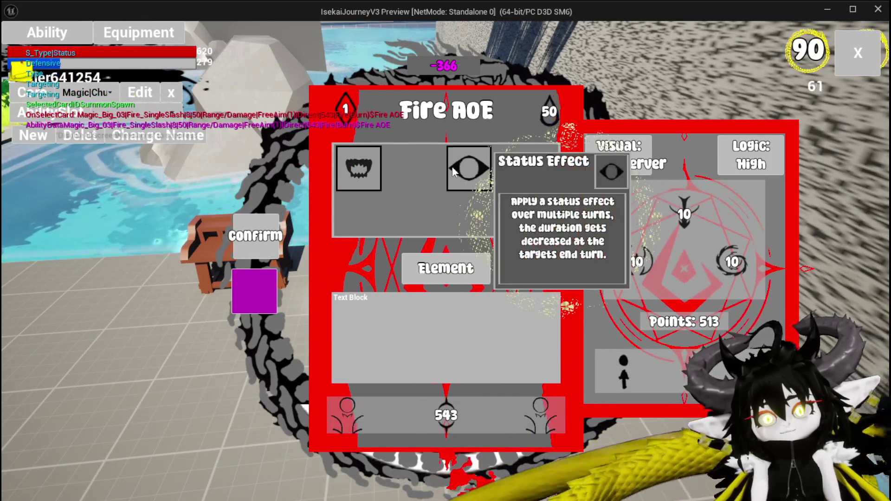
pyautogui.click(456, 167)
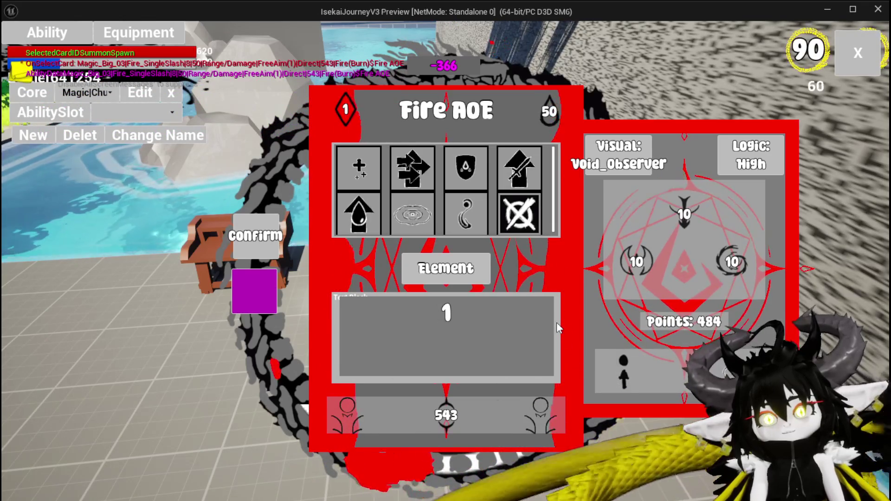
# Step: Close the status effect choices and change the Fire AOE card's value from 543 to 142
pyautogui.click(446, 415)
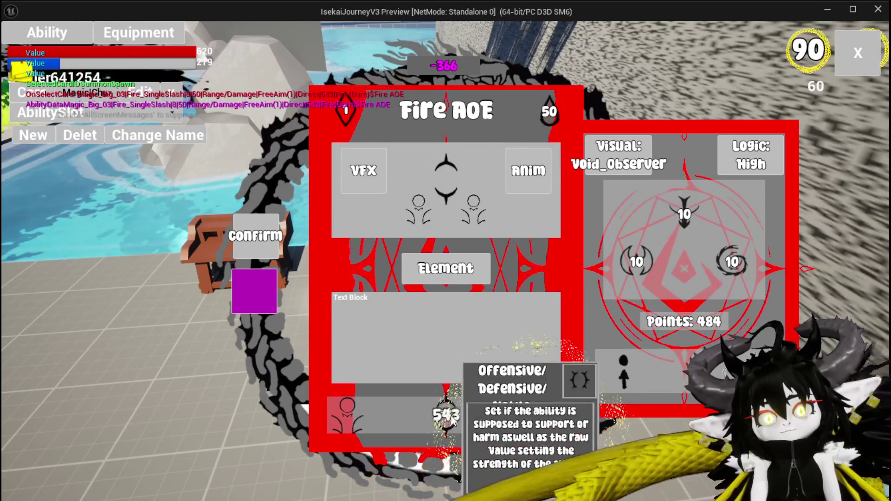
pyautogui.click(452, 420)
pyautogui.write('100')
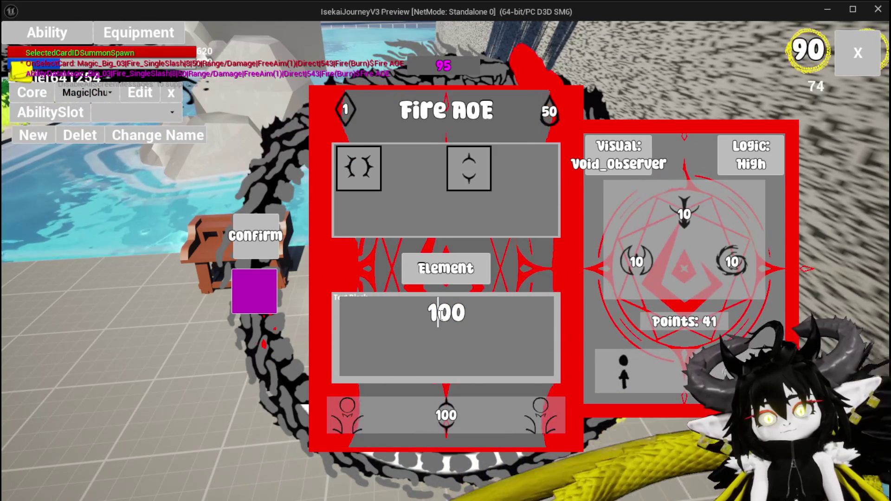
pyautogui.click(440, 313)
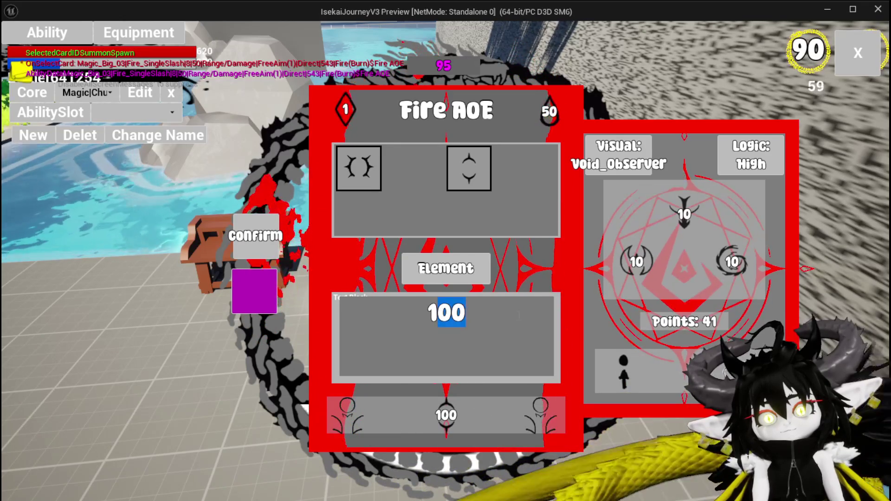
pyautogui.write('5')
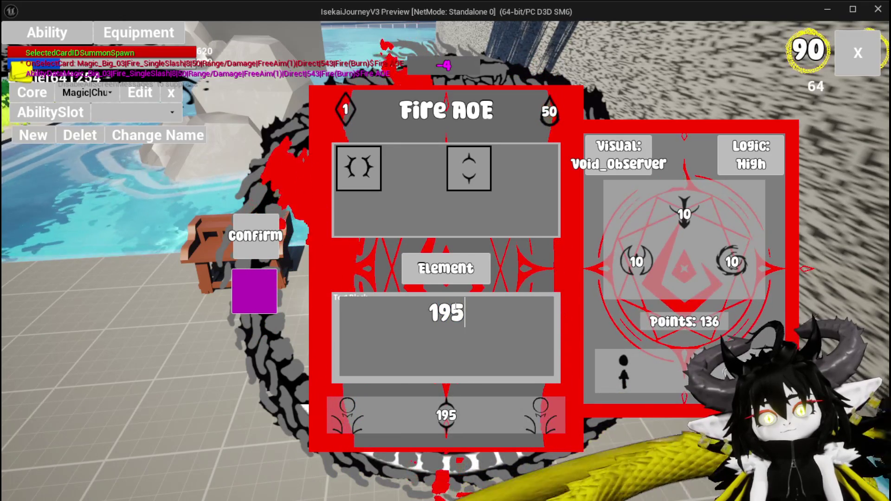
pyautogui.hotkey('shift', 'Left')
pyautogui.write('0')
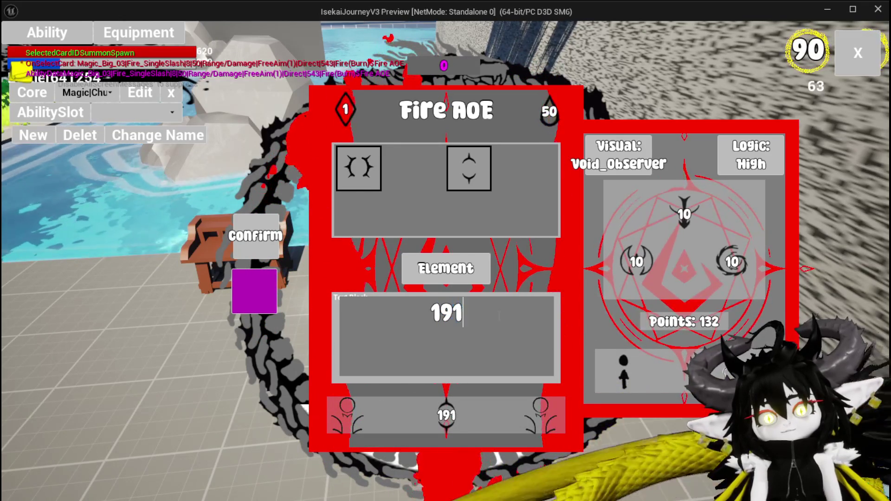
# Step: Set the Fire AOE card's mana cost to 0
pyautogui.click(549, 111)
pyautogui.write('0')
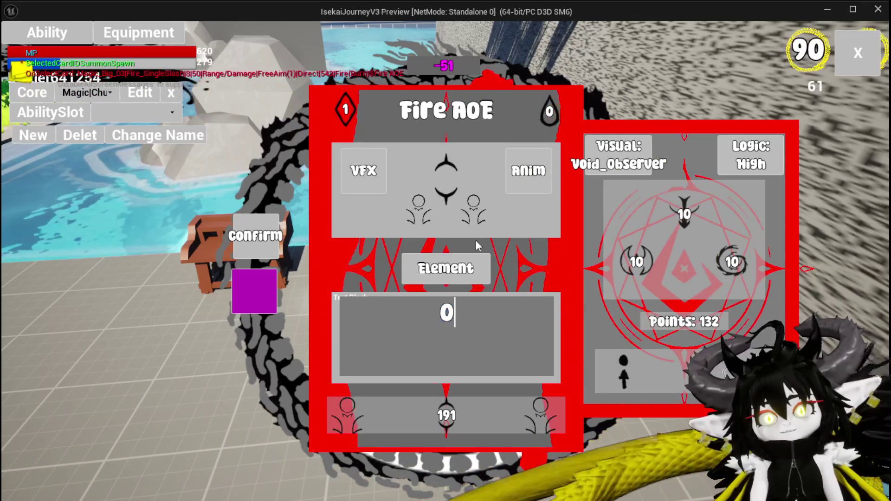
pyautogui.click(448, 416)
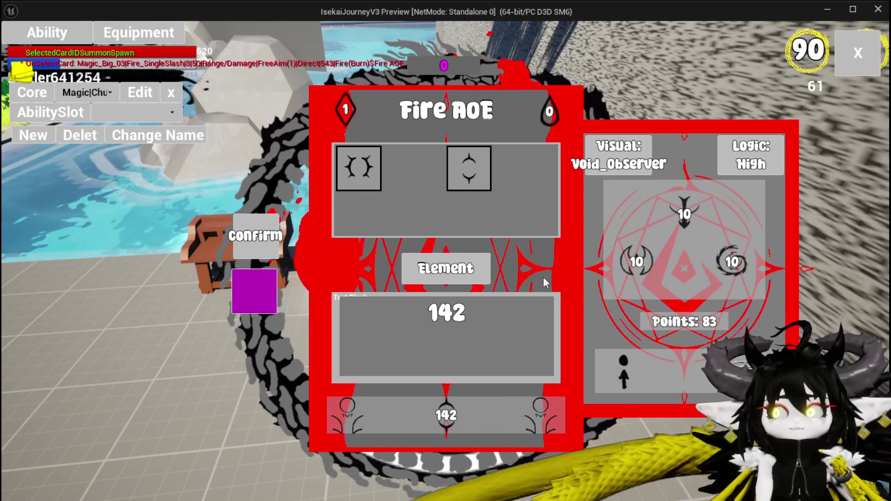
# Step: Set the summon's Utility stat to 93, leaving 0 points, and apply the card
pyautogui.click(745, 263)
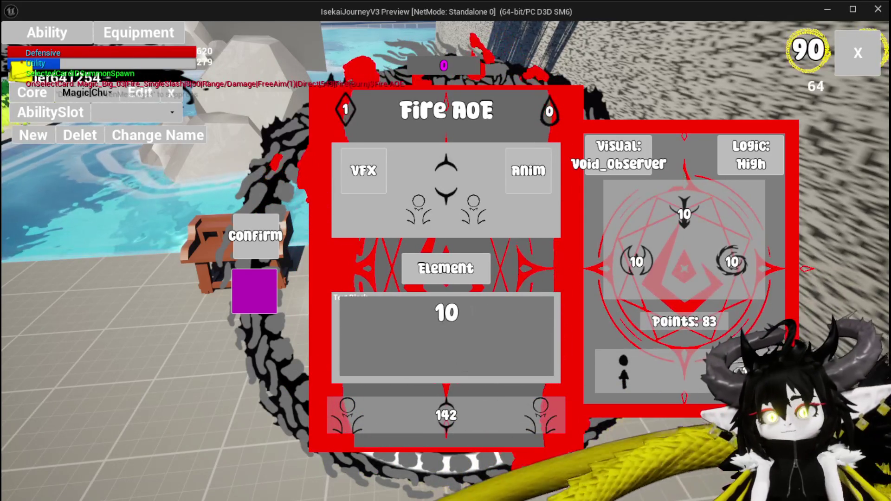
pyautogui.write('86')
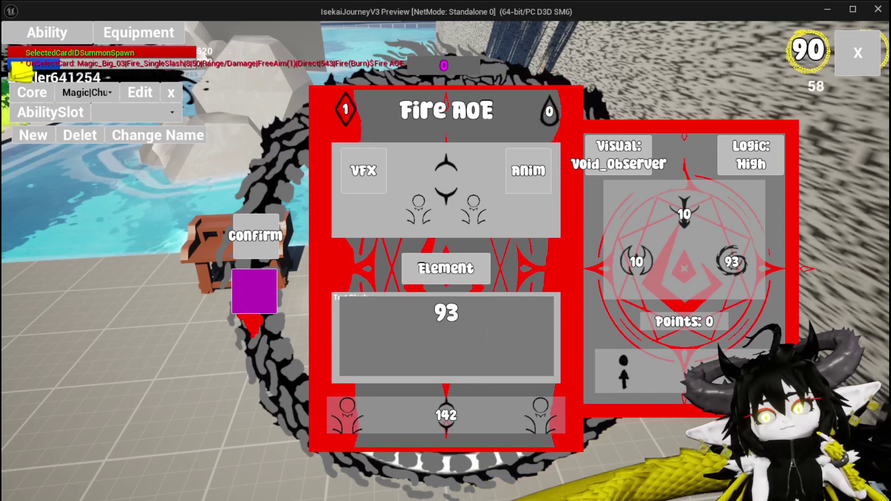
pyautogui.press('Return')
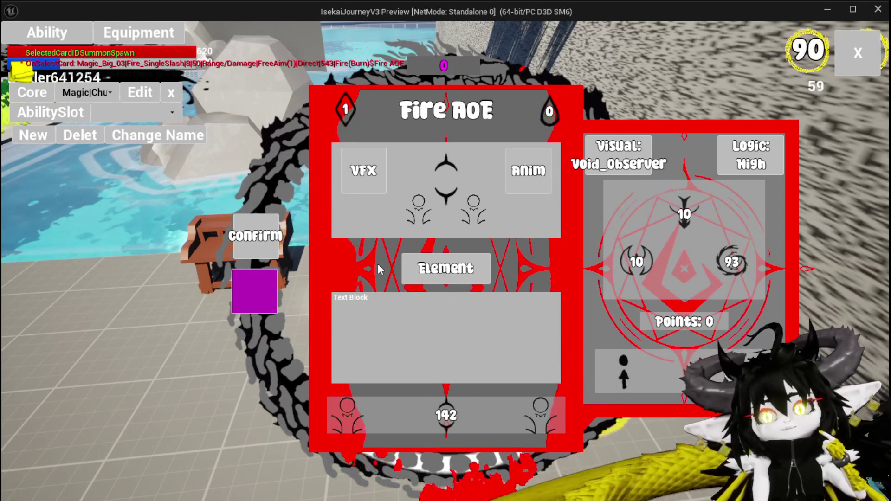
pyautogui.moveTo(362, 118)
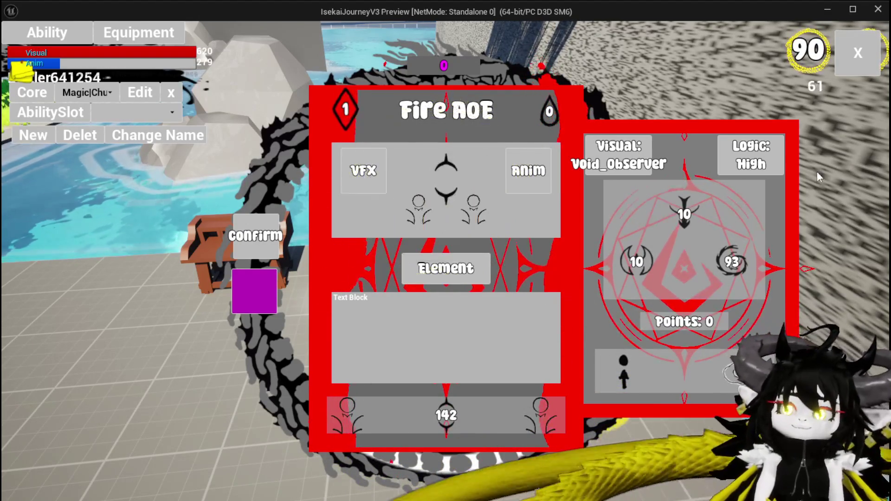
pyautogui.click(245, 302)
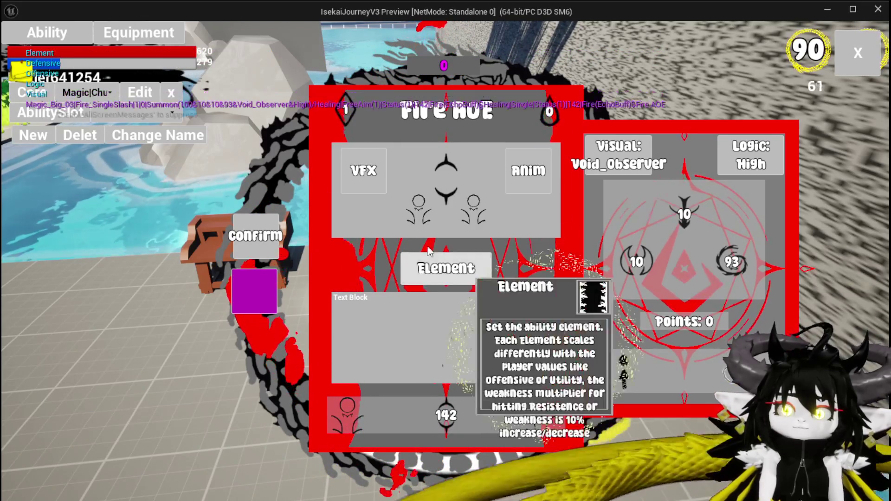
# Step: Confirm the Fire AOE card in the AbilityWorkBench, exit the preview and relaunch Standalone play
pyautogui.click(263, 249)
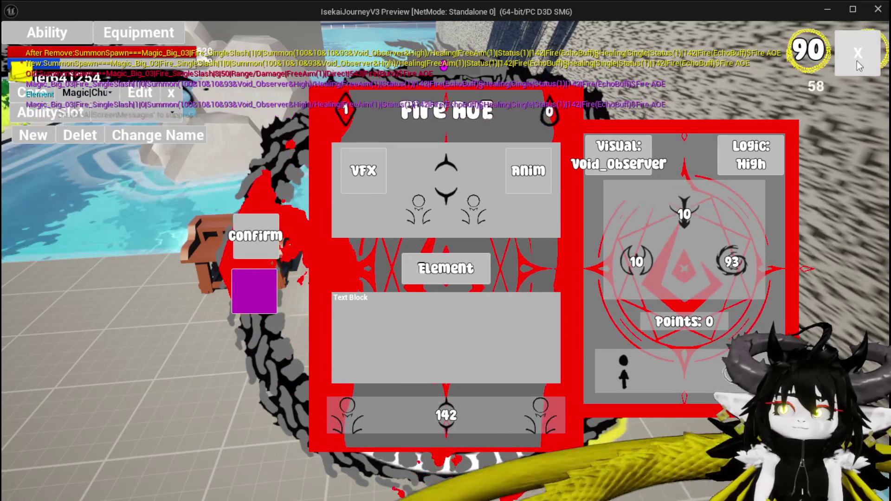
pyautogui.click(857, 61)
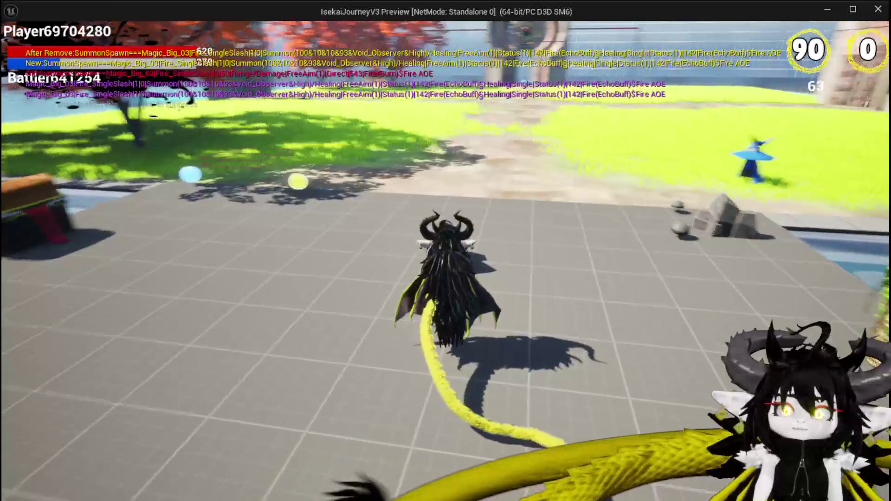
pyautogui.press('Escape')
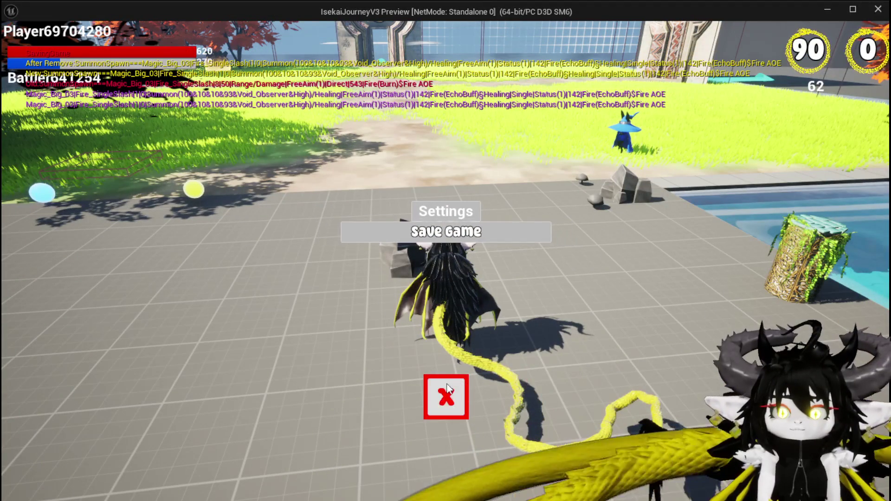
pyautogui.click(447, 385)
pyautogui.press('Escape')
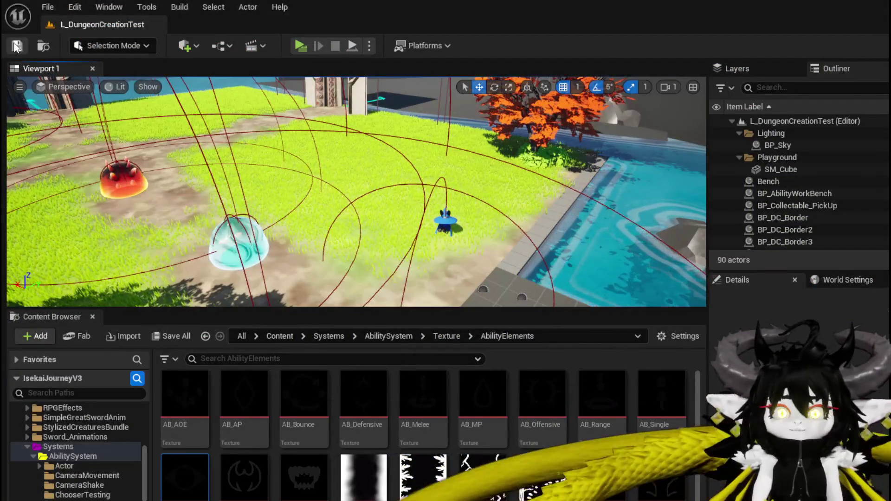
pyautogui.click(308, 43)
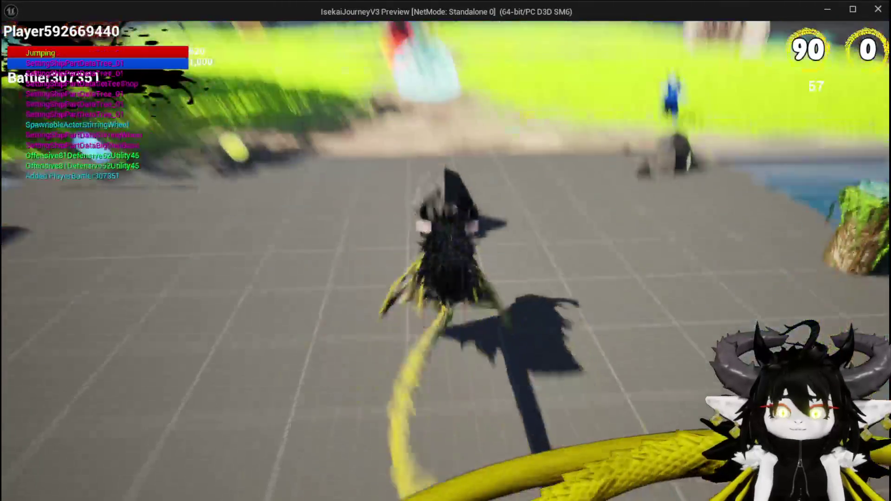
# Step: Walk into the slime to start a battle and cast Fire AOE on the slimes three times
pyautogui.press('w')
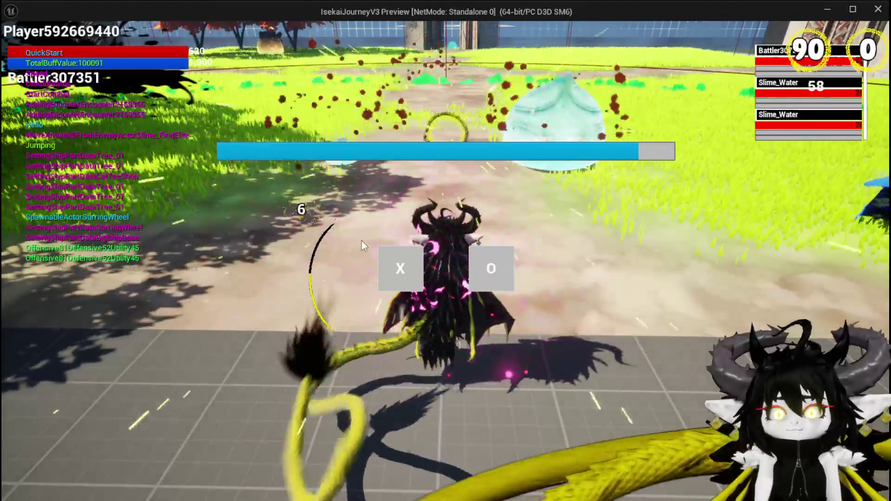
pyautogui.click(400, 276)
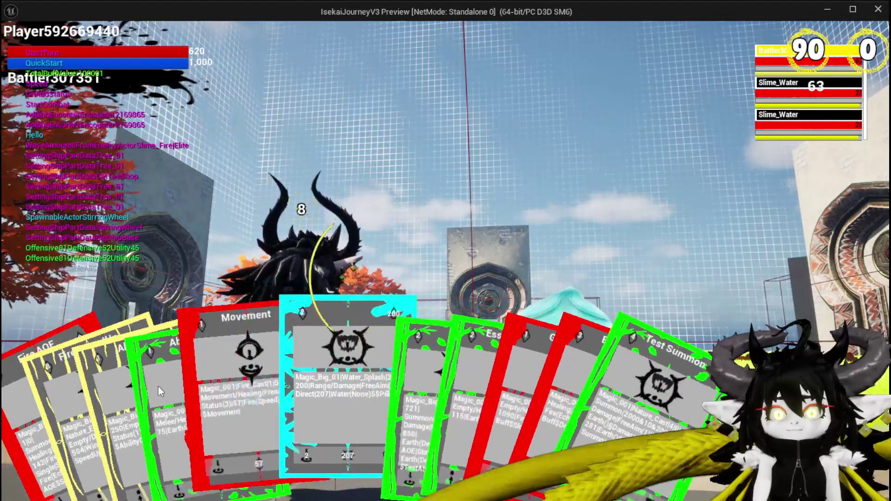
pyautogui.click(28, 429)
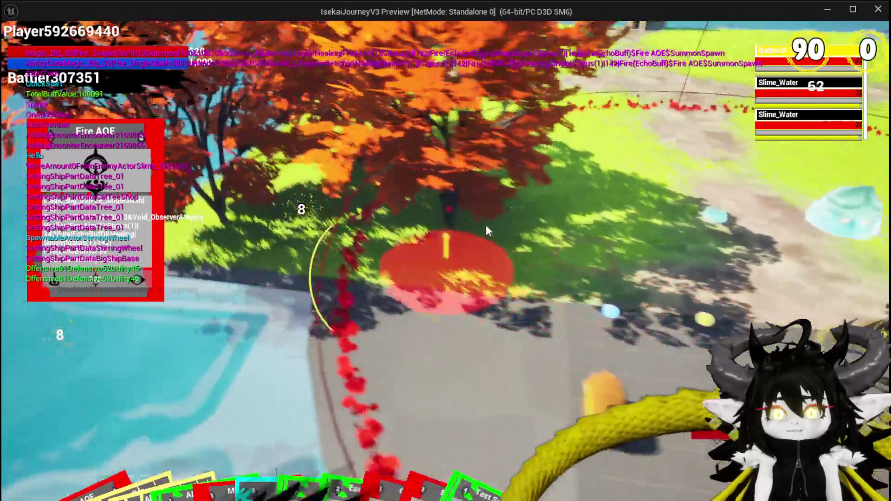
pyautogui.click(489, 229)
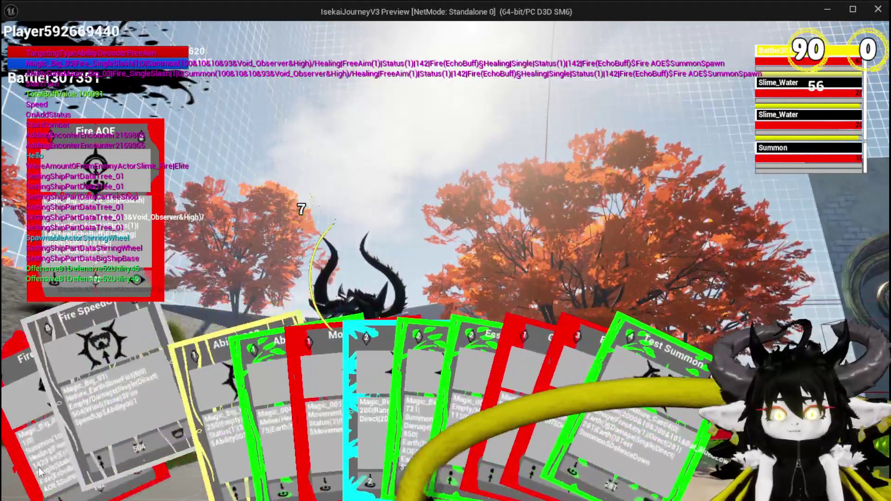
pyautogui.click(29, 429)
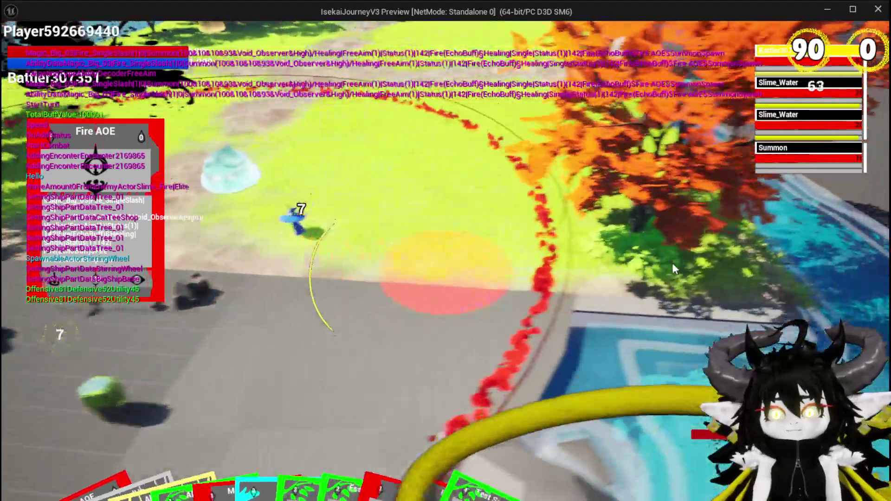
pyautogui.click(672, 262)
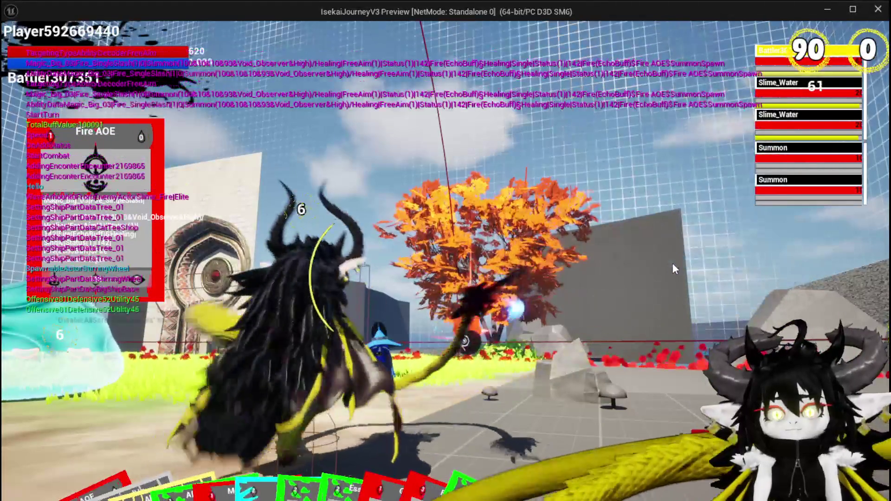
pyautogui.click(29, 430)
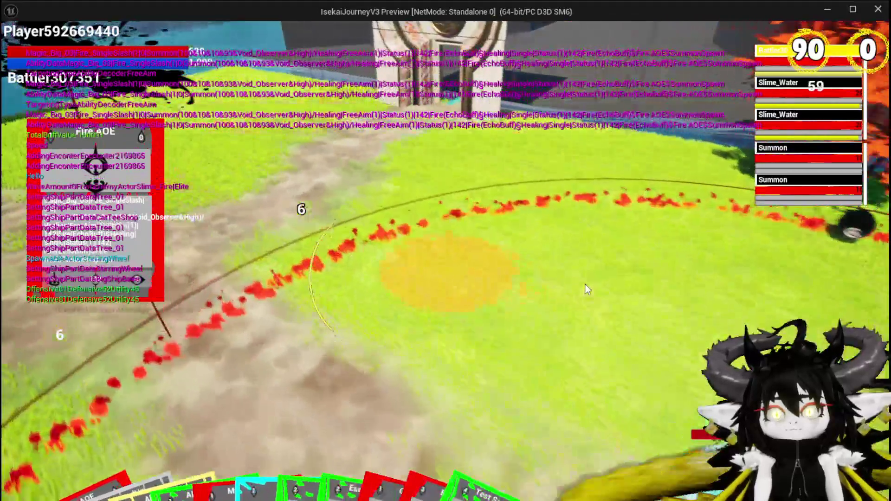
pyautogui.click(585, 290)
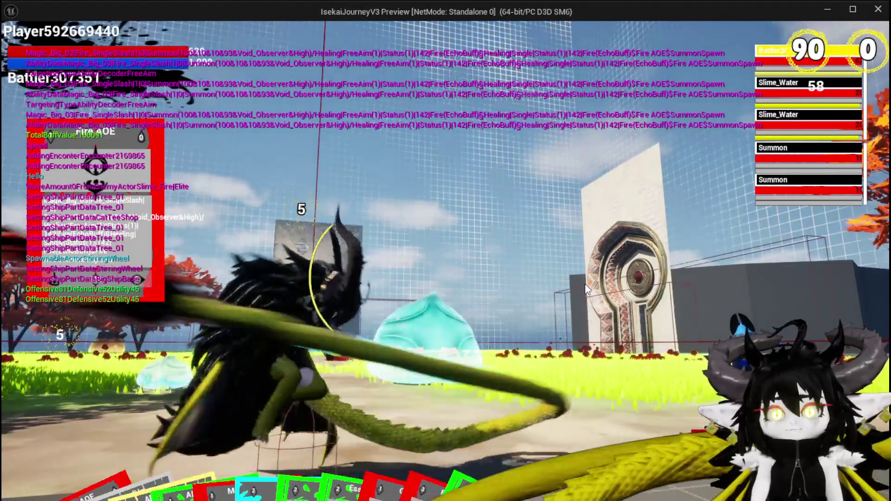
# Step: Move across the arena and lawn toward the stone wall and attack the nearby slimes
pyautogui.press('w')
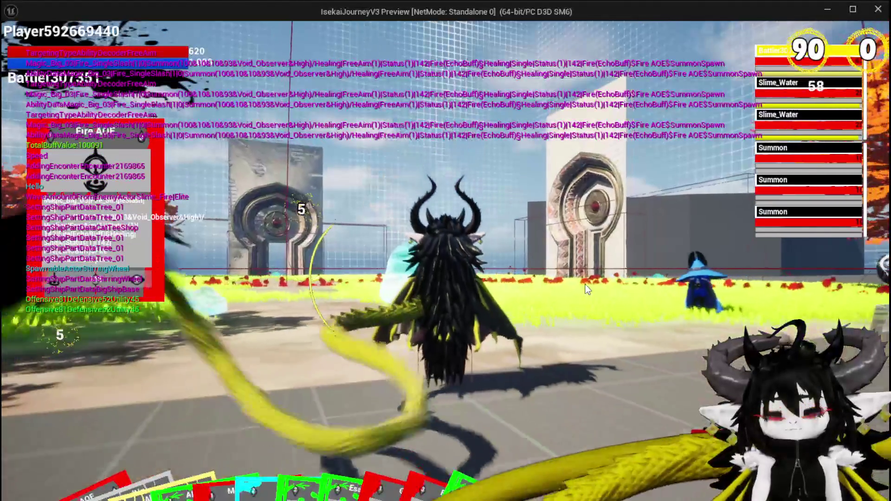
pyautogui.press('w')
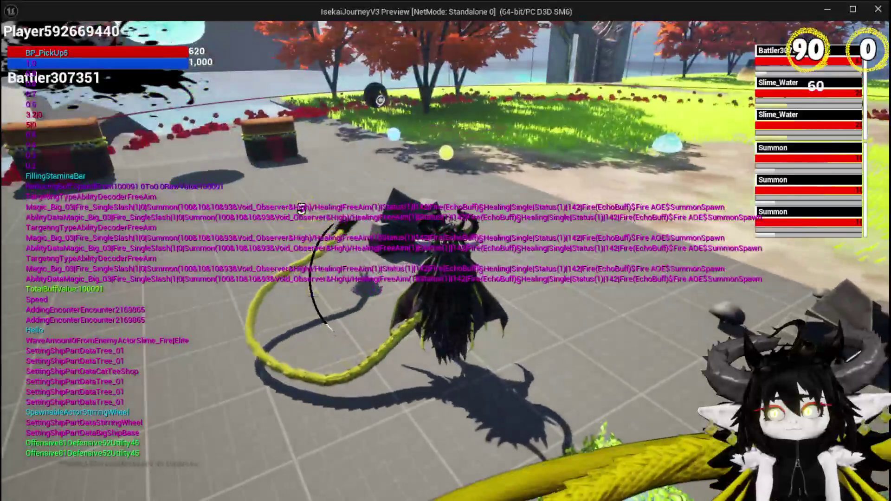
pyautogui.press('w')
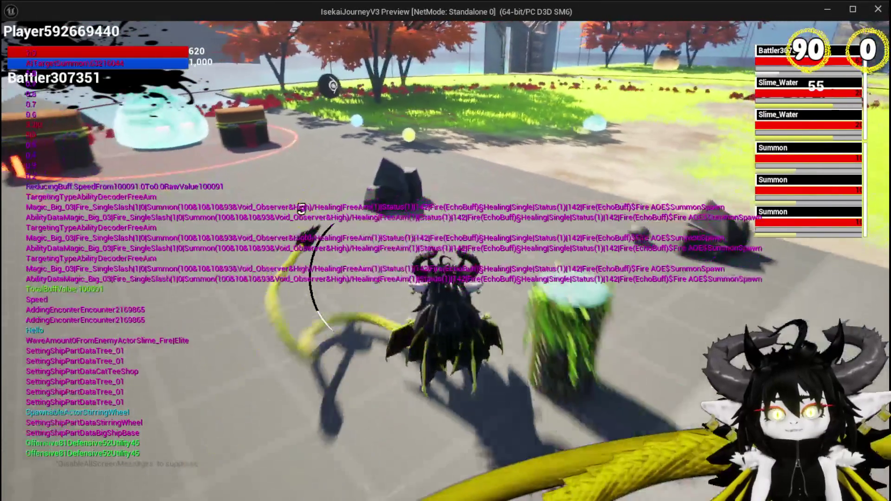
pyautogui.press('w')
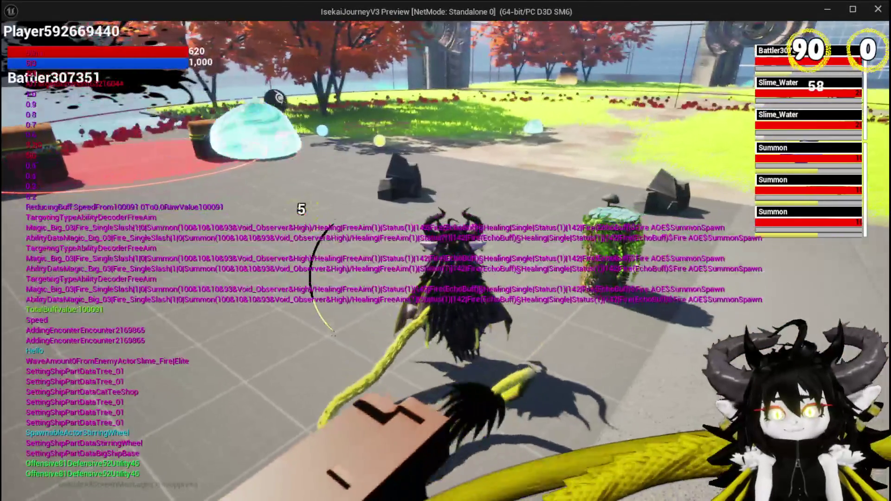
pyautogui.press('w')
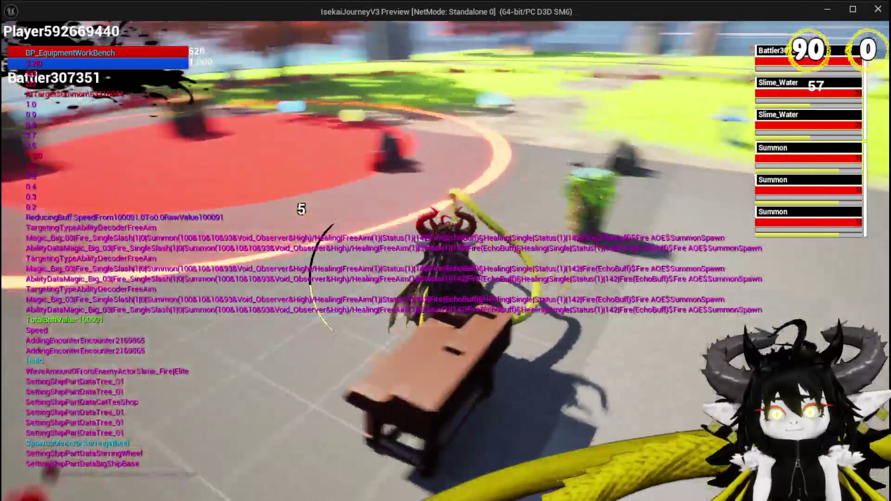
pyautogui.press('w')
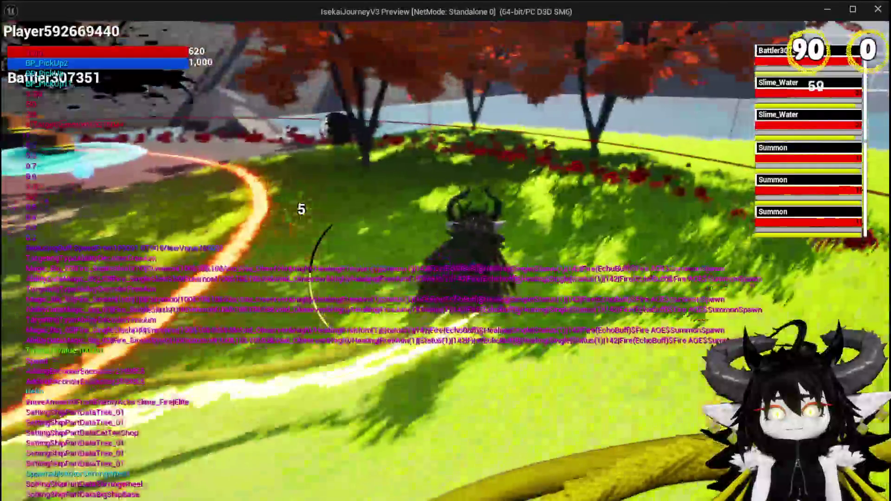
pyautogui.press('w')
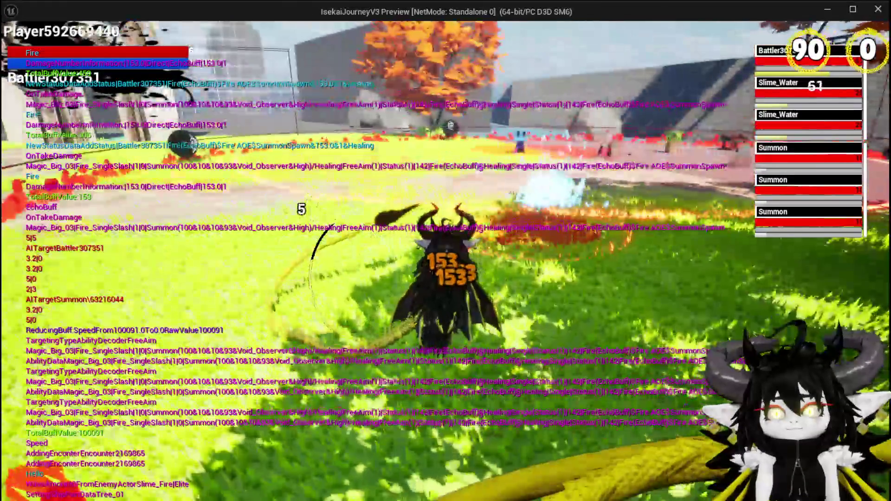
pyautogui.press('w')
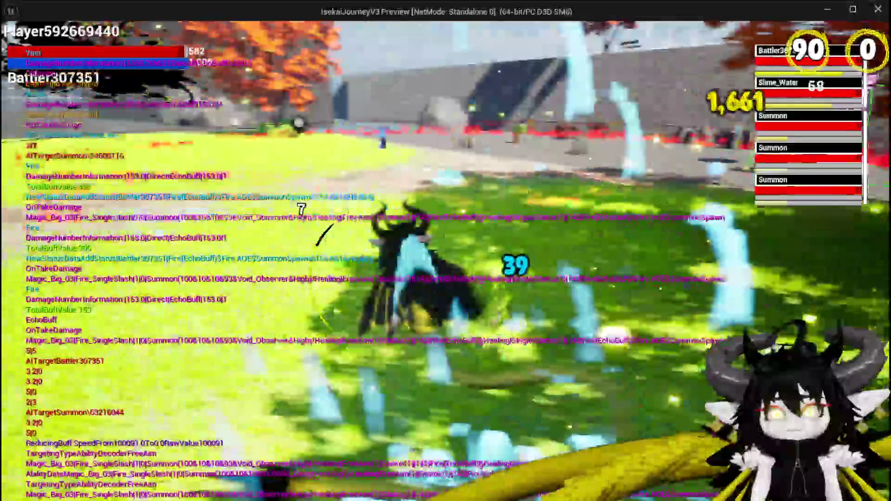
pyautogui.press('w')
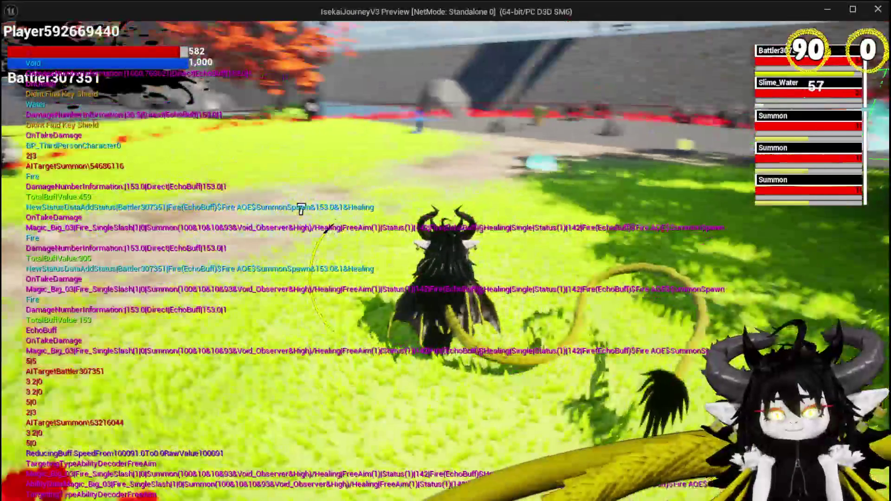
pyautogui.press('w')
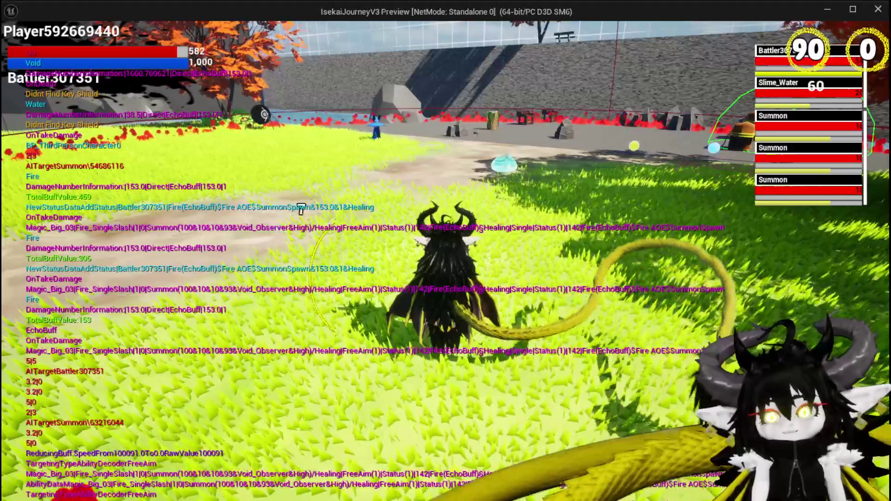
pyautogui.press('w')
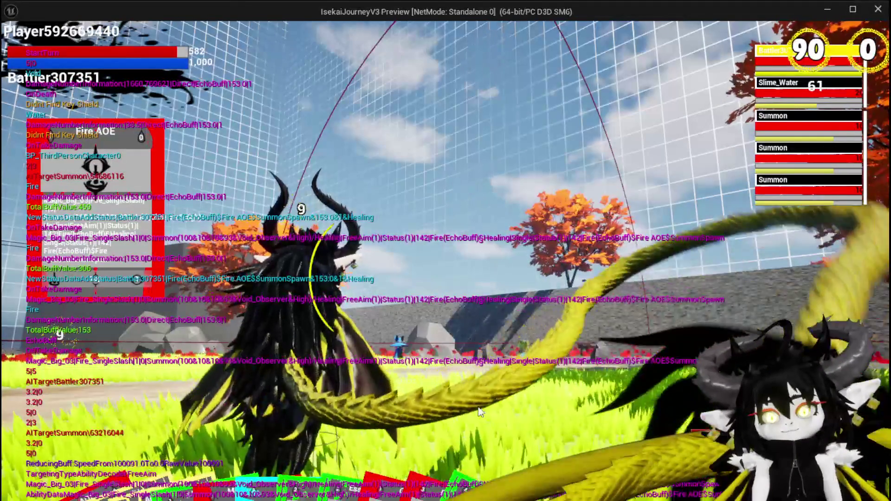
# Step: Play the Essence card to place a summon, then cast Water_Splash on the targeted area
pyautogui.moveTo(404, 411)
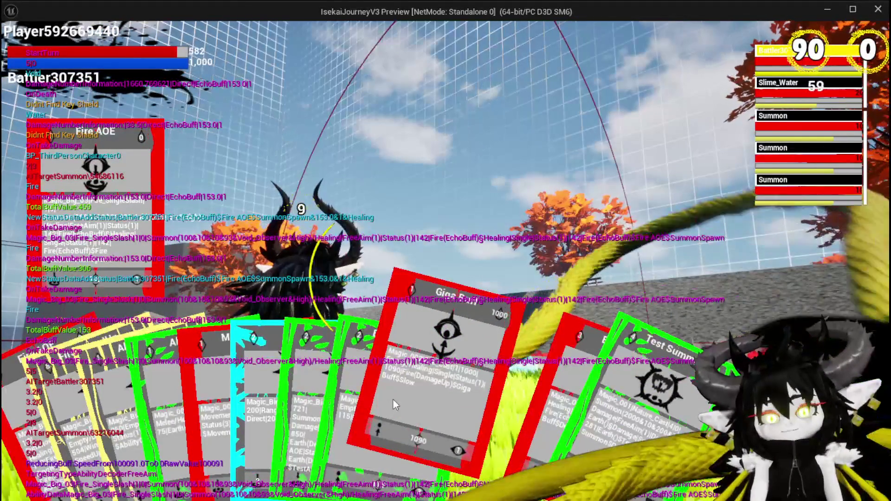
pyautogui.moveTo(234, 395)
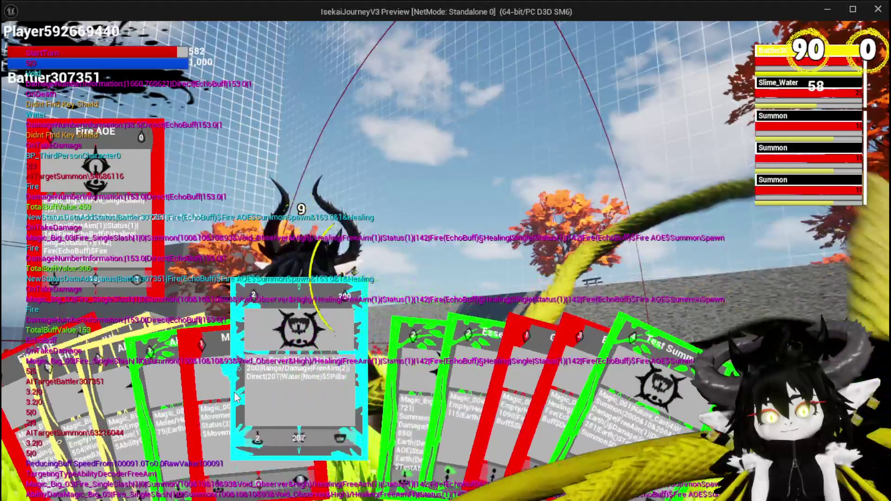
pyautogui.moveTo(389, 394)
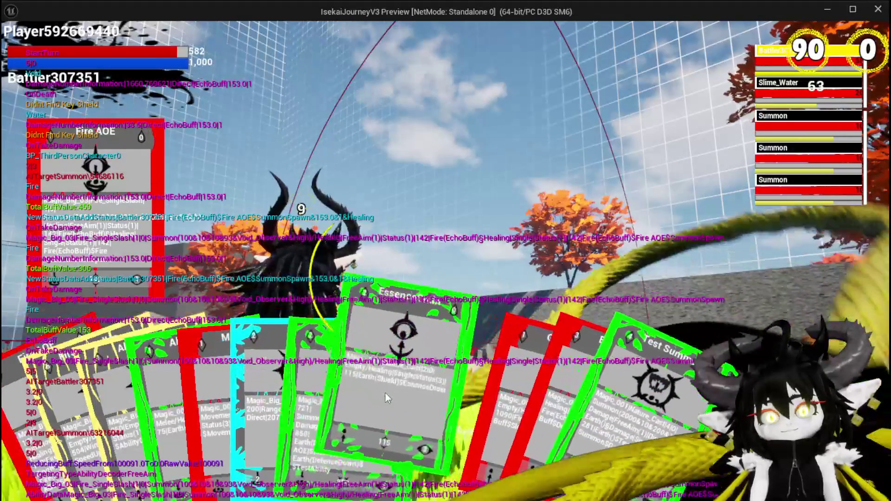
pyautogui.click(333, 394)
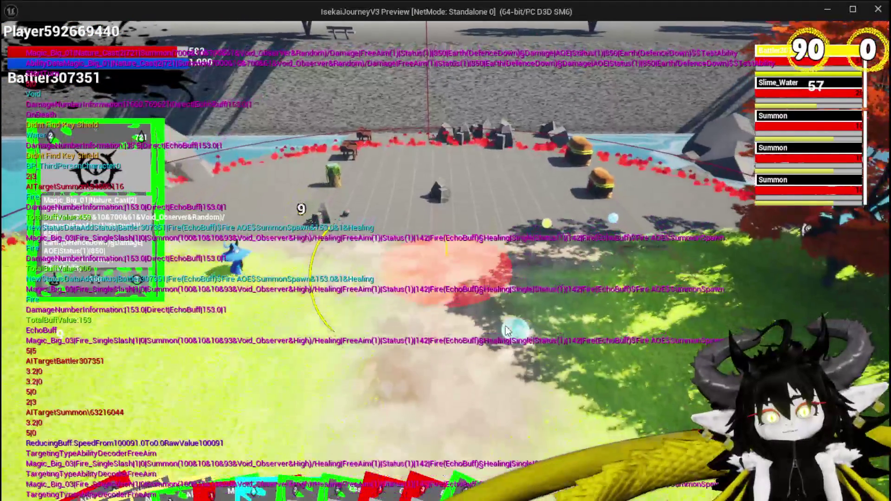
pyautogui.click(506, 330)
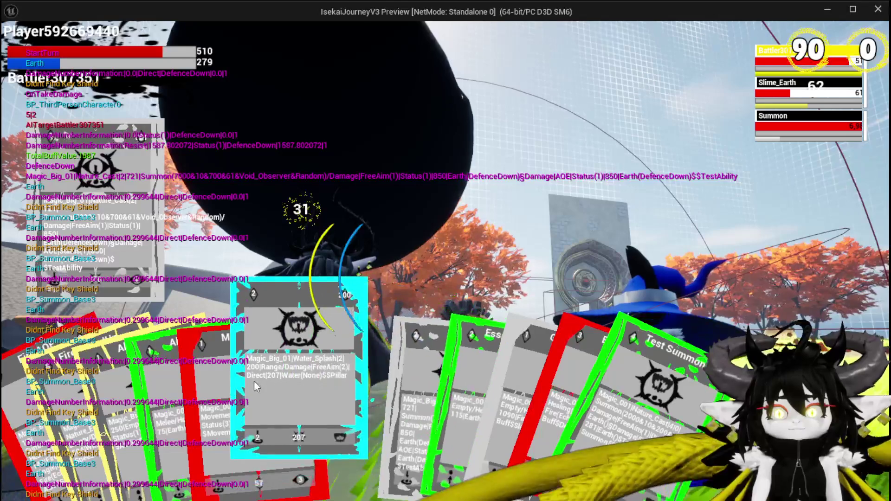
pyautogui.click(276, 382)
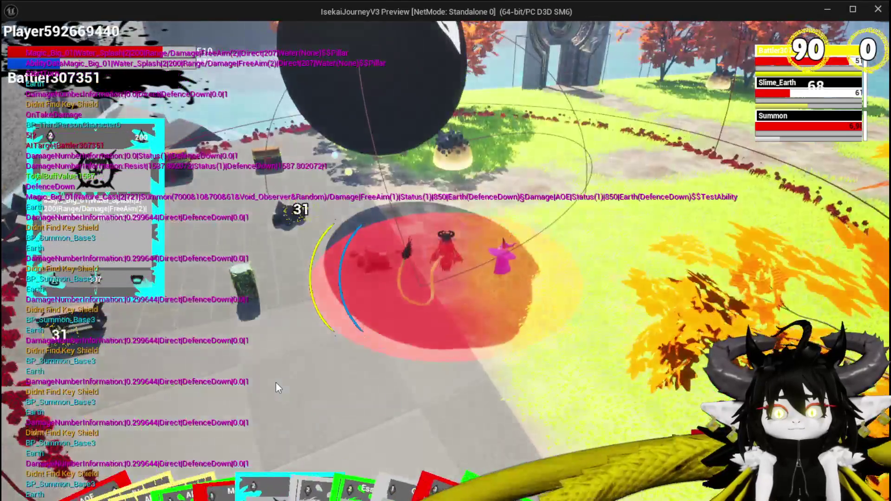
pyautogui.click(438, 349)
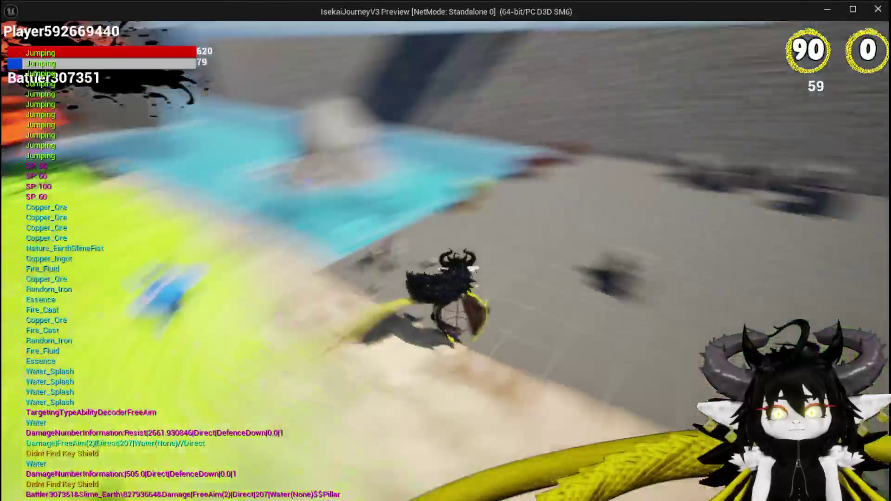
pyautogui.press('e')
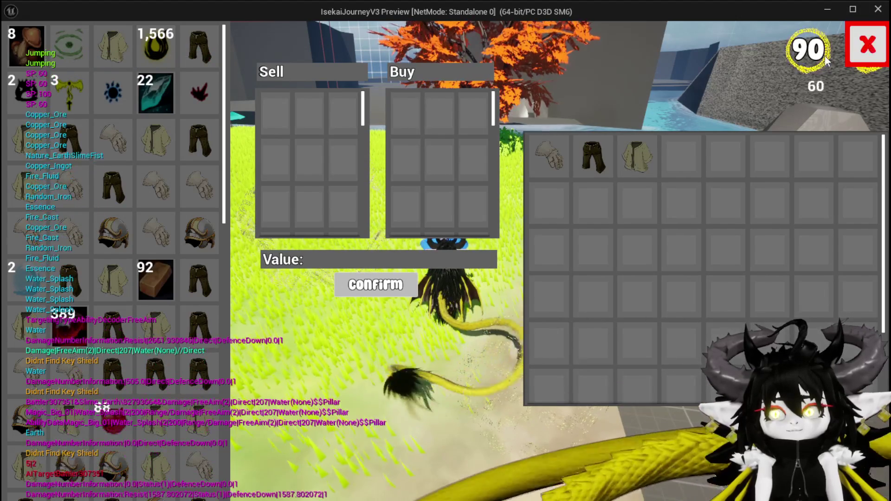
pyautogui.moveTo(150, 122)
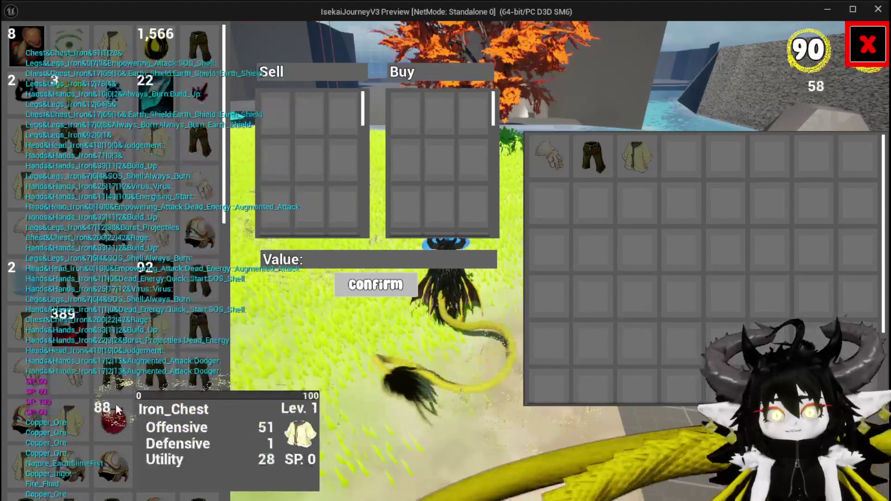
pyautogui.moveTo(116, 102)
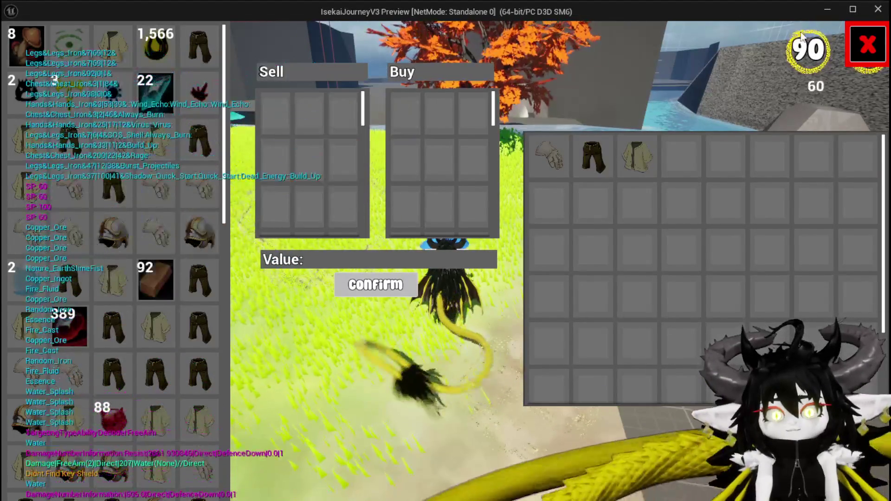
pyautogui.click(857, 47)
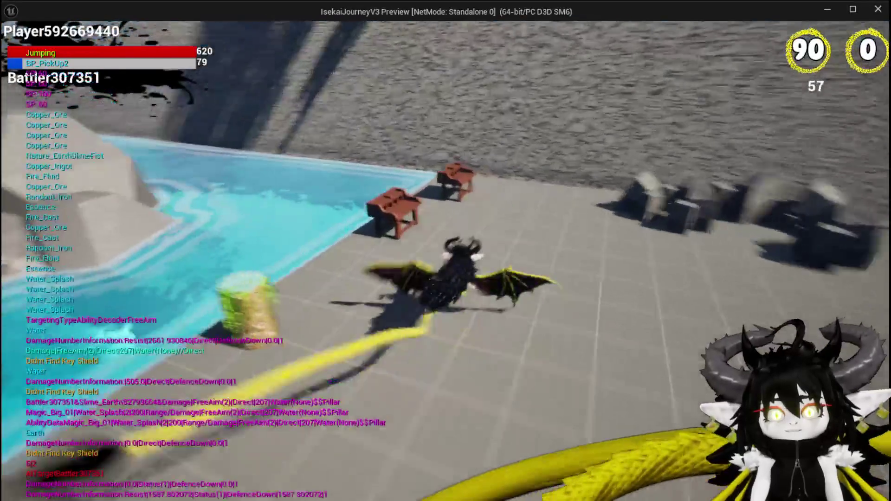
# Step: At the ability workbench, load a saved ability and open its Fire SpeedUp card
pyautogui.press('e')
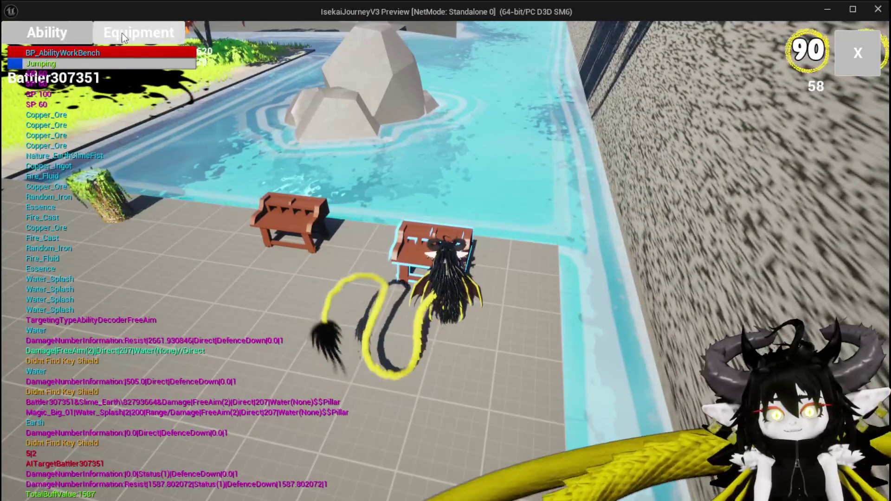
pyautogui.click(47, 32)
pyautogui.click(109, 94)
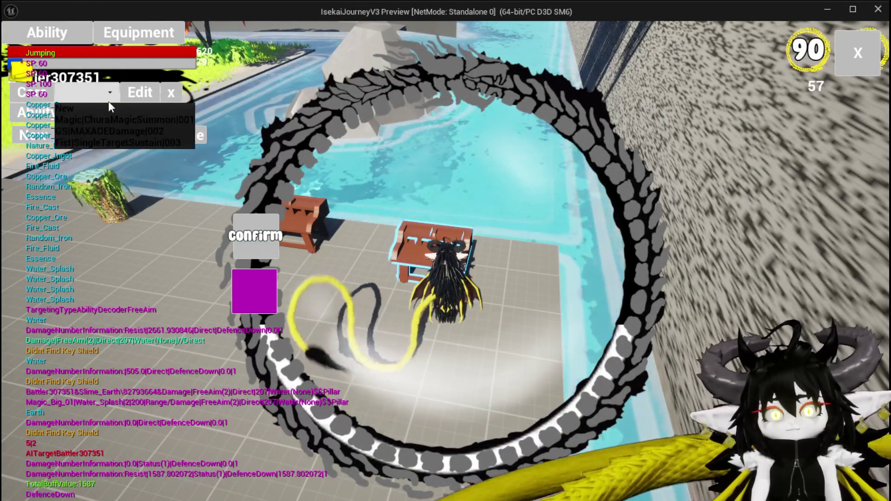
pyautogui.click(129, 121)
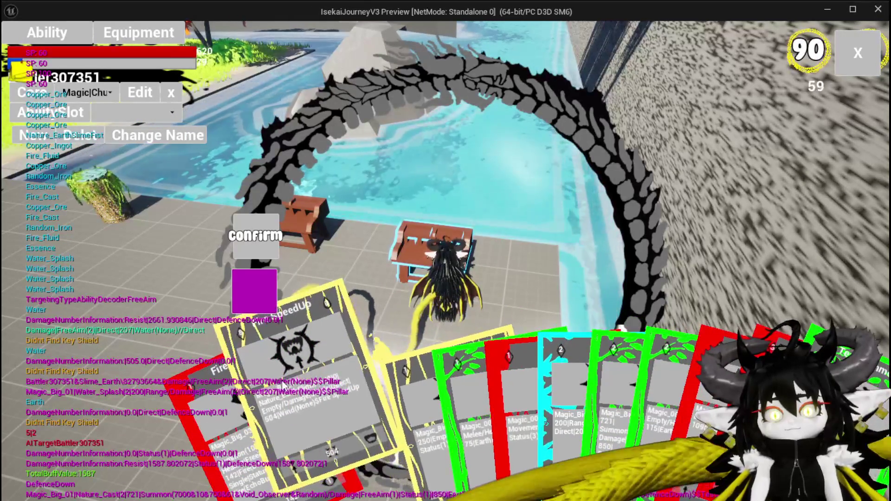
pyautogui.click(310, 363)
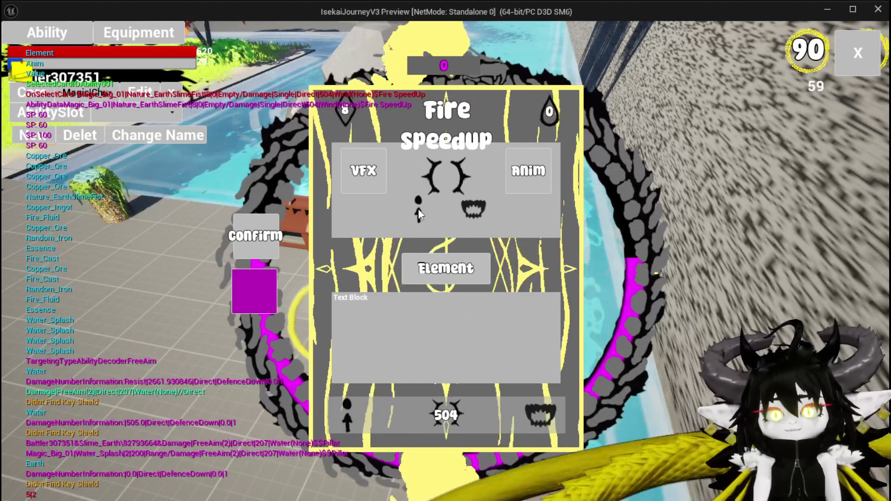
# Step: Set the Fire SpeedUp card's cost to 2
pyautogui.click(393, 141)
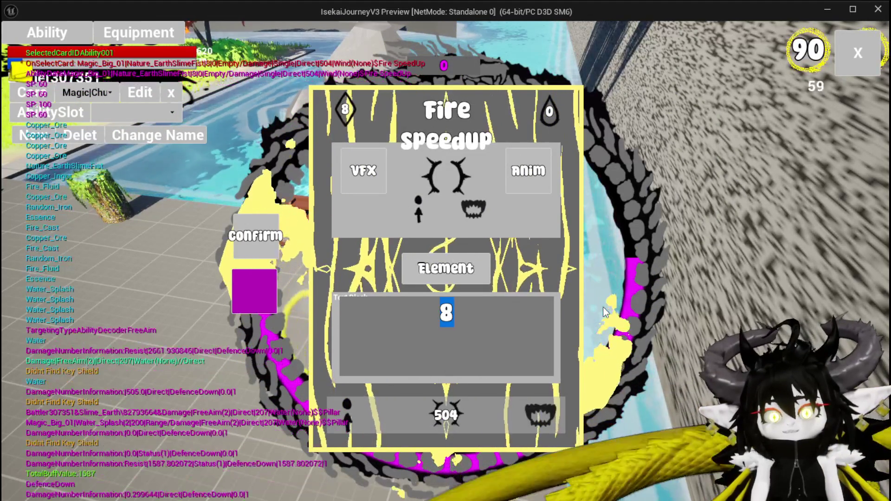
pyautogui.write('2')
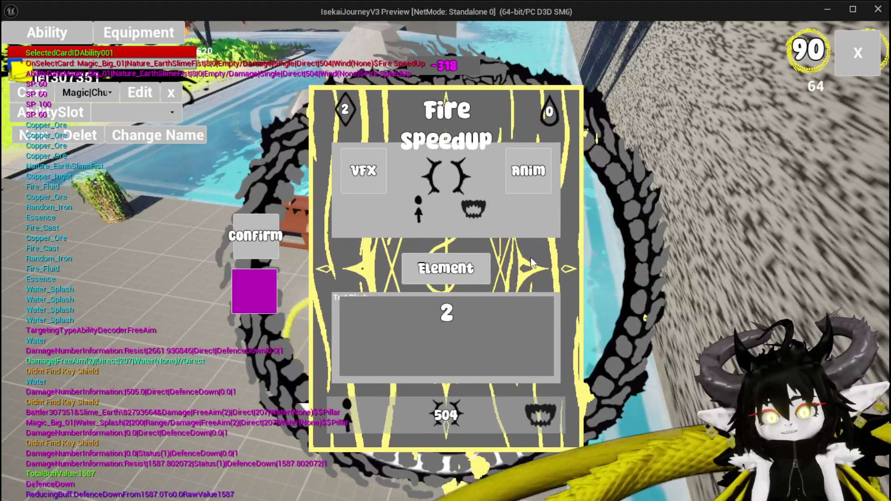
pyautogui.press('Return')
# Step: Change the card's value from 504 to 198 and stop the play session
pyautogui.click(458, 398)
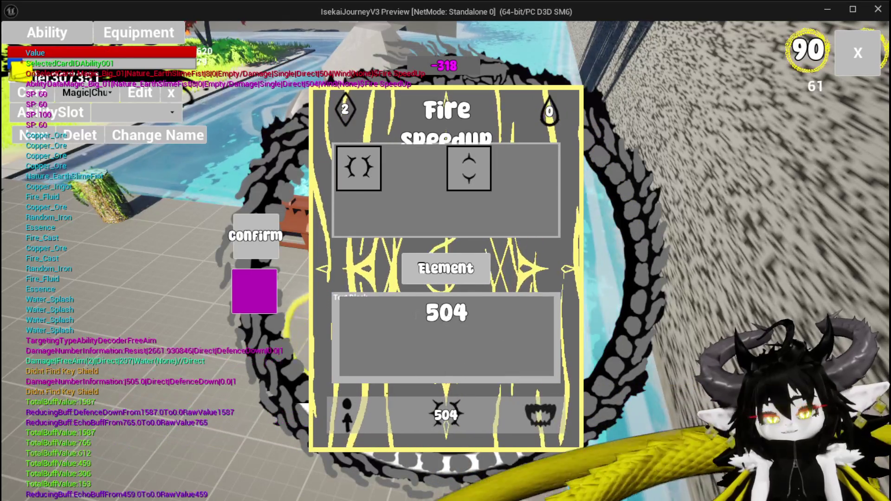
pyautogui.doubleClick(447, 319)
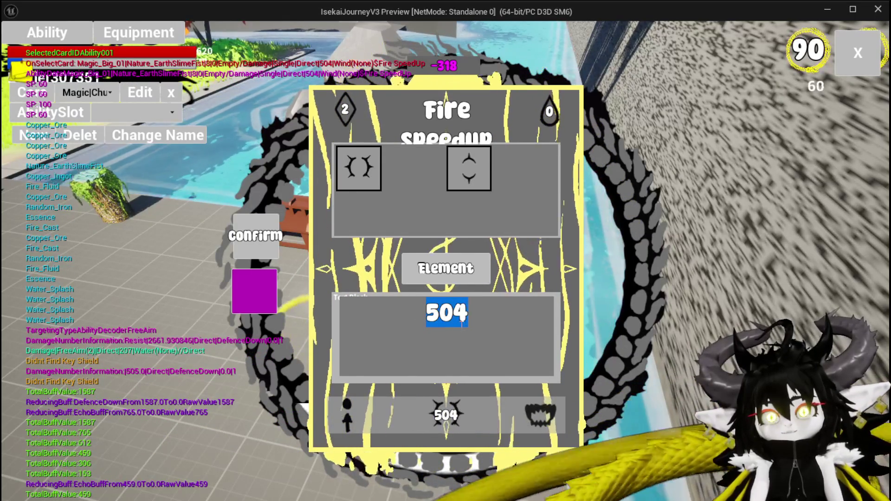
pyautogui.write('200')
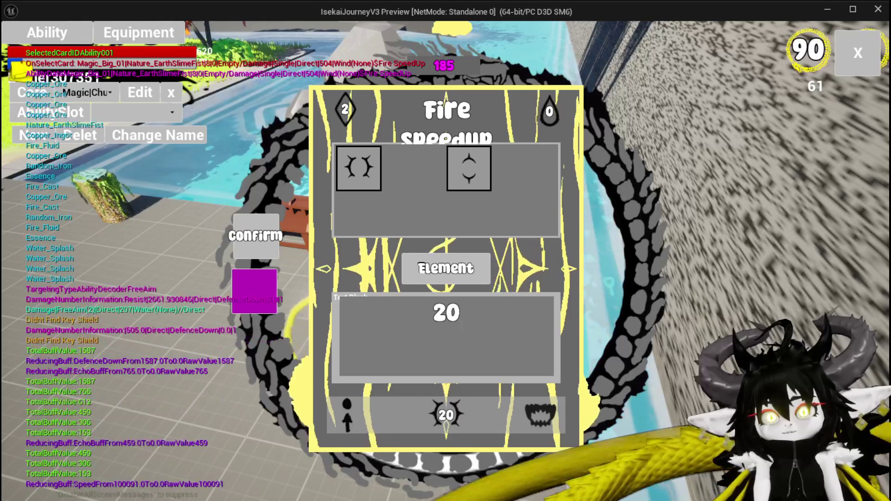
pyautogui.doubleClick(447, 312)
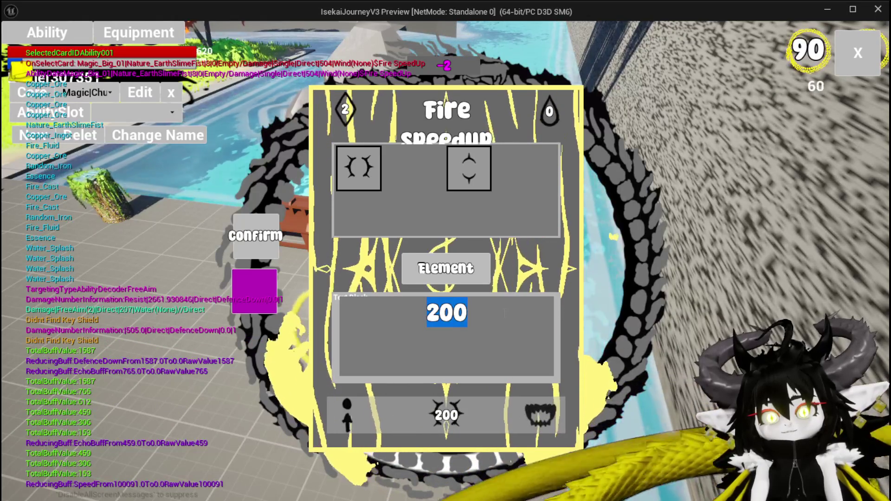
pyautogui.write('188')
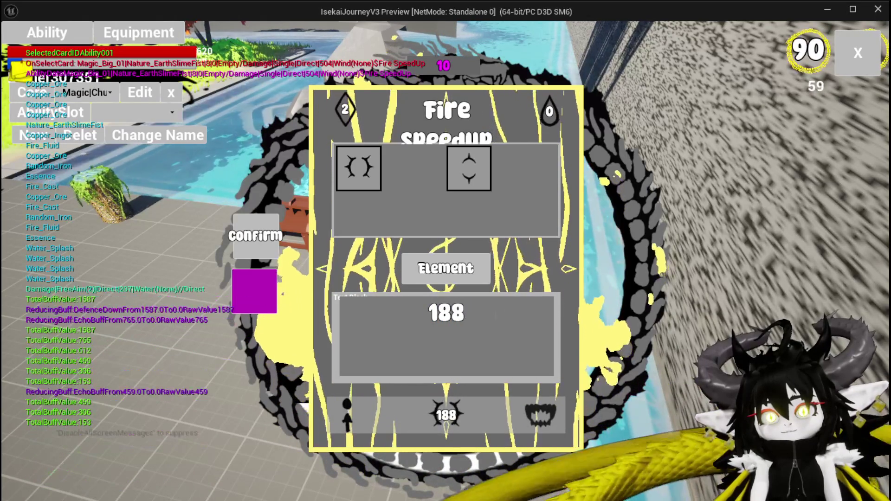
pyautogui.press('BackSpace')
pyautogui.press('BackSpace')
pyautogui.write('98')
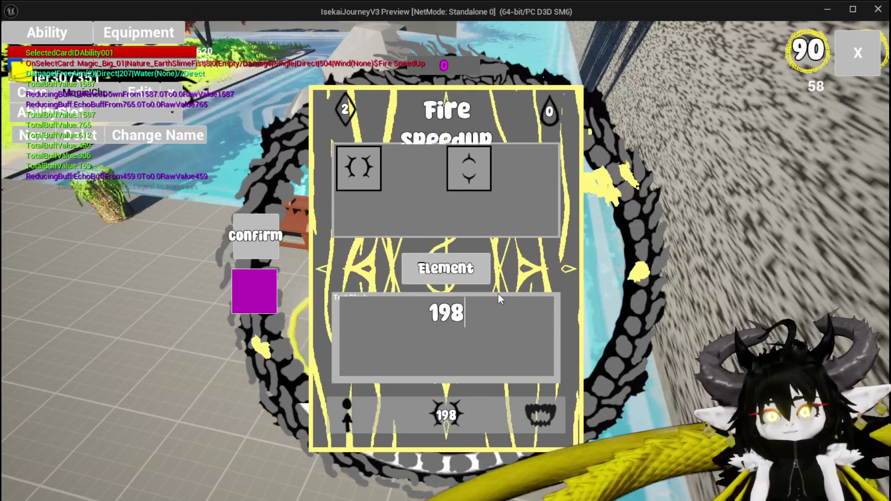
pyautogui.press('Escape')
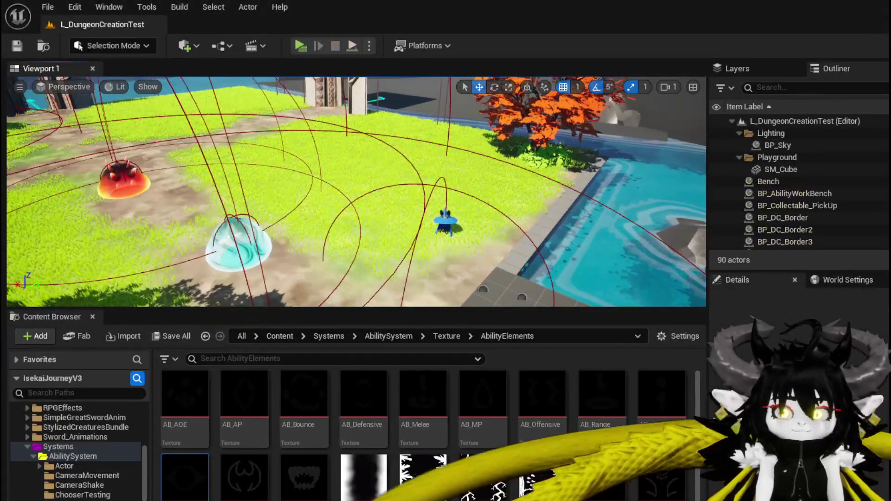
# Step: Save the L_DungeonCreationTest map with Ctrl+S
pyautogui.hotkey('ctrl', 's')
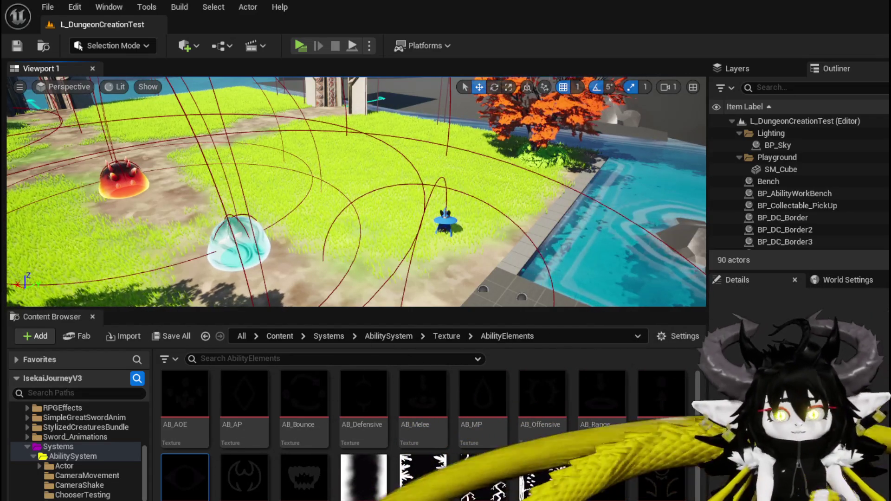
# Step: Orbit Viewport 1 to frame the poolside benches, then switch to the AbilityWorkBenchUI widget blueprint
pyautogui.moveTo(209, 199)
pyautogui.mouseDown()
pyautogui.moveTo(320, 135)
pyautogui.moveTo(209, 201)
pyautogui.mouseUp()
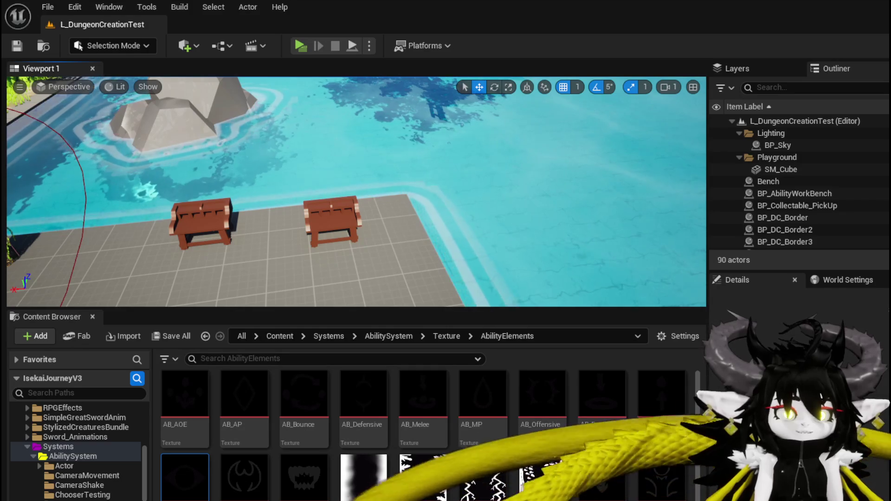
pyautogui.moveTo(462, 82)
pyautogui.mouseDown()
pyautogui.moveTo(409, 83)
pyautogui.moveTo(409, 140)
pyautogui.mouseUp()
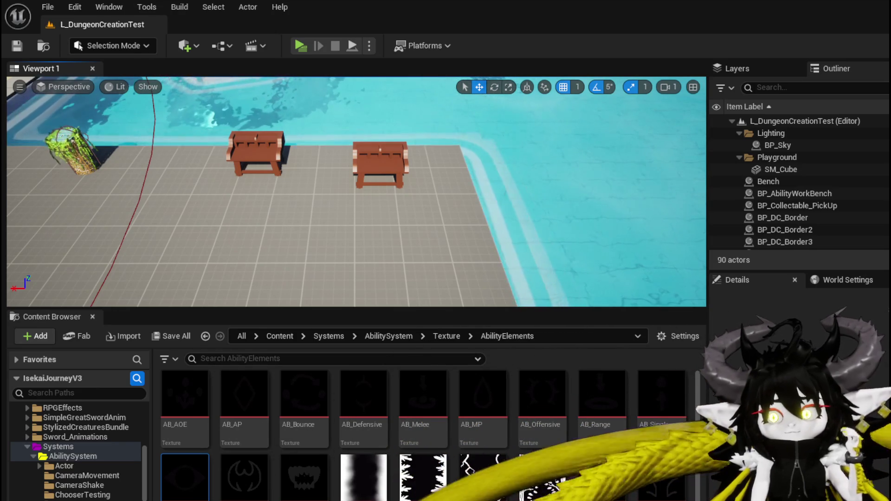
pyautogui.hotkey('alt', 'Tab')
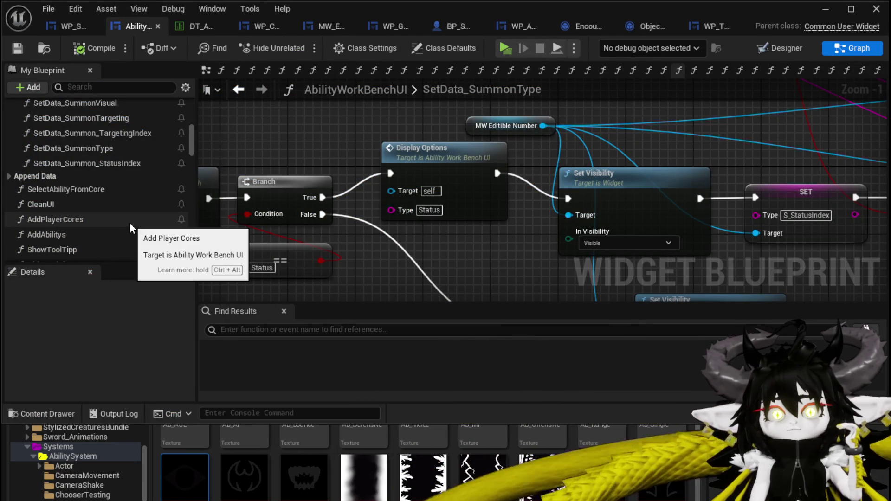
# Step: Switch AbilityWorkBenchUI to Designer and zoom and pan to the selected MW_EditibleNumber box
pyautogui.click(780, 48)
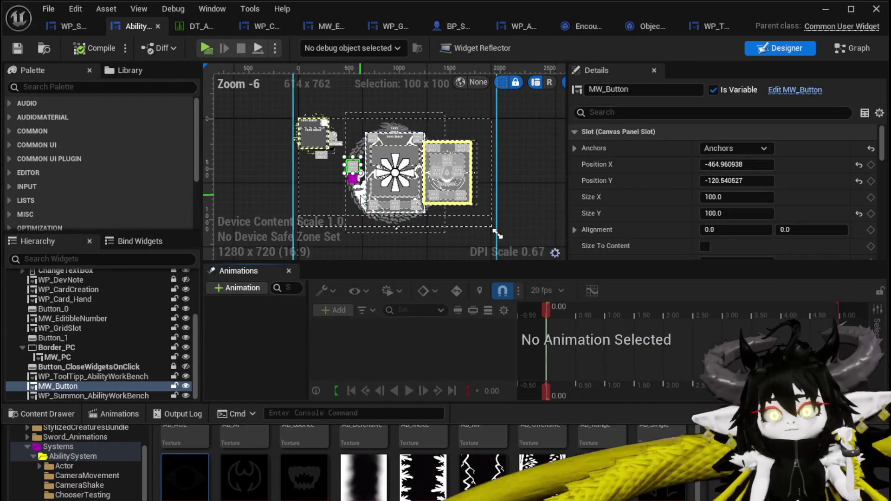
pyautogui.scroll(4, 396, 182)
pyautogui.click(415, 169)
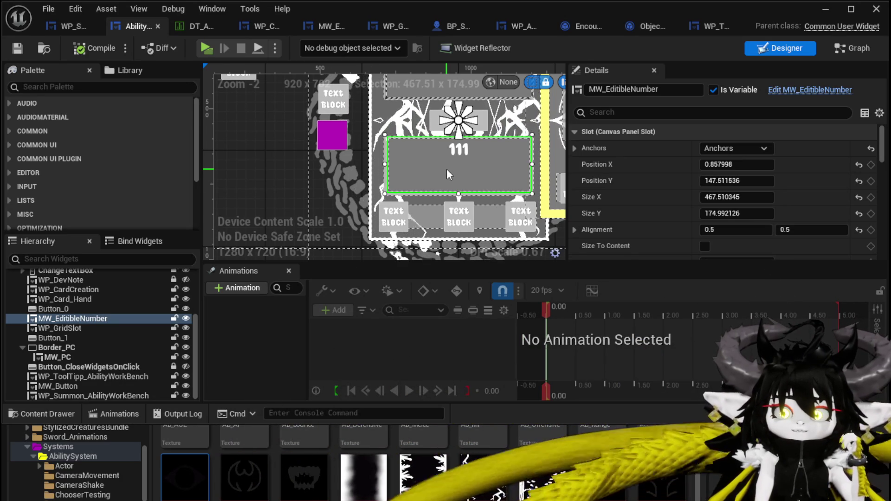
pyautogui.scroll(2, 447, 170)
pyautogui.moveTo(442, 169); pyautogui.dragTo(401, 178)
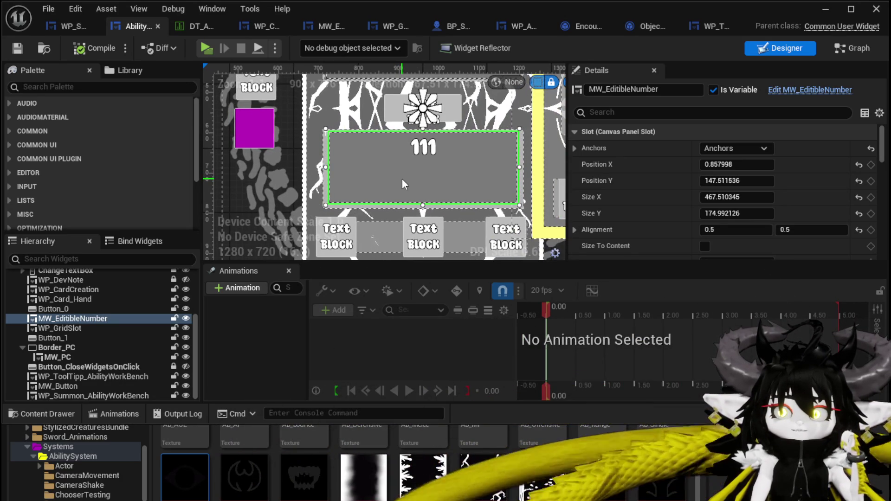
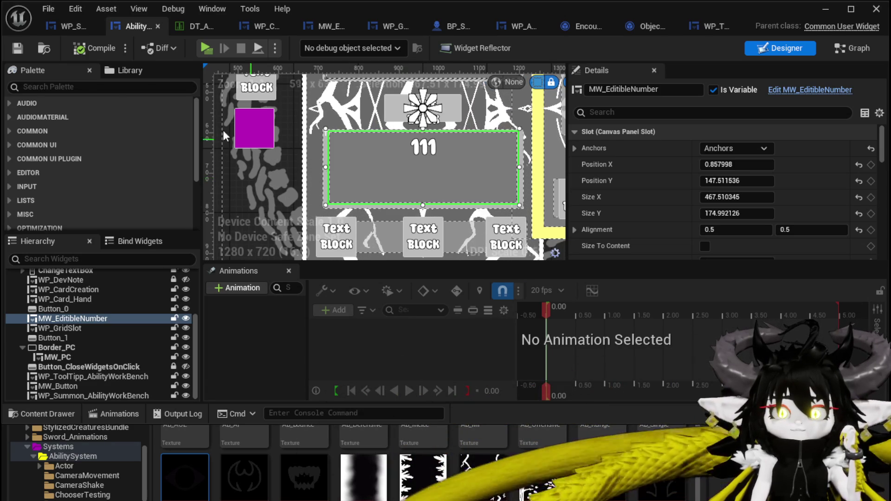
# Step: Find MW in the Palette and place an MW Button beside the 111 number box
pyautogui.click(86, 87)
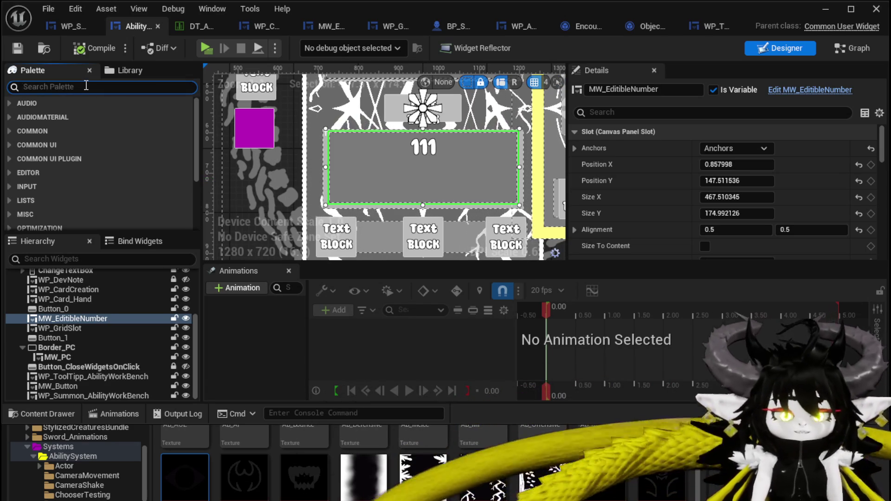
pyautogui.write('MW')
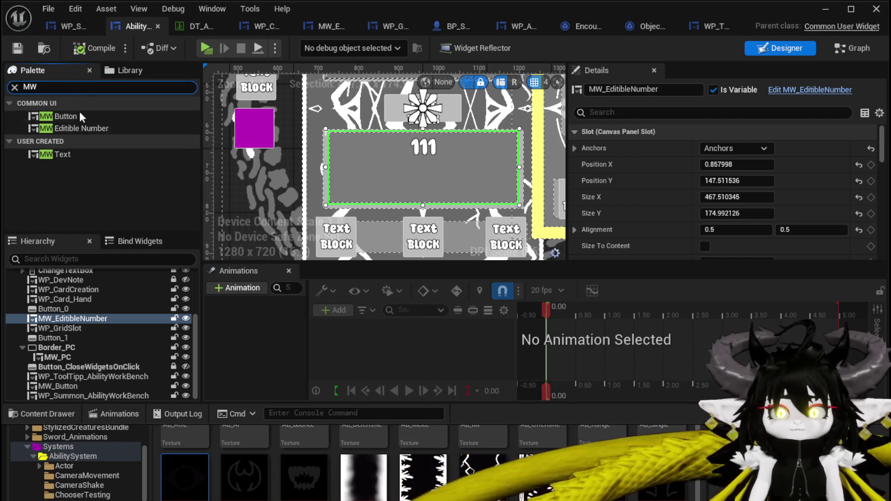
pyautogui.moveTo(68, 116)
pyautogui.mouseDown()
pyautogui.moveTo(349, 191)
pyautogui.moveTo(492, 200)
pyautogui.moveTo(524, 175)
pyautogui.moveTo(241, 181)
pyautogui.moveTo(282, 177)
pyautogui.mouseUp()
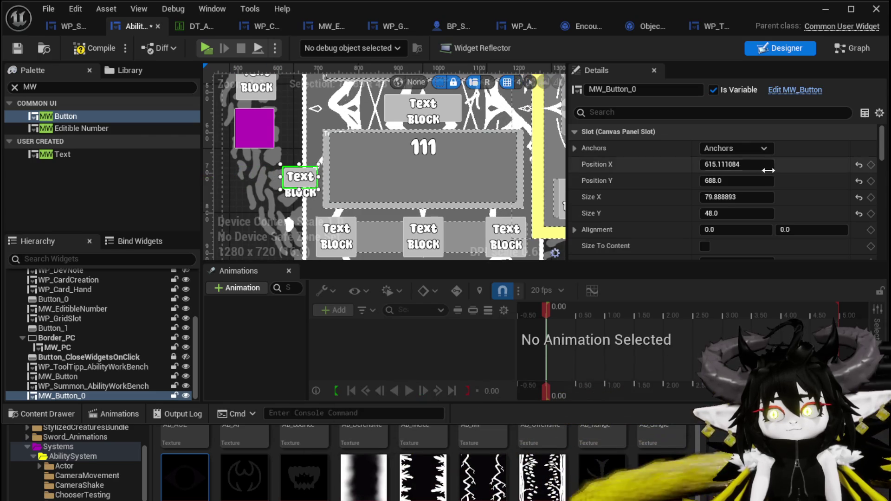
# Step: Set the new button's Size X and Size Y to 50 by 50
pyautogui.click(758, 198)
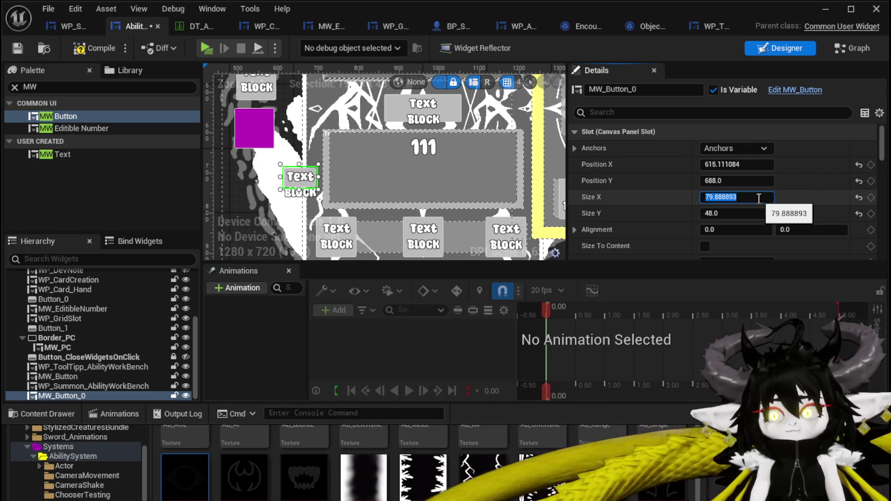
pyautogui.write('40')
pyautogui.press('Return')
pyautogui.click(746, 213)
pyautogui.write('40')
pyautogui.press('Return')
pyautogui.click(705, 197)
pyautogui.write('50')
pyautogui.press('Return')
pyautogui.click(743, 213)
pyautogui.write('50')
pyautogui.press('Return')
pyautogui.scroll(2, 350, 191)
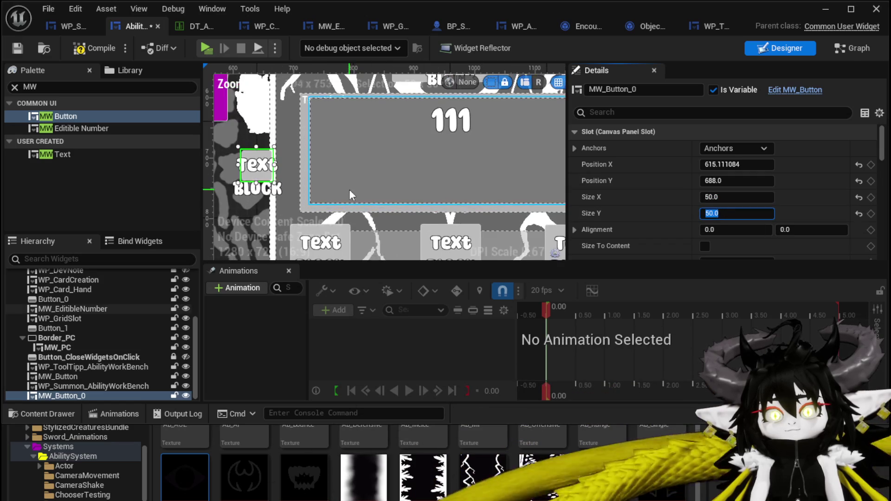
# Step: Move the button up next to the number box, set its Name to Fill, and save
pyautogui.moveTo(252, 170)
pyautogui.mouseDown()
pyautogui.moveTo(292, 126)
pyautogui.moveTo(284, 120)
pyautogui.mouseUp()
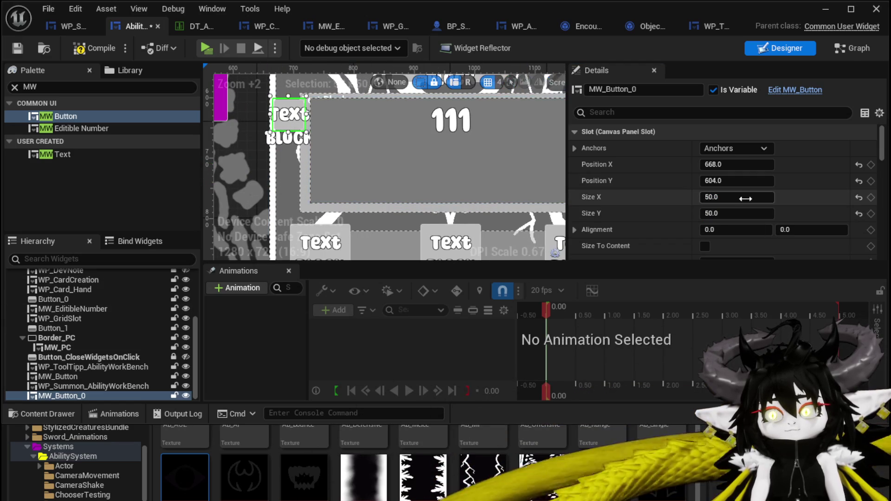
pyautogui.scroll(-15, 746, 193)
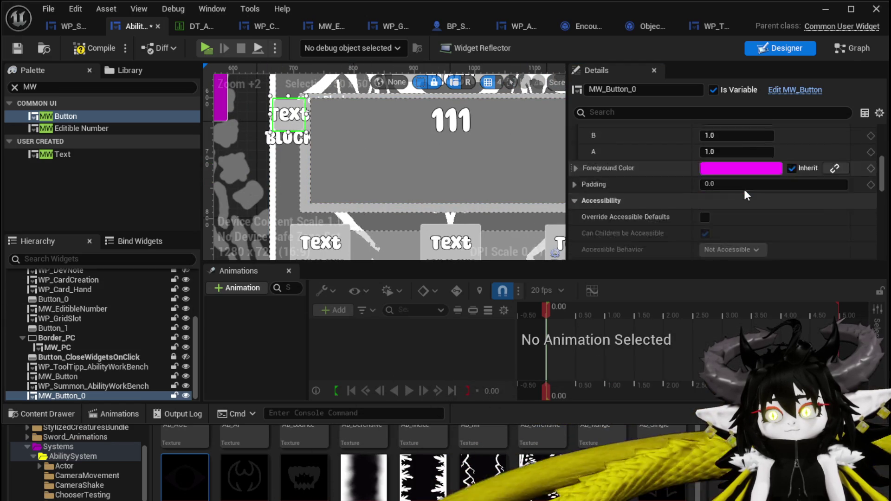
pyautogui.scroll(-15, 744, 189)
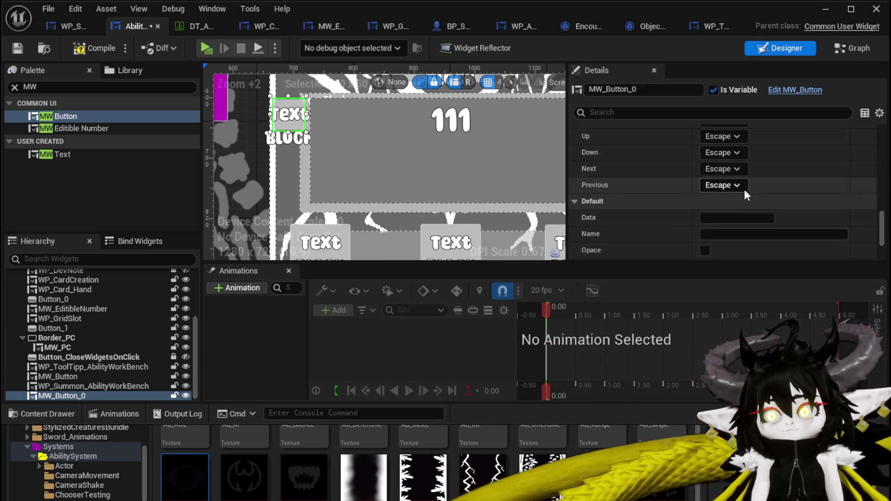
pyautogui.scroll(-3, 745, 189)
pyautogui.scroll(5, 744, 188)
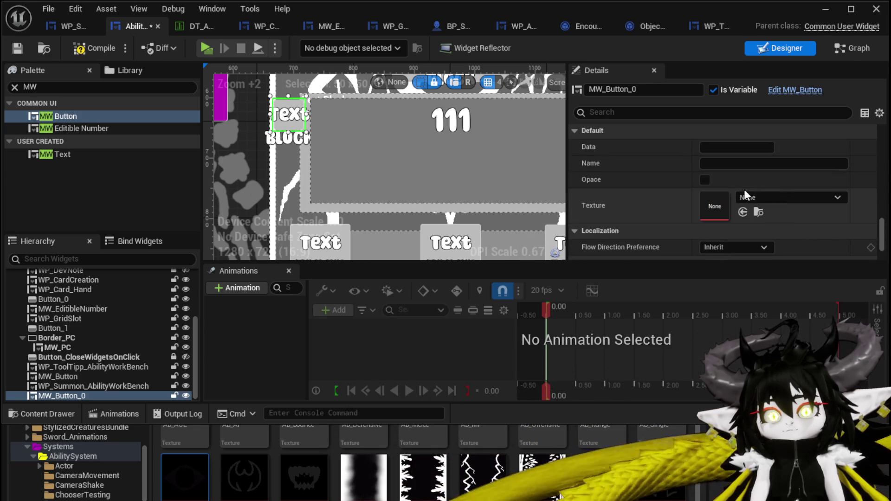
pyautogui.click(742, 163)
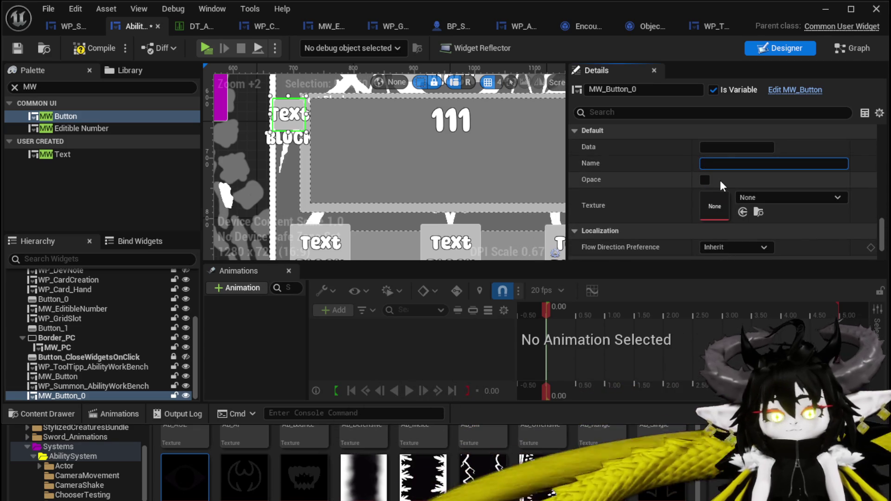
pyautogui.write('Fill')
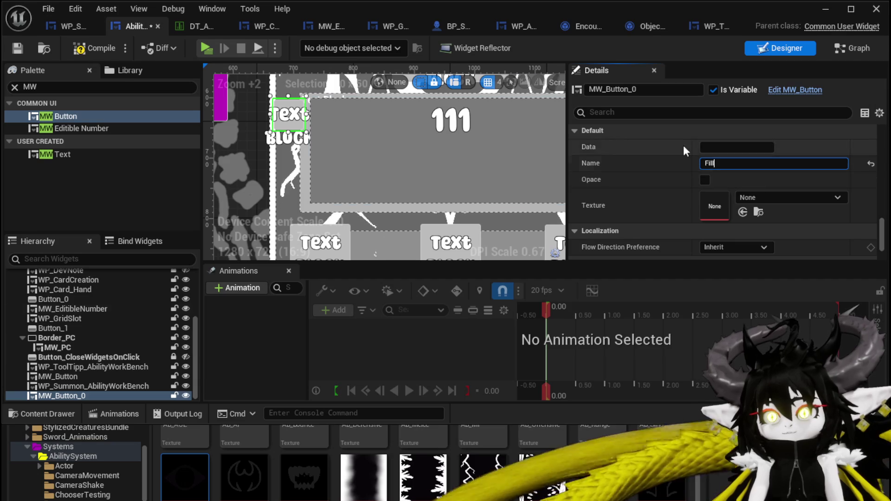
pyautogui.click(91, 50)
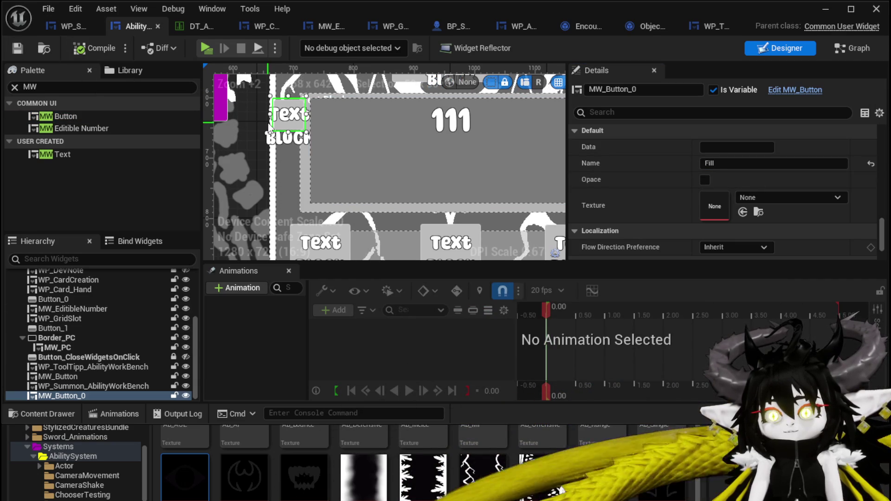
pyautogui.click(769, 164)
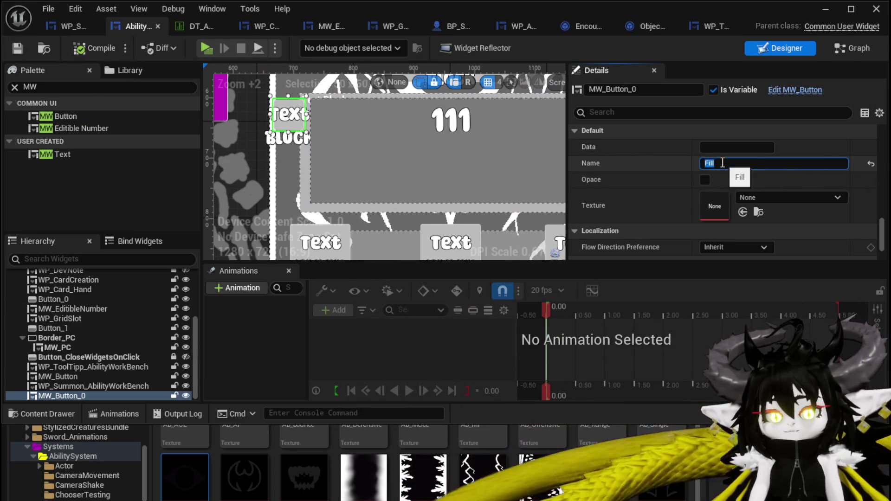
pyautogui.click(20, 49)
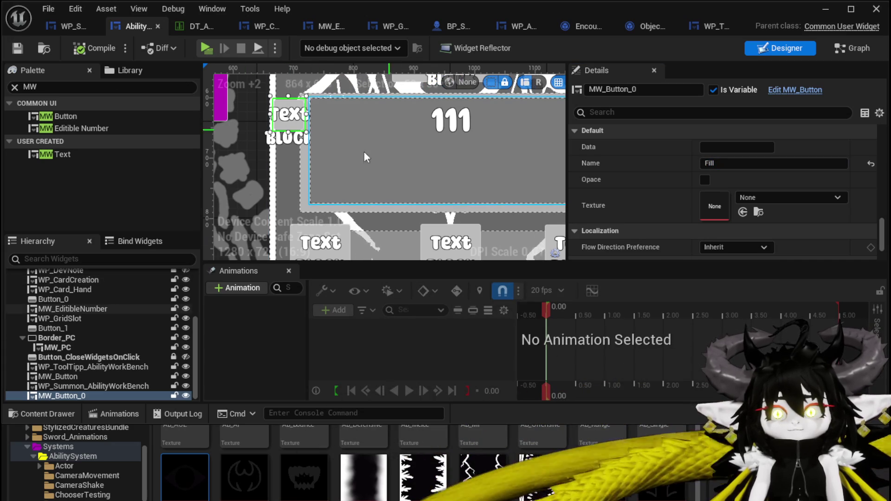
# Step: Rename the button widget MW_Button_Fill and compile the widget blueprint
pyautogui.click(640, 89)
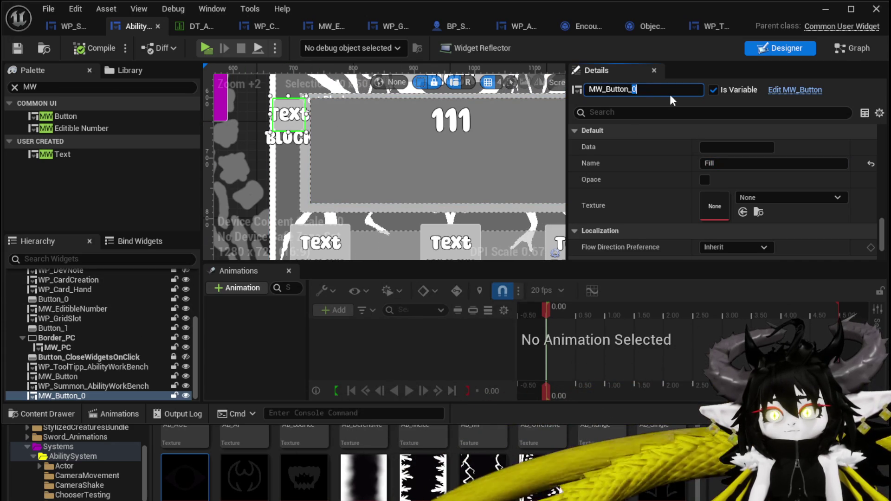
pyautogui.write('Fill')
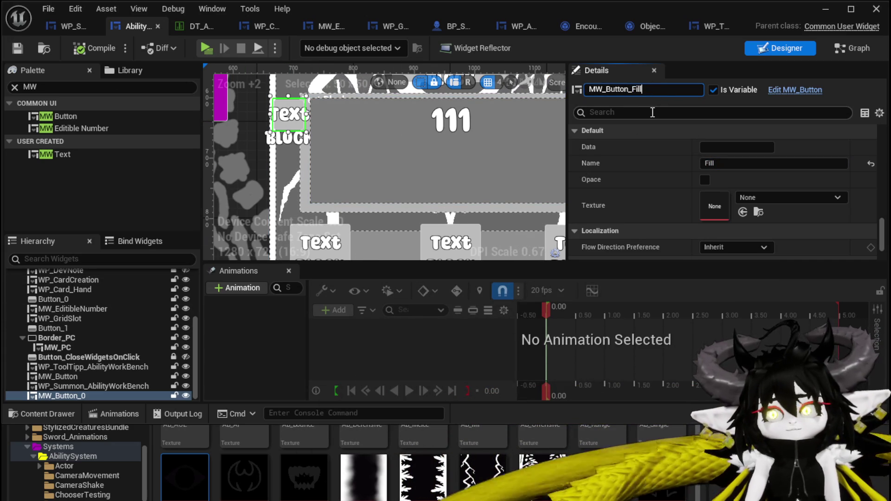
pyautogui.click(73, 50)
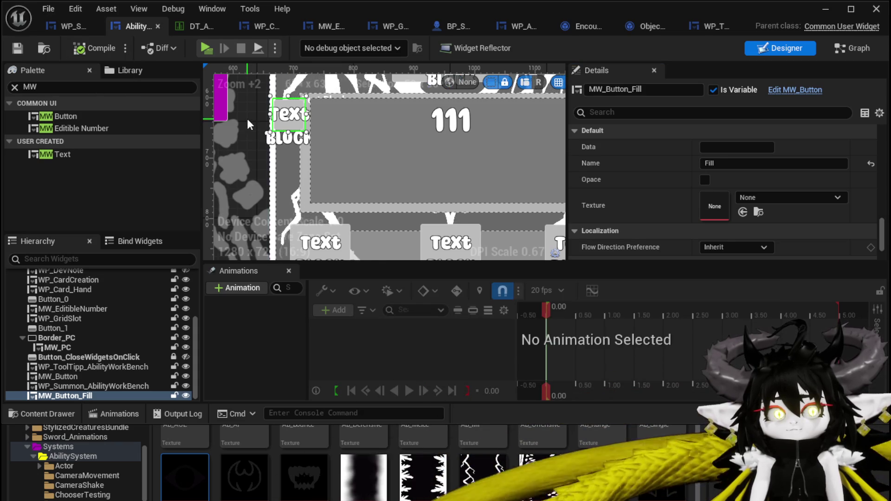
pyautogui.scroll(2, 248, 118)
pyautogui.moveTo(252, 120); pyautogui.dragTo(286, 153)
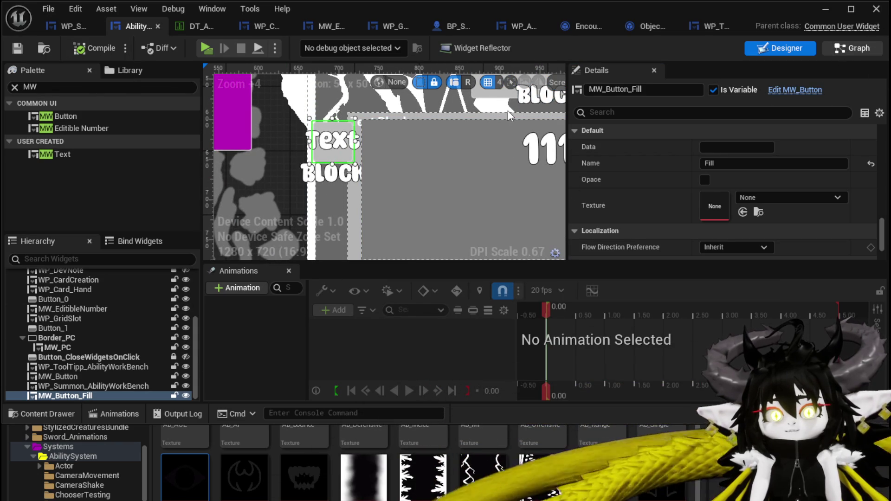
# Step: Set MW_Button_Fill's Behavior Visibility to Collapsed, then return to the SetData_SummonType graph
pyautogui.click(852, 48)
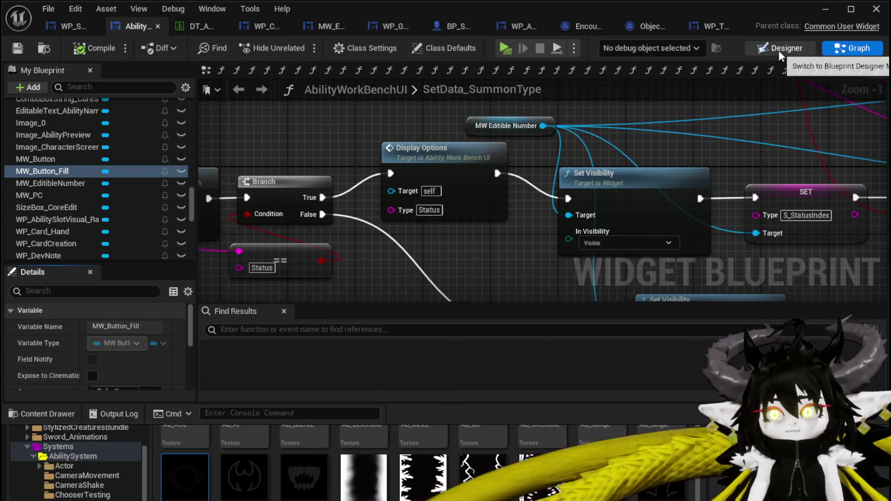
pyautogui.click(779, 48)
pyautogui.scroll(5, 350, 167)
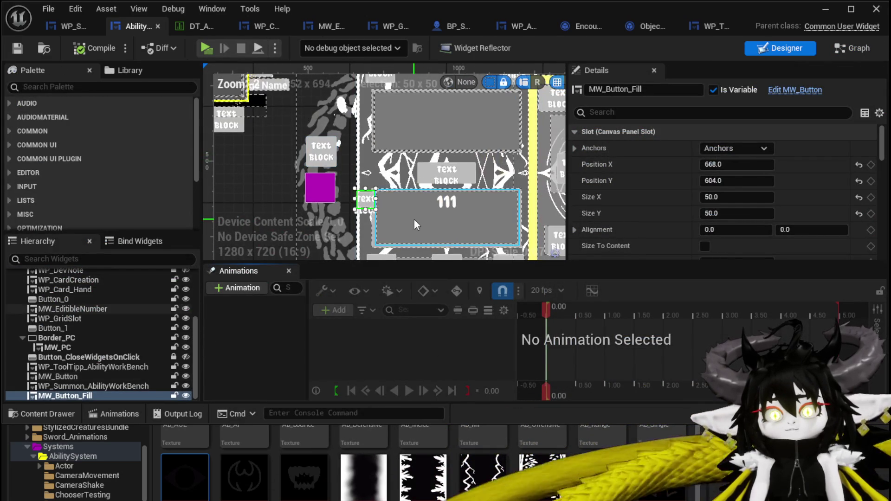
pyautogui.click(413, 218)
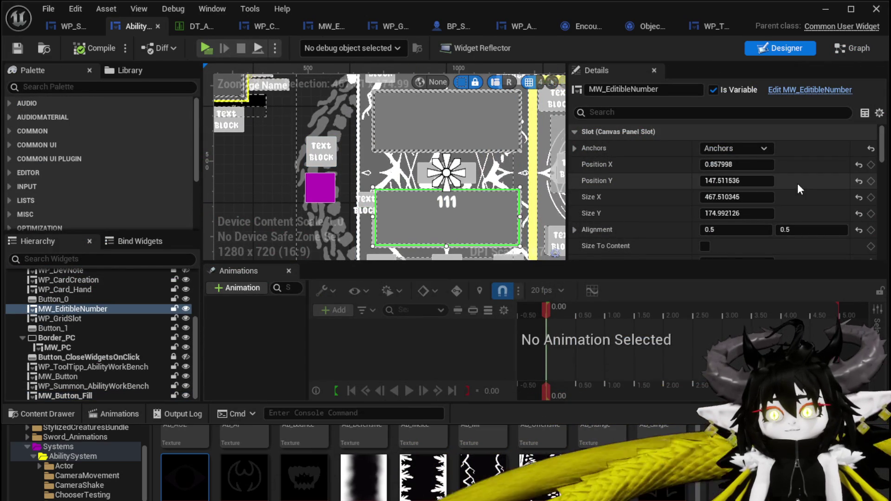
pyautogui.moveTo(884, 158)
pyautogui.mouseDown()
pyautogui.moveTo(884, 222)
pyautogui.moveTo(883, 215)
pyautogui.mouseUp()
pyautogui.scroll(2, 364, 208)
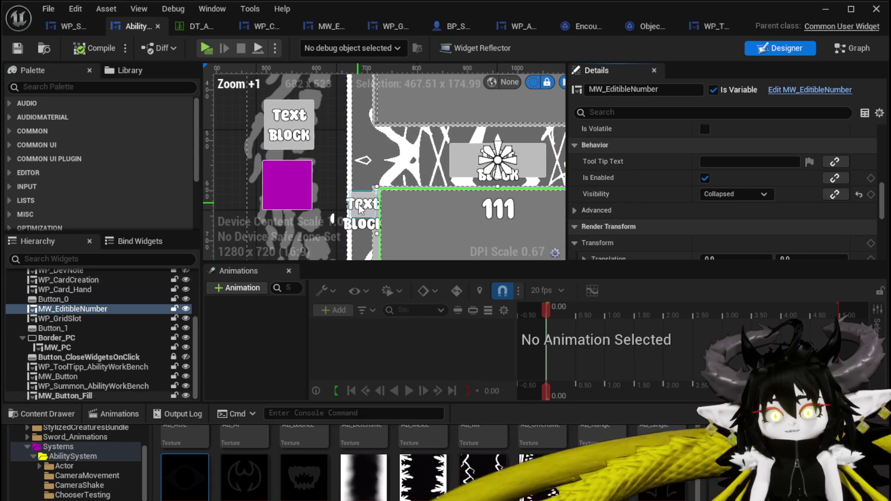
pyautogui.click(364, 210)
pyautogui.click(734, 194)
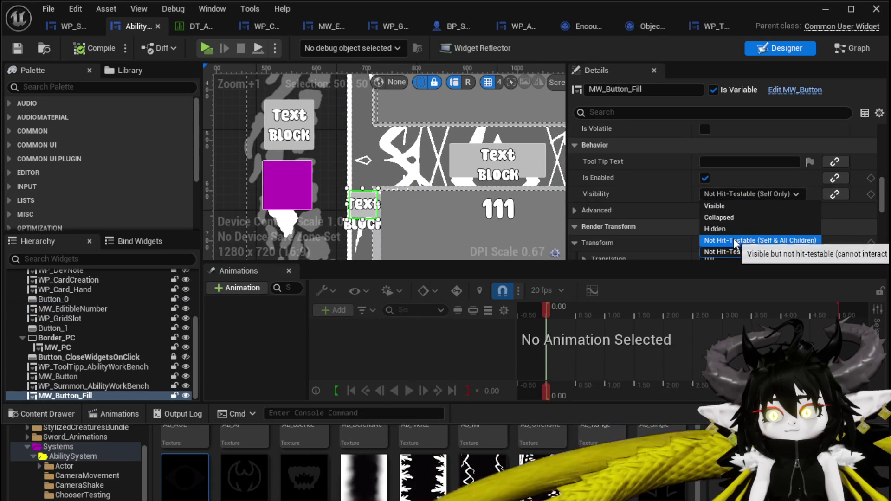
pyautogui.click(723, 217)
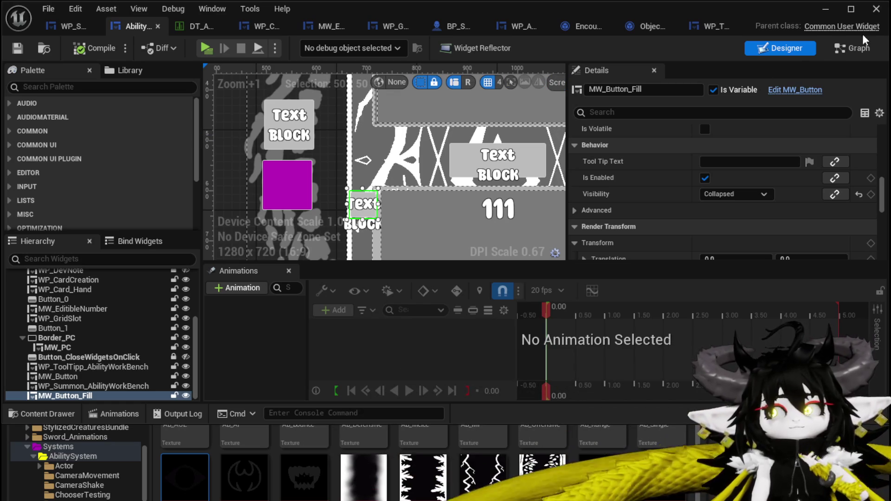
pyautogui.click(856, 48)
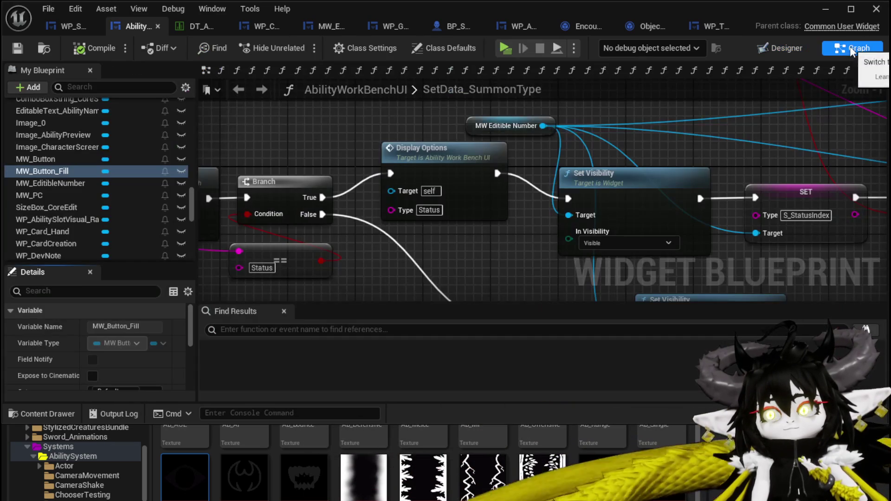
# Step: Pan to the MW Editible Number getter and paste a copy of it
pyautogui.scroll(10, 106, 158)
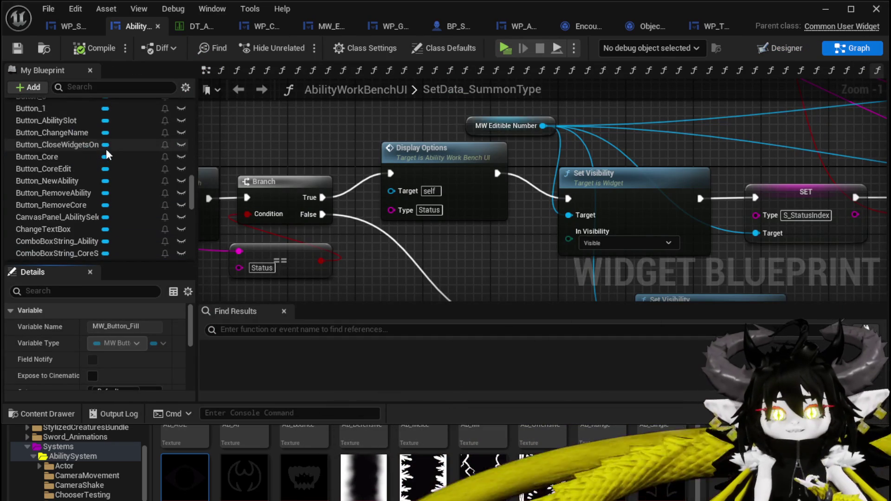
pyautogui.scroll(5, 111, 151)
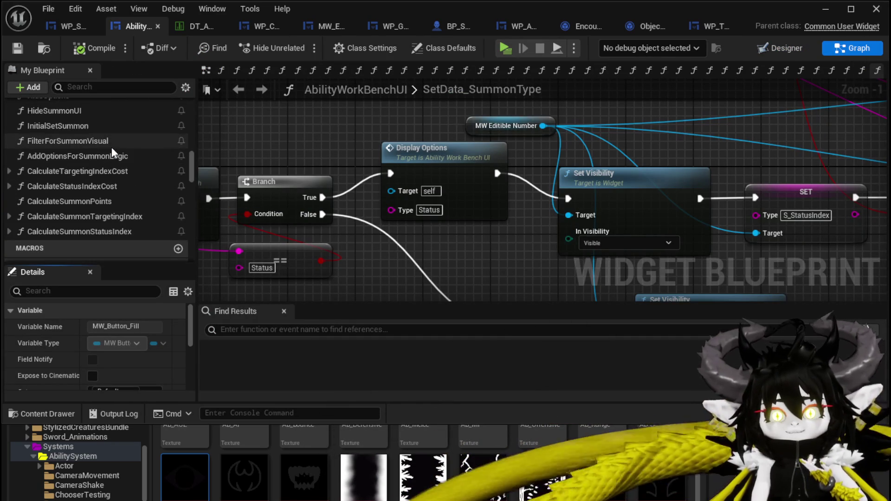
pyautogui.moveTo(496, 134); pyautogui.dragTo(513, 101)
pyautogui.scroll(-3, 514, 101)
pyautogui.moveTo(507, 145)
pyautogui.mouseDown()
pyautogui.moveTo(429, 144)
pyautogui.moveTo(445, 154)
pyautogui.moveTo(340, 174)
pyautogui.moveTo(589, 163)
pyautogui.mouseUp()
pyautogui.moveTo(506, 130); pyautogui.dragTo(596, 129)
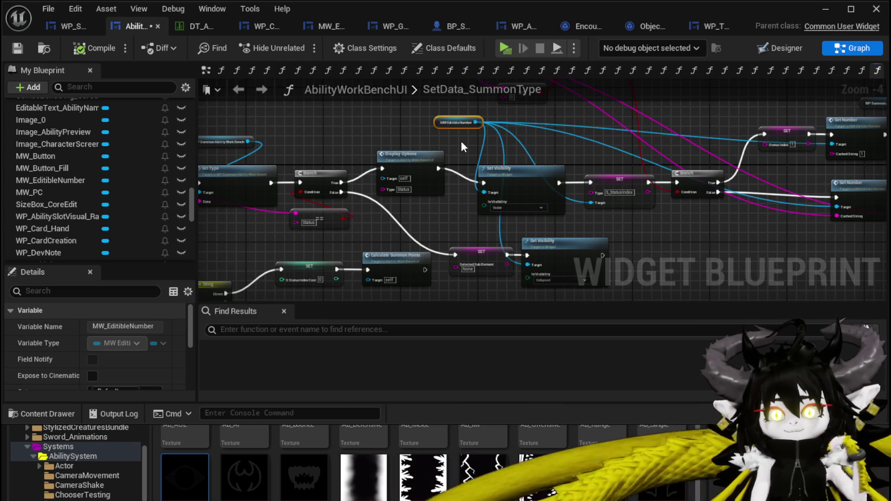
pyautogui.moveTo(461, 141); pyautogui.dragTo(488, 182)
pyautogui.hotkey('ctrl', 'v')
pyautogui.click(433, 160)
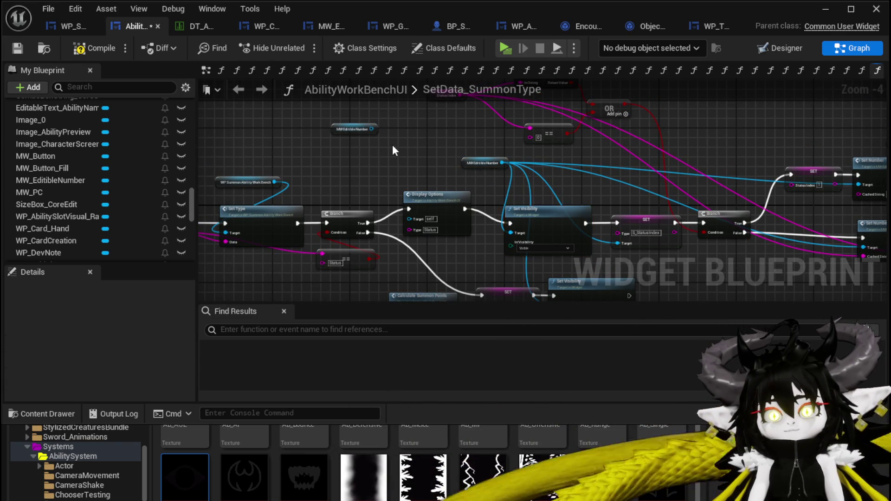
# Step: Paste a copy of the Set Visibility node, wire the getter into its Target, and select both
pyautogui.hotkey('ctrl', 'v')
pyautogui.scroll(3, 346, 129)
pyautogui.moveTo(396, 131); pyautogui.dragTo(418, 169)
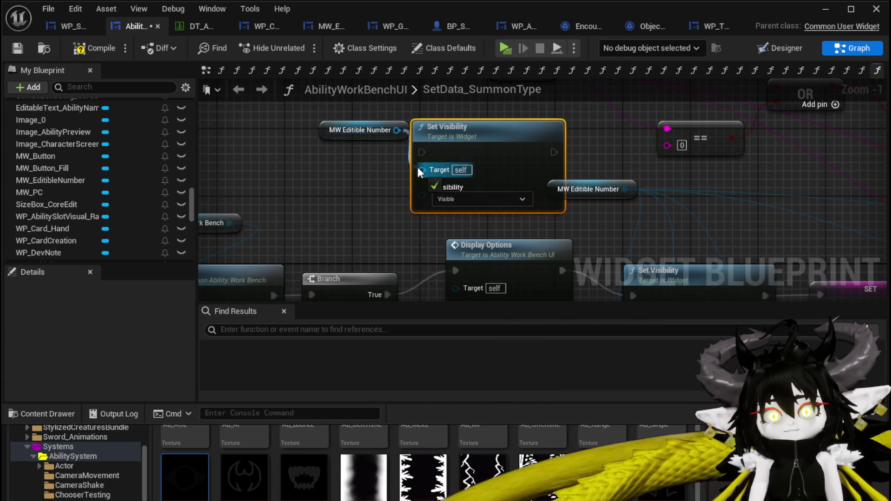
pyautogui.moveTo(366, 131); pyautogui.dragTo(332, 140)
# Step: Collapse the selected getter and Set Visibility nodes into a function named SetEditibleNumberVisible
pyautogui.rightClick(477, 128)
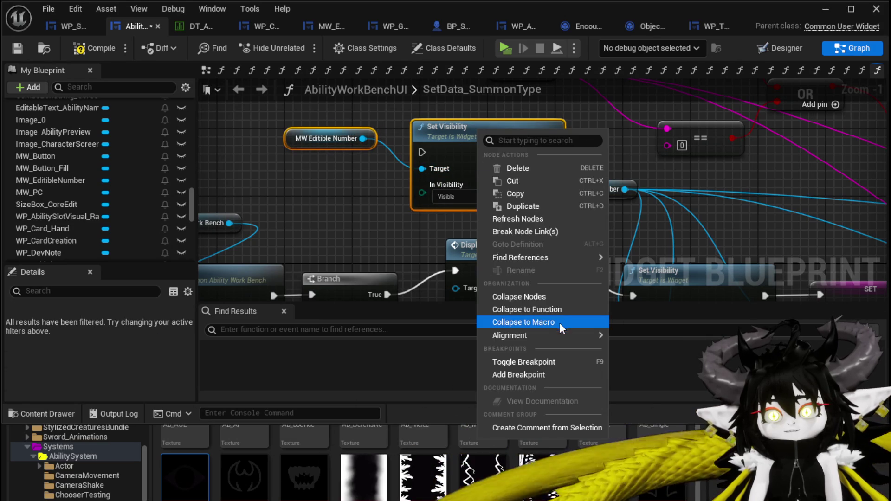
pyautogui.click(534, 310)
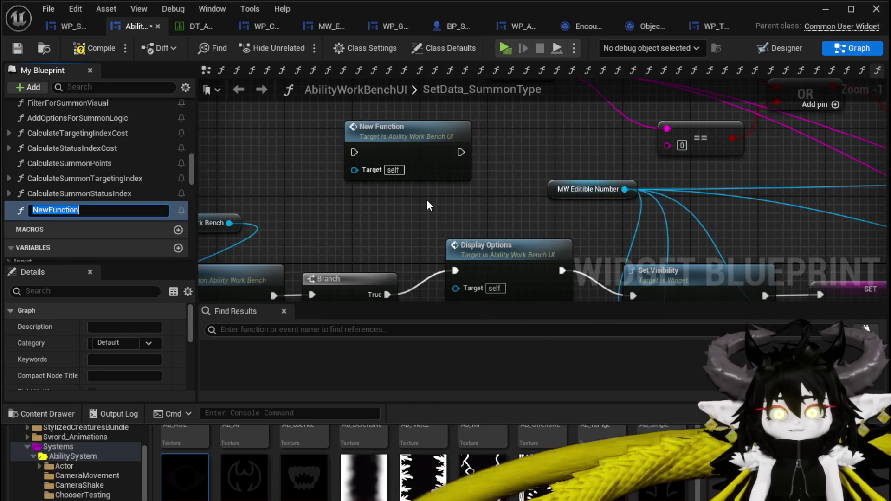
pyautogui.write('SetEditi')
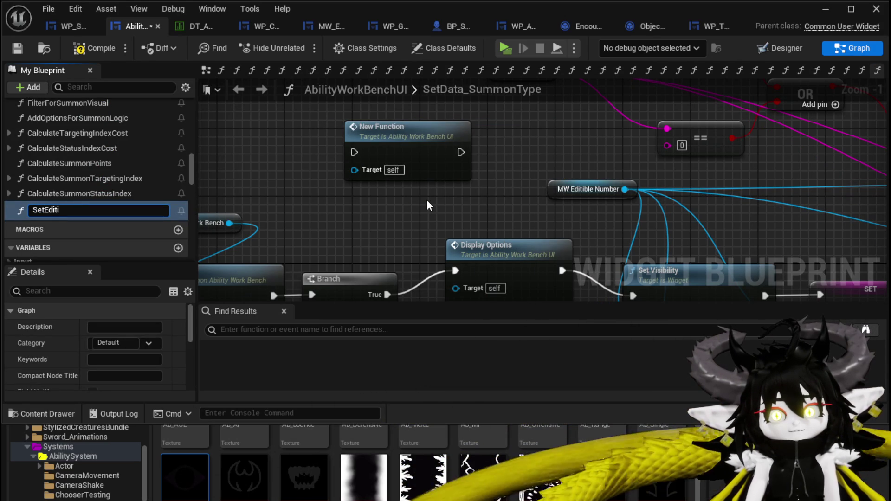
pyautogui.write('a')
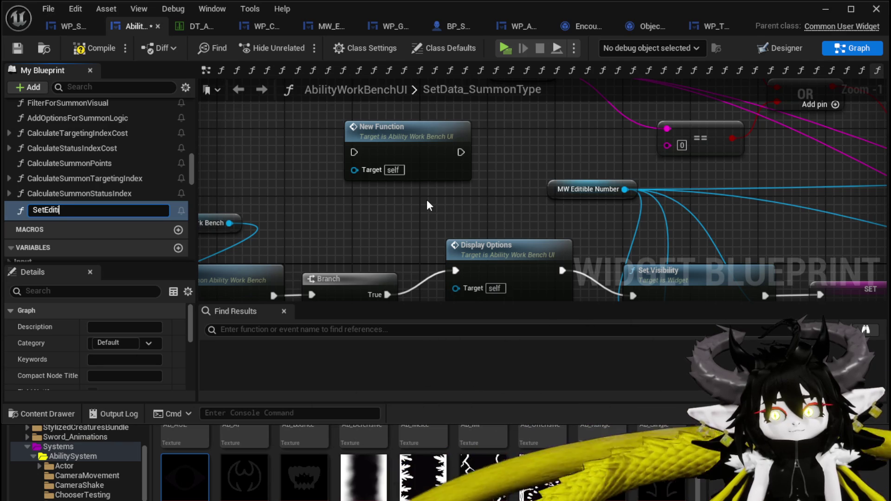
pyautogui.press('BackSpace')
pyautogui.write('a')
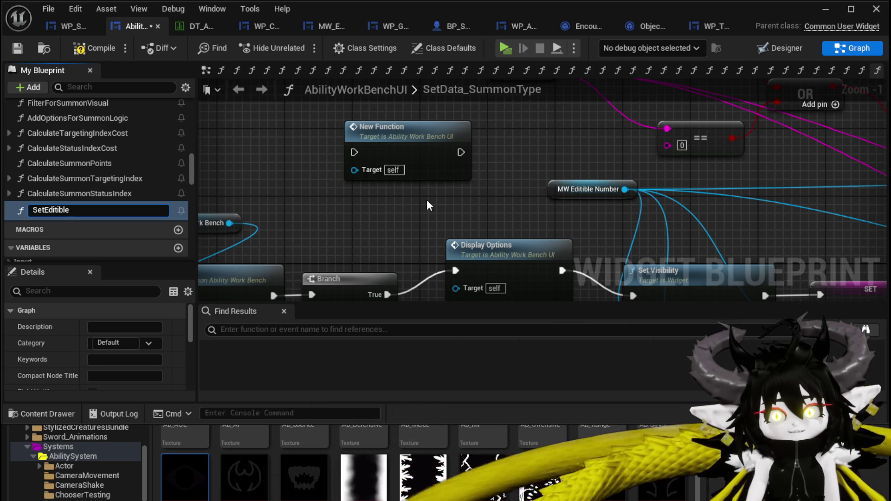
pyautogui.write('Numb')
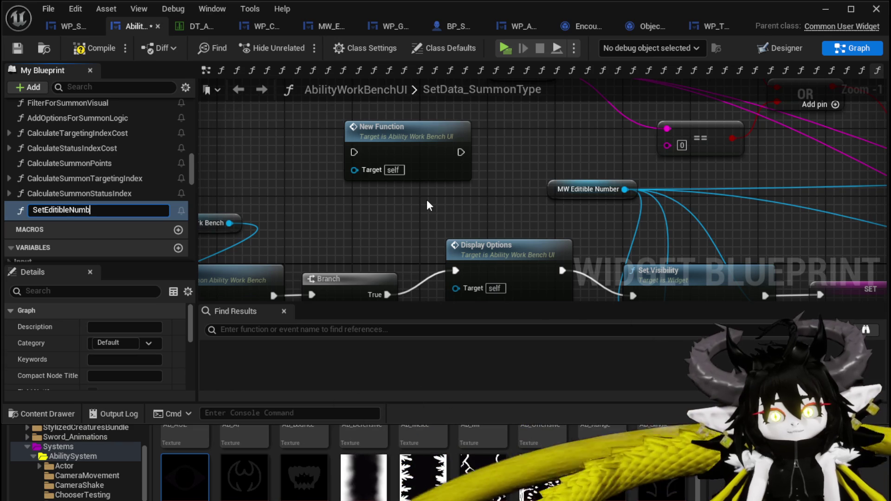
pyautogui.write('erVIsible')
pyautogui.press('Return')
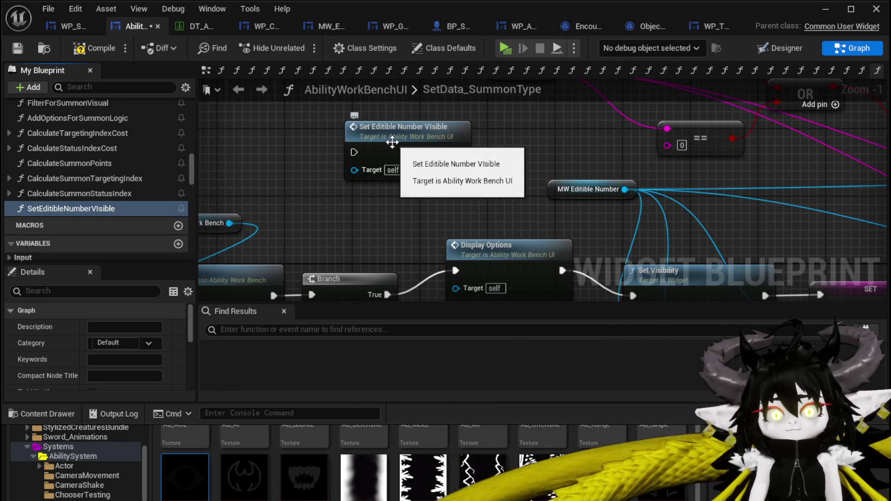
# Step: Inside SetEditibleNumberVisible, expose In Visibility as an input on the function entry node
pyautogui.doubleClick(392, 145)
pyautogui.moveTo(514, 159); pyautogui.dragTo(519, 122)
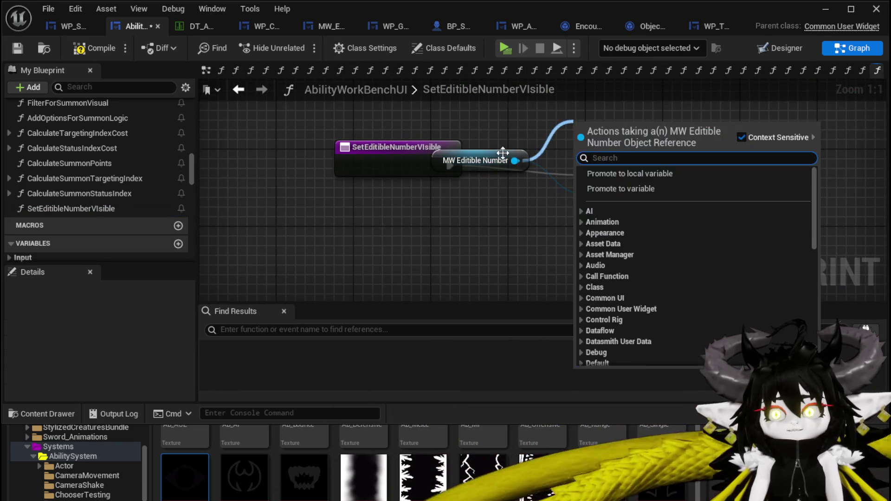
pyautogui.press('Escape')
pyautogui.moveTo(481, 204); pyautogui.dragTo(630, 139)
pyautogui.scroll(-5, 144, 211)
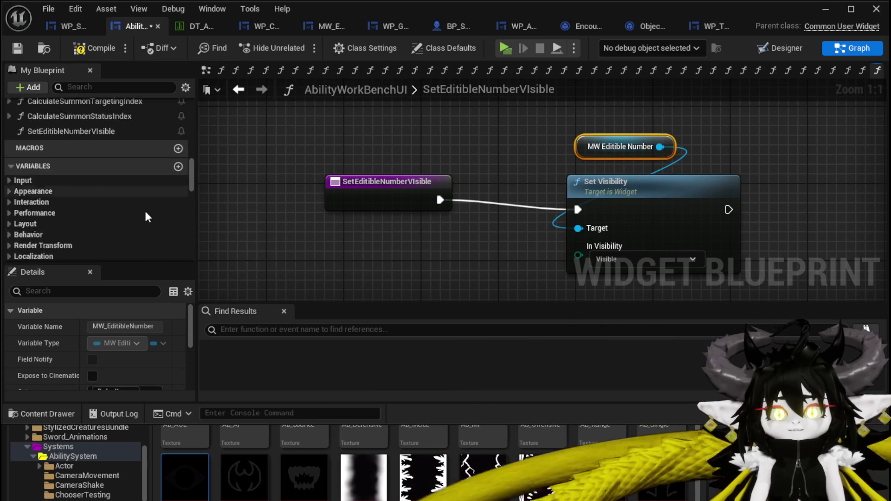
pyautogui.scroll(-6, 146, 212)
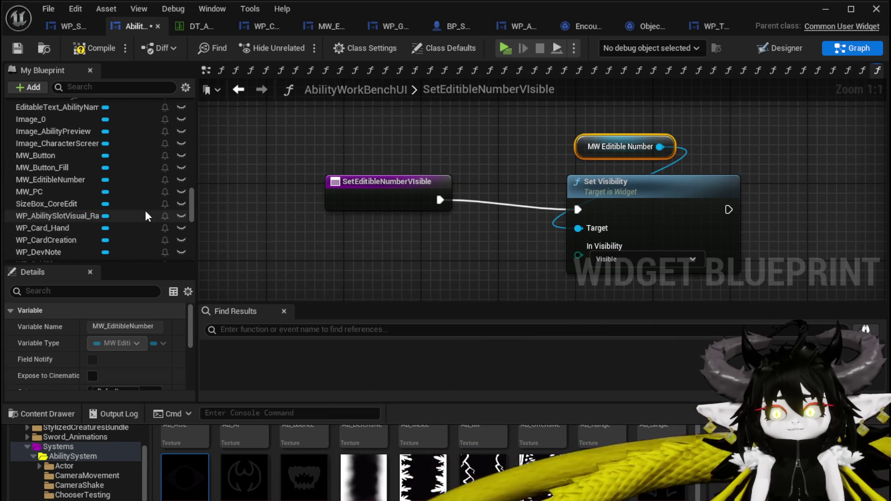
pyautogui.scroll(-3, 146, 216)
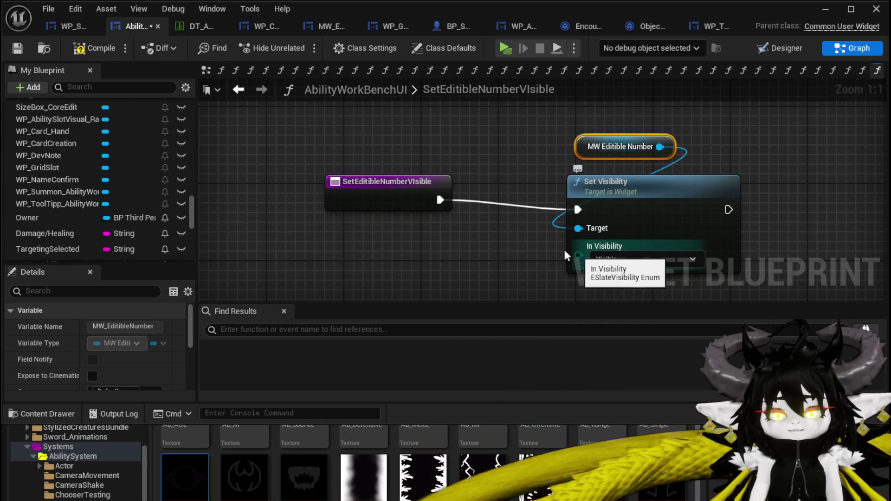
pyautogui.moveTo(392, 214); pyautogui.dragTo(391, 224)
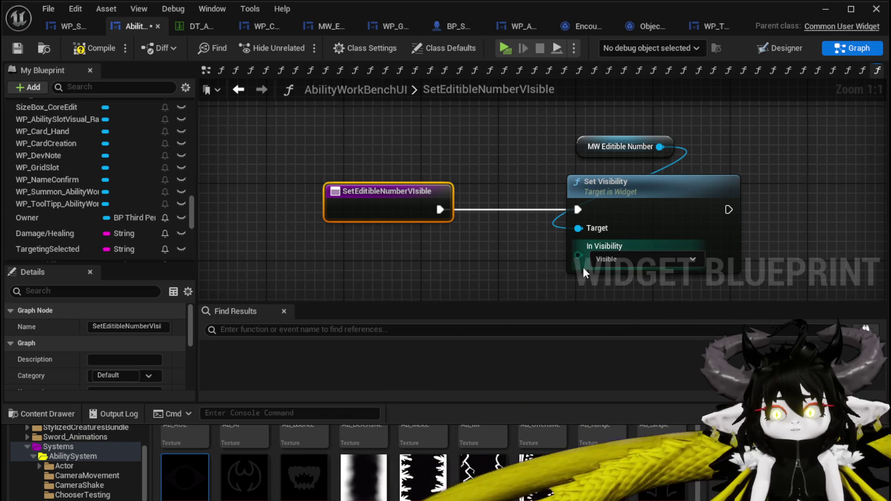
pyautogui.moveTo(332, 203); pyautogui.dragTo(332, 204)
pyautogui.click(363, 262)
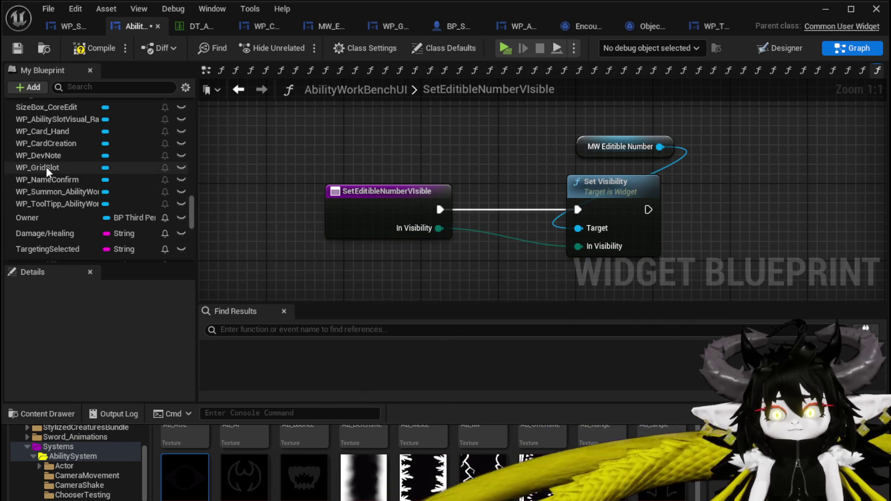
# Step: Add a Get MW_Button_Fill wired into Set Visibility's Target, then go back to SetData_SummonType
pyautogui.scroll(4, 110, 210)
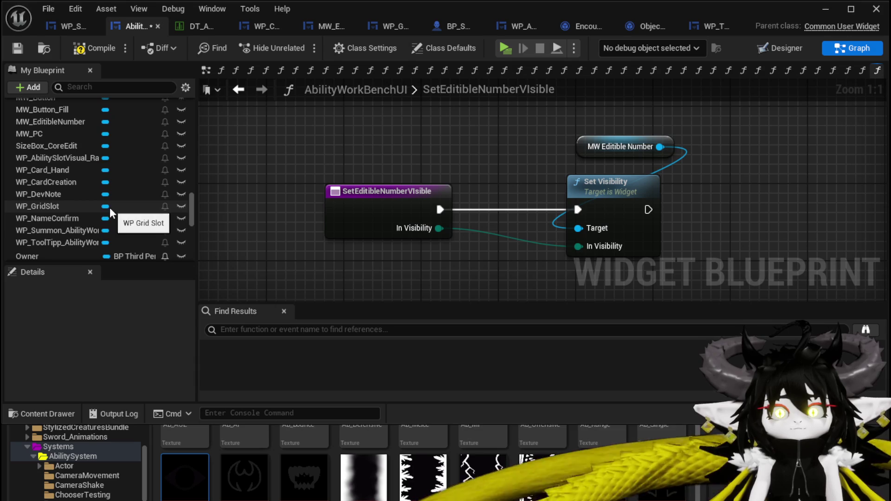
pyautogui.scroll(2, 111, 213)
pyautogui.moveTo(62, 149); pyautogui.dragTo(406, 148)
pyautogui.click(494, 171)
pyautogui.moveTo(469, 147); pyautogui.dragTo(568, 237)
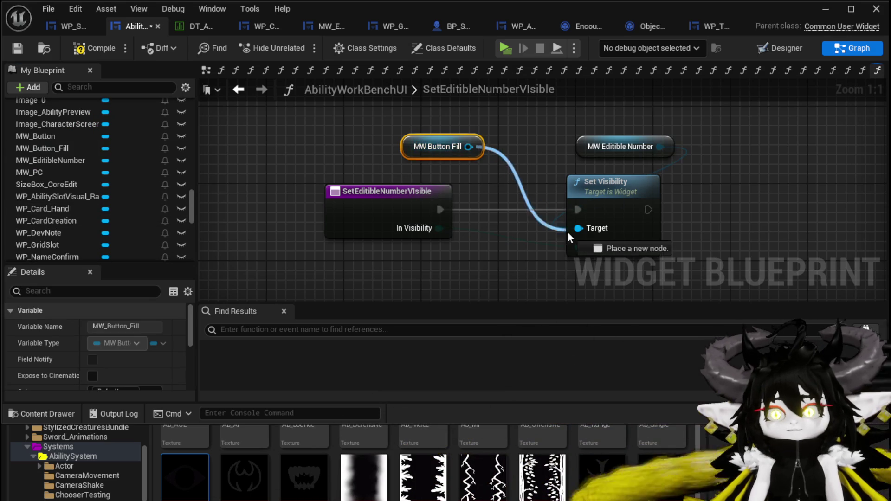
pyautogui.click(514, 201)
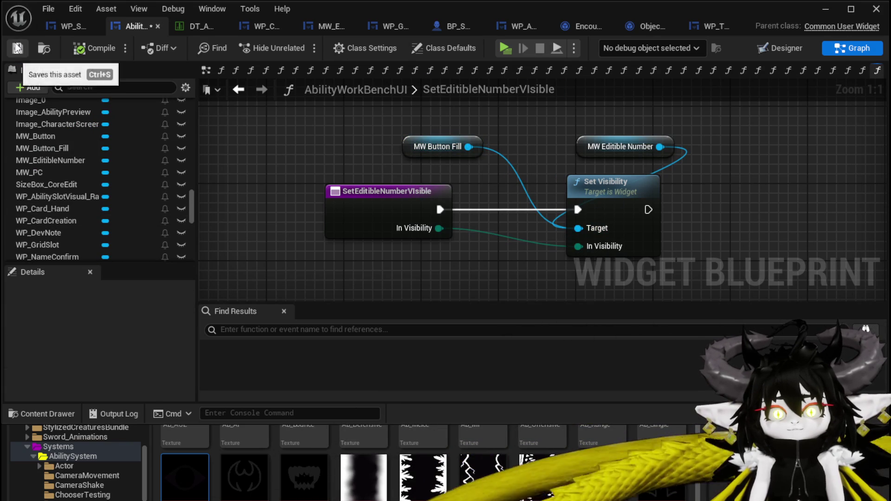
pyautogui.click(244, 95)
pyautogui.scroll(-1, 428, 235)
pyautogui.moveTo(428, 236)
pyautogui.mouseDown()
pyautogui.moveTo(401, 165)
pyautogui.moveTo(396, 182)
pyautogui.moveTo(687, 160)
pyautogui.mouseUp()
# Step: Delete the Set Editible Number Visible call node and compile the widget blueprint
pyautogui.scroll(-4, 578, 166)
pyautogui.scroll(5, 411, 163)
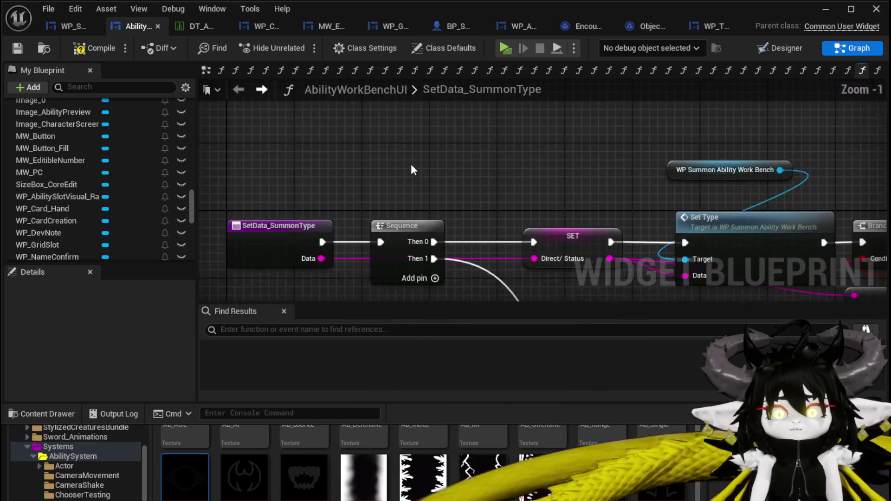
pyautogui.scroll(-2, 412, 166)
pyautogui.moveTo(411, 165); pyautogui.dragTo(236, 168)
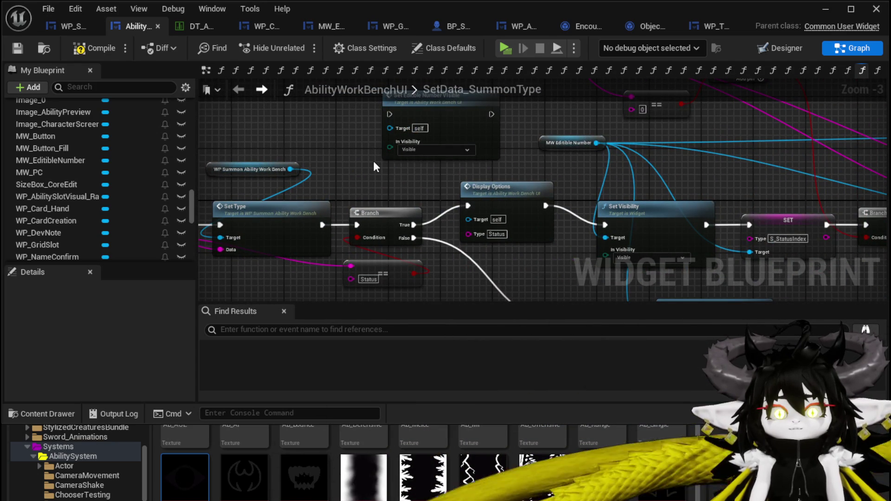
pyautogui.click(448, 125)
pyautogui.press('Delete')
pyautogui.click(82, 50)
# Step: Open the SetData_AbilityValue function graph from My Blueprint and centre its nodes
pyautogui.scroll(6, 139, 138)
pyautogui.scroll(8, 137, 135)
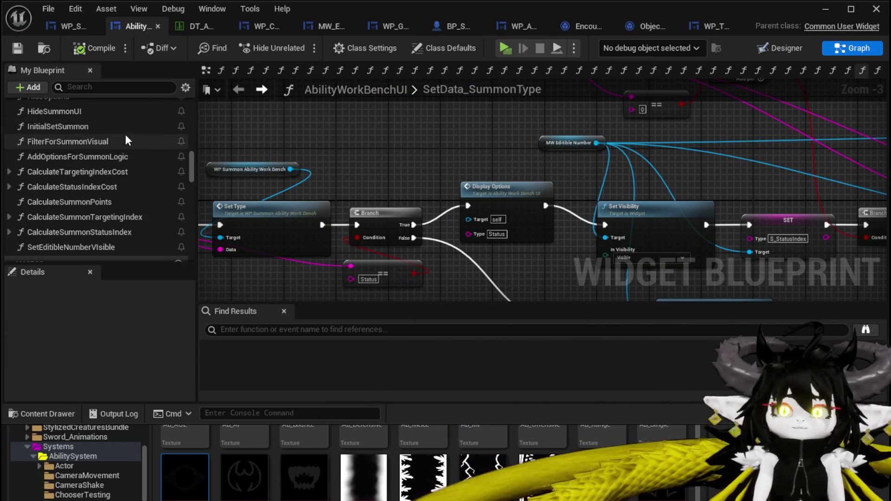
pyautogui.scroll(5, 111, 200)
pyautogui.scroll(10, 112, 193)
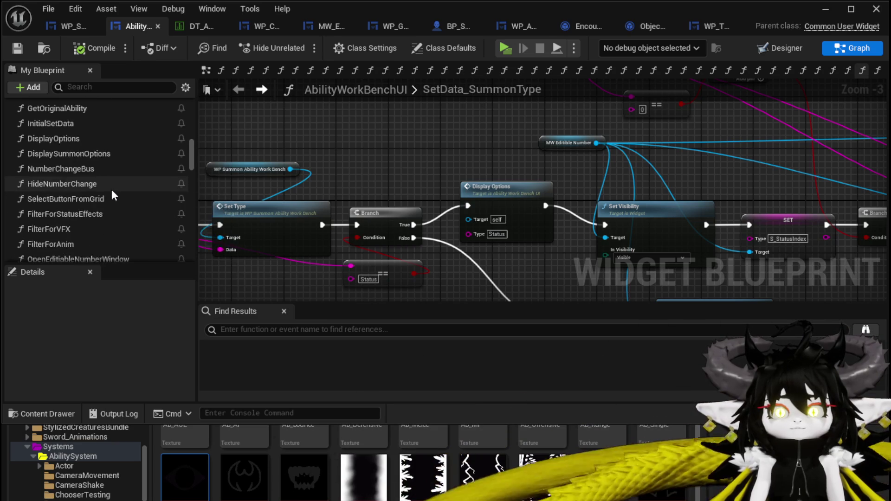
pyautogui.scroll(5, 112, 191)
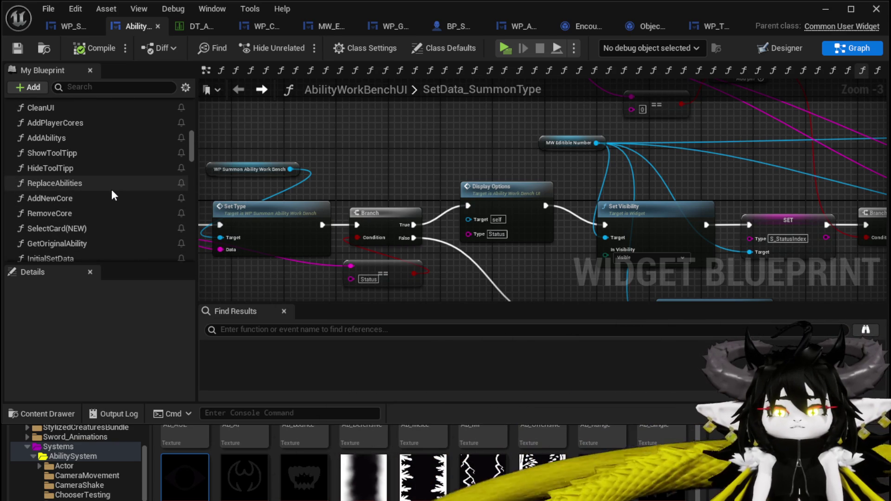
pyautogui.scroll(1, 111, 190)
pyautogui.scroll(-4, 111, 190)
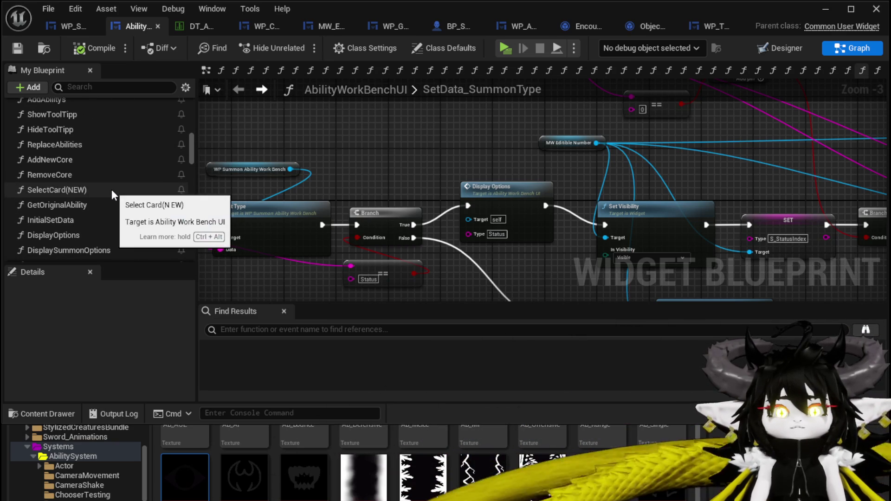
pyautogui.scroll(-1, 111, 190)
pyautogui.scroll(2, 111, 189)
pyautogui.scroll(-6, 111, 194)
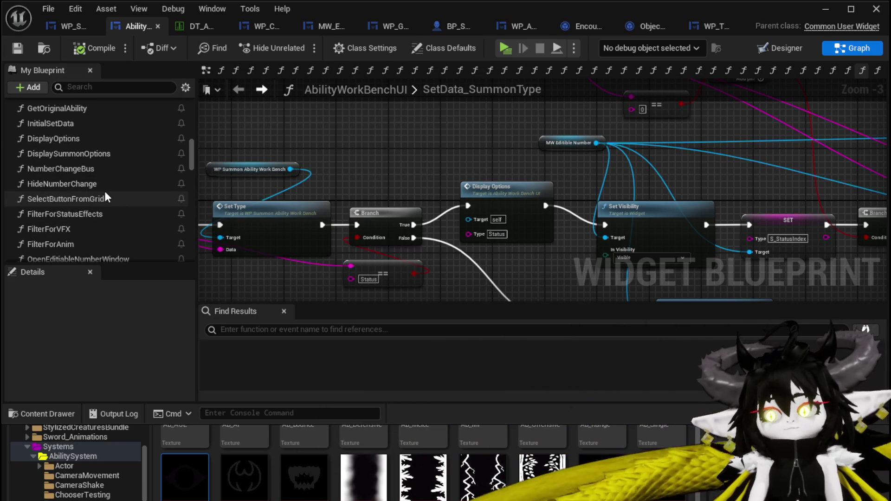
pyautogui.scroll(-1, 106, 197)
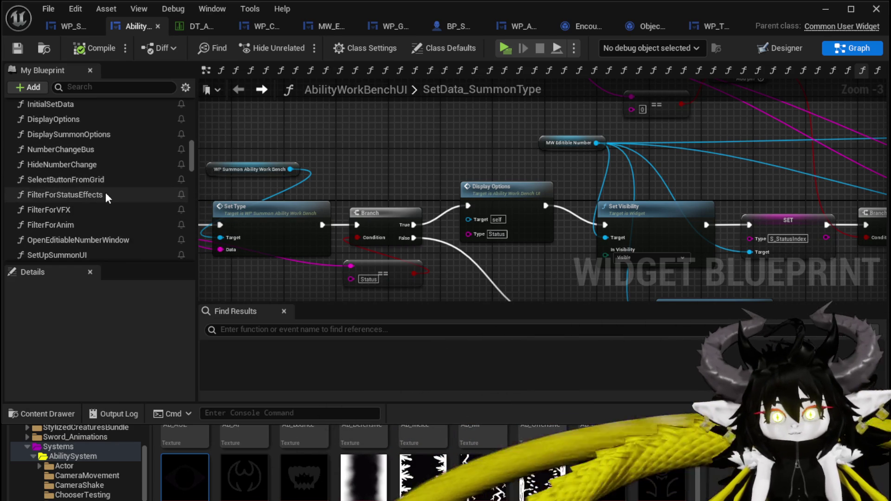
pyautogui.scroll(-3, 105, 197)
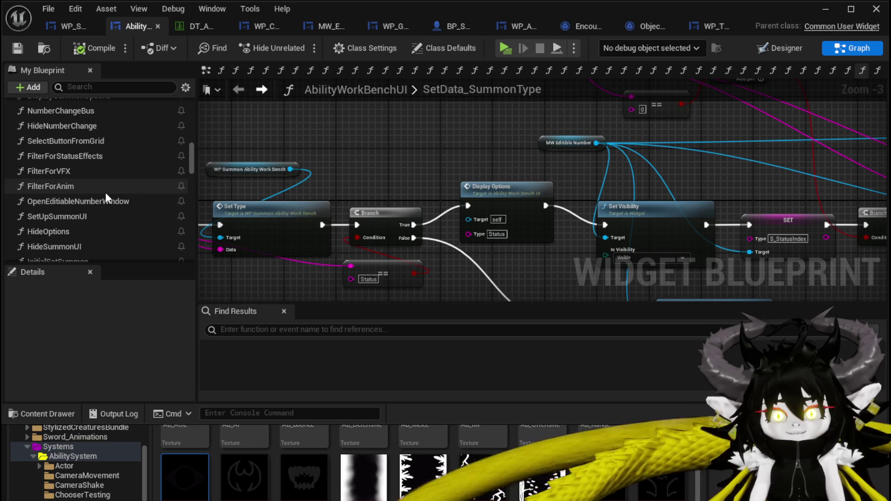
pyautogui.scroll(-1, 94, 209)
pyautogui.scroll(-1, 92, 212)
pyautogui.scroll(8, 91, 212)
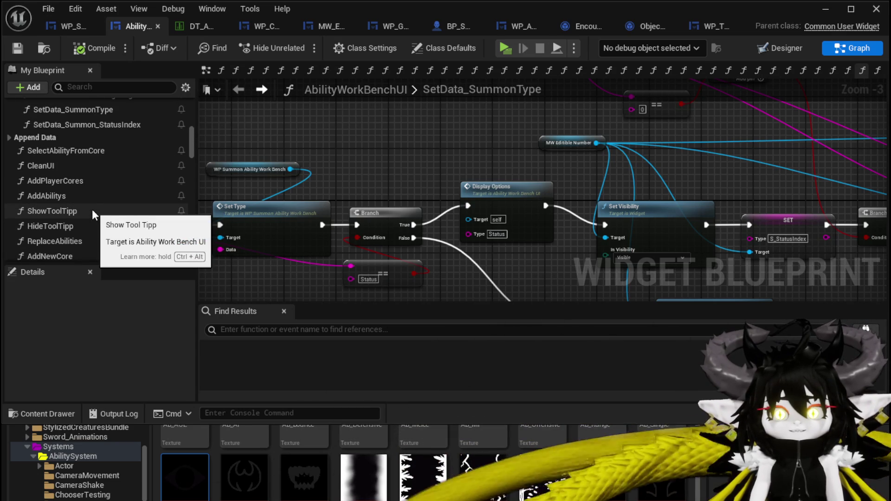
pyautogui.scroll(-3, 92, 210)
pyautogui.scroll(10, 93, 202)
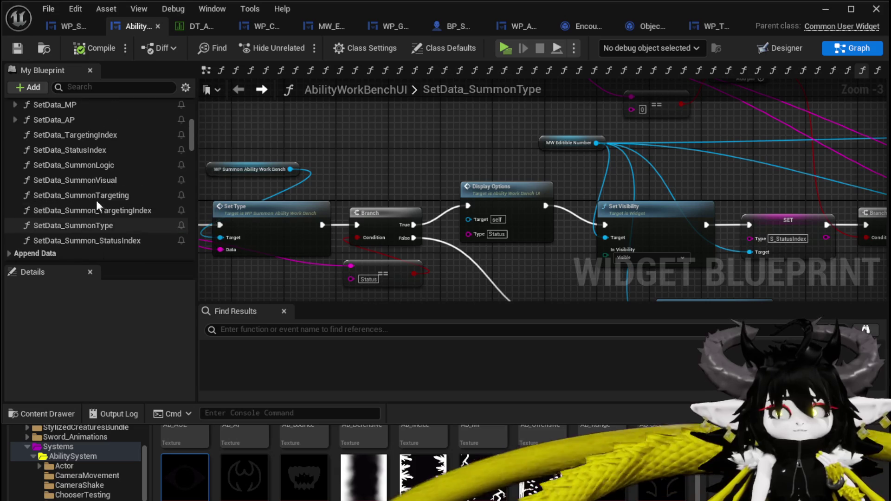
pyautogui.scroll(2, 105, 158)
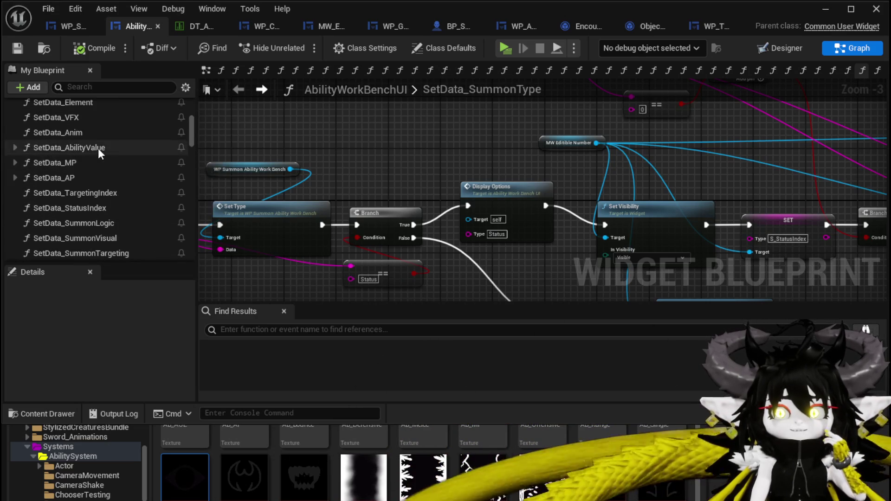
pyautogui.doubleClick(98, 149)
pyautogui.scroll(3, 406, 202)
pyautogui.scroll(-3, 350, 197)
pyautogui.scroll(2, 456, 195)
pyautogui.moveTo(457, 196)
pyautogui.mouseDown()
pyautogui.moveTo(496, 238)
pyautogui.moveTo(458, 249)
pyautogui.moveTo(471, 284)
pyautogui.moveTo(533, 297)
pyautogui.moveTo(634, 277)
pyautogui.mouseUp()
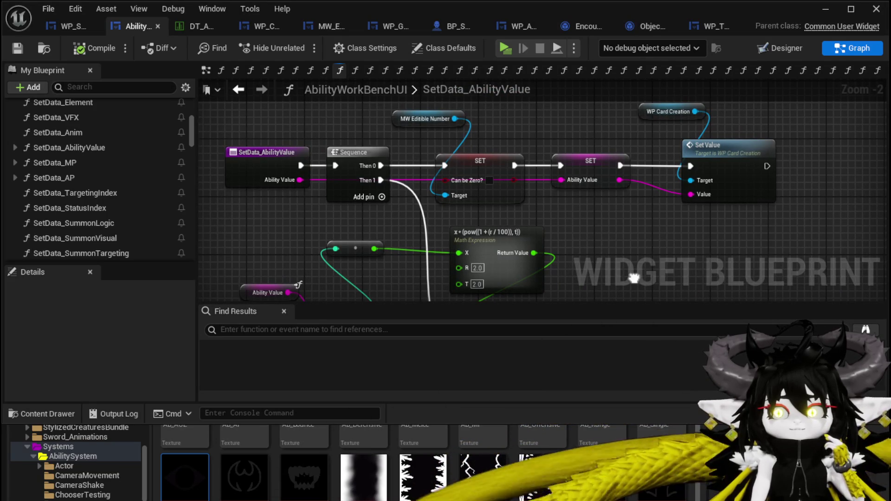
pyautogui.moveTo(634, 278)
pyautogui.mouseDown()
pyautogui.moveTo(597, 137)
pyautogui.moveTo(620, 189)
pyautogui.moveTo(621, 247)
pyautogui.mouseUp()
pyautogui.scroll(-5, 169, 202)
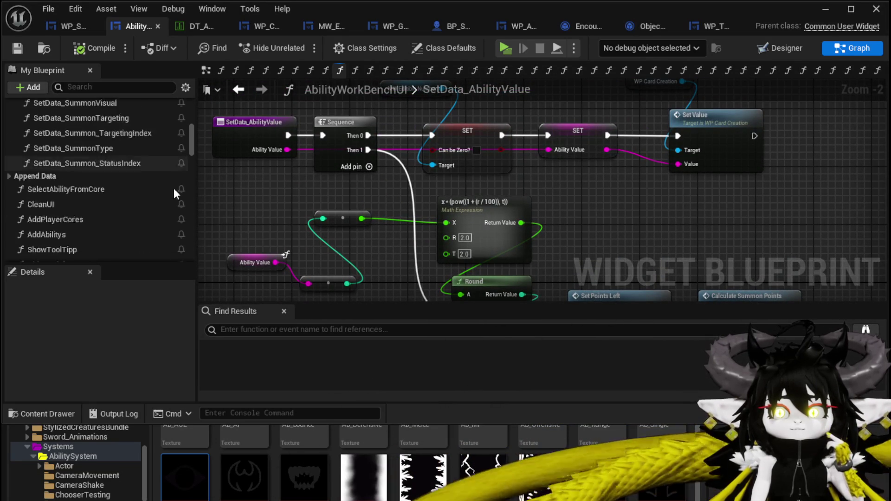
pyautogui.moveTo(190, 152); pyautogui.dragTo(193, 184)
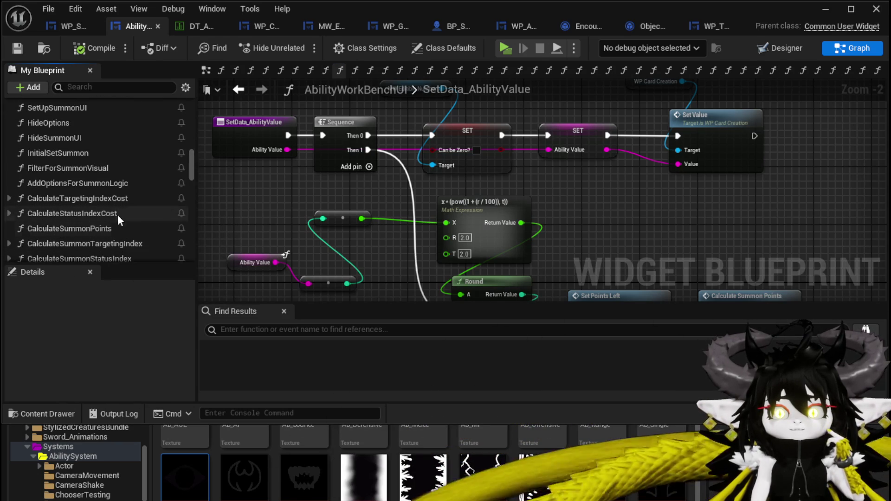
pyautogui.scroll(2, 112, 196)
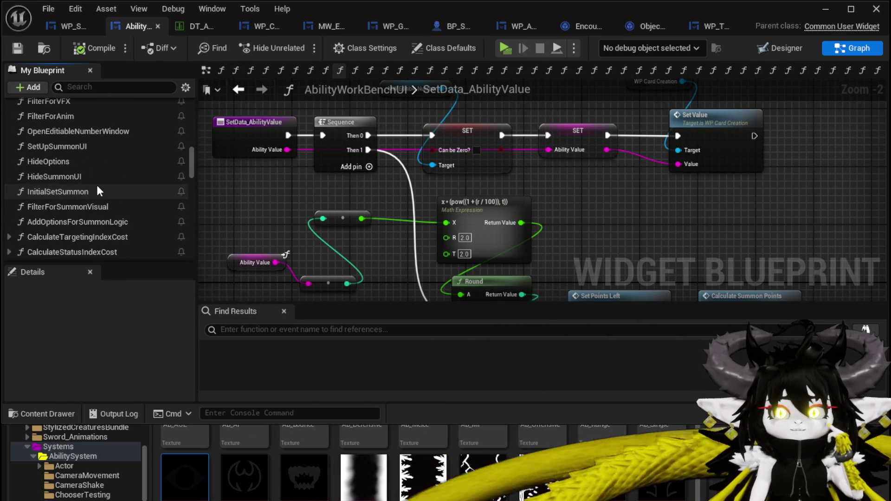
pyautogui.doubleClick(102, 131)
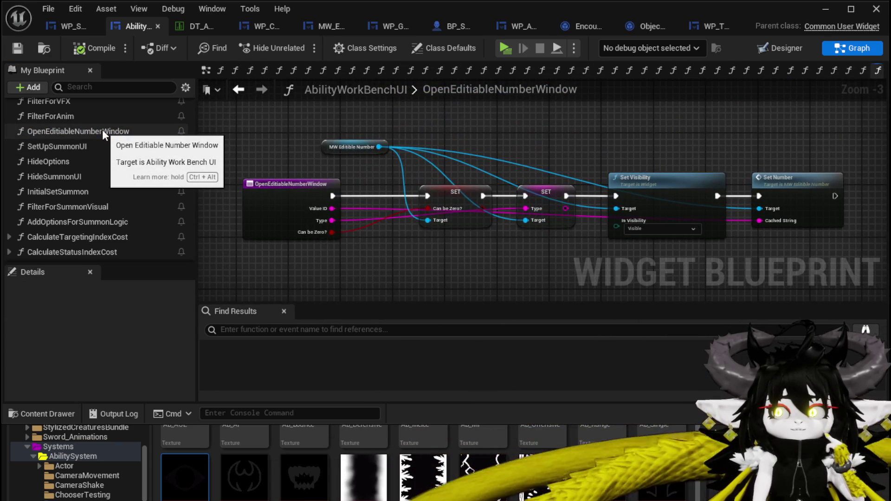
# Step: Add a Get MW_Button_Fill node beside Set Visibility, then compile and save
pyautogui.moveTo(648, 155); pyautogui.dragTo(582, 148)
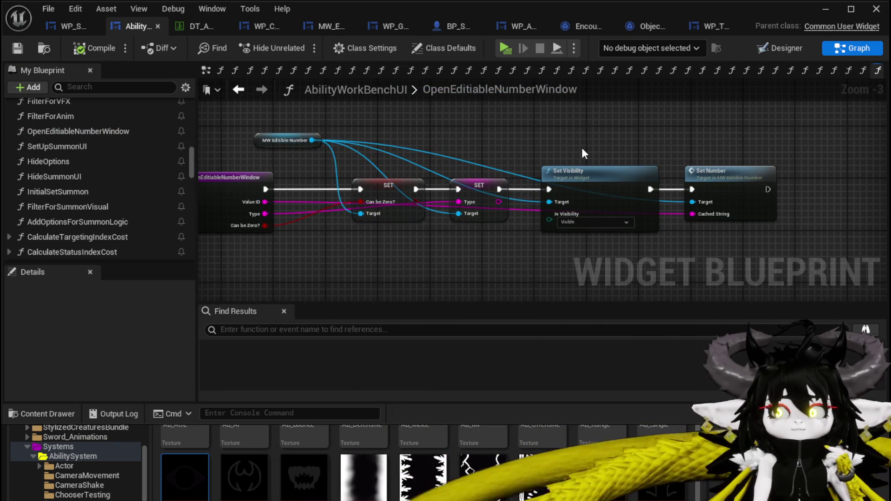
pyautogui.scroll(-10, 60, 198)
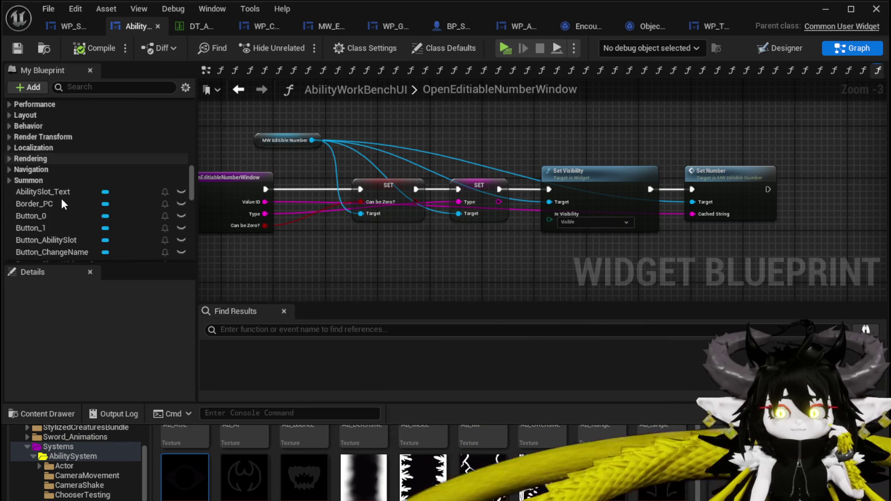
pyautogui.moveTo(286, 157); pyautogui.dragTo(350, 157)
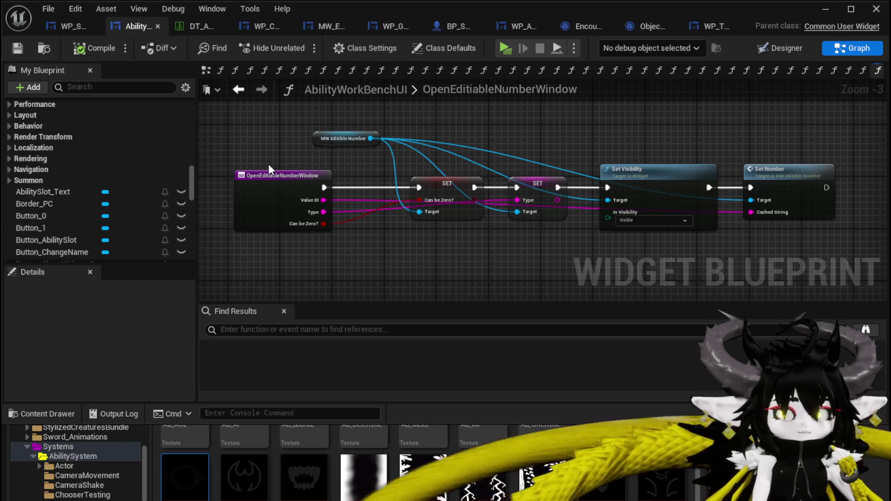
pyautogui.scroll(-5, 135, 185)
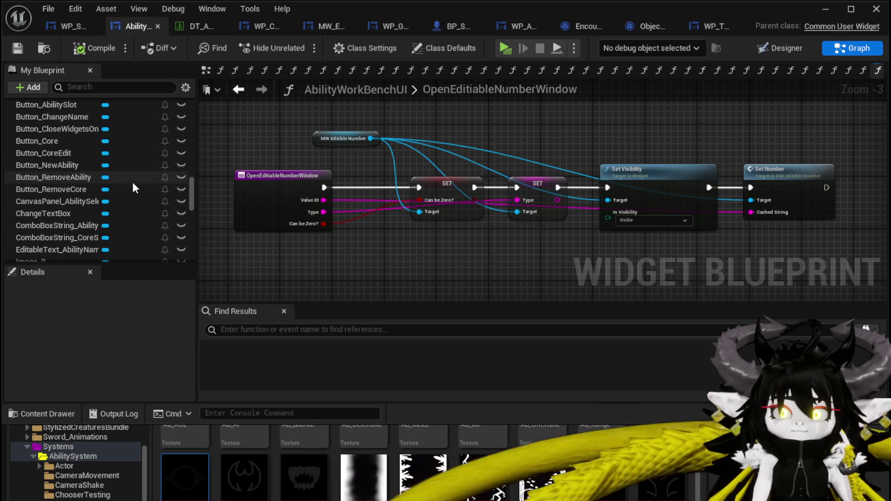
pyautogui.scroll(-2, 132, 184)
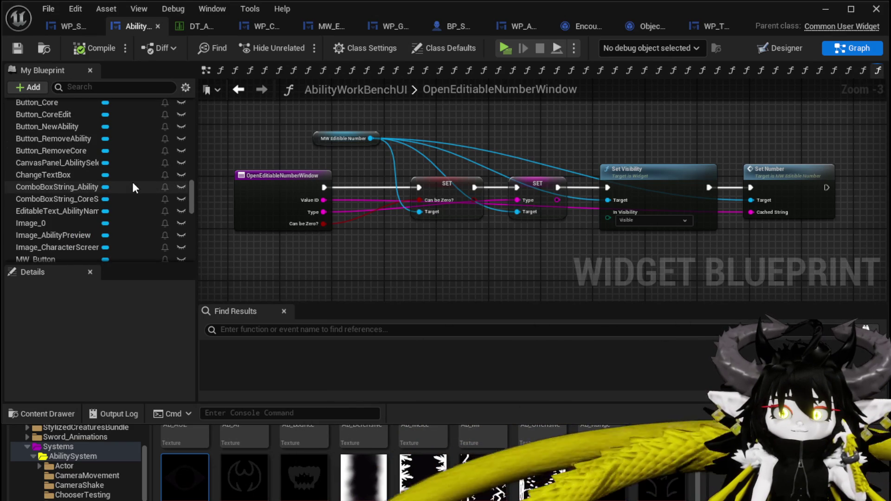
pyautogui.scroll(-3, 133, 183)
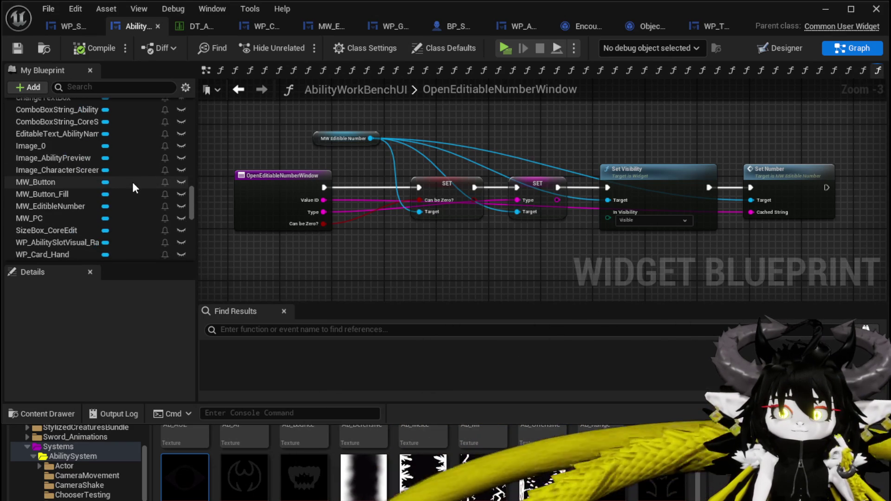
pyautogui.moveTo(35, 193)
pyautogui.mouseDown()
pyautogui.moveTo(399, 122)
pyautogui.moveTo(391, 126)
pyautogui.moveTo(407, 114)
pyautogui.moveTo(606, 200)
pyautogui.mouseUp()
pyautogui.click(396, 129)
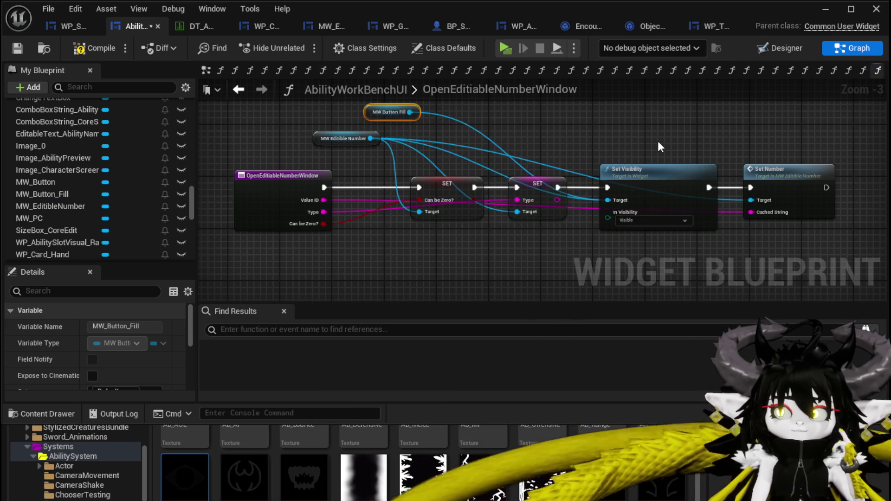
pyautogui.moveTo(589, 130); pyautogui.dragTo(611, 147)
pyautogui.click(547, 141)
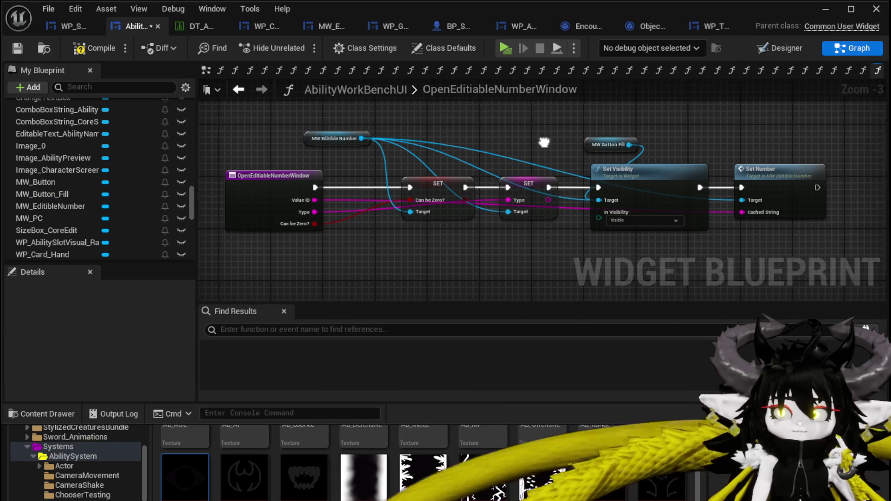
pyautogui.click(88, 46)
pyautogui.click(18, 47)
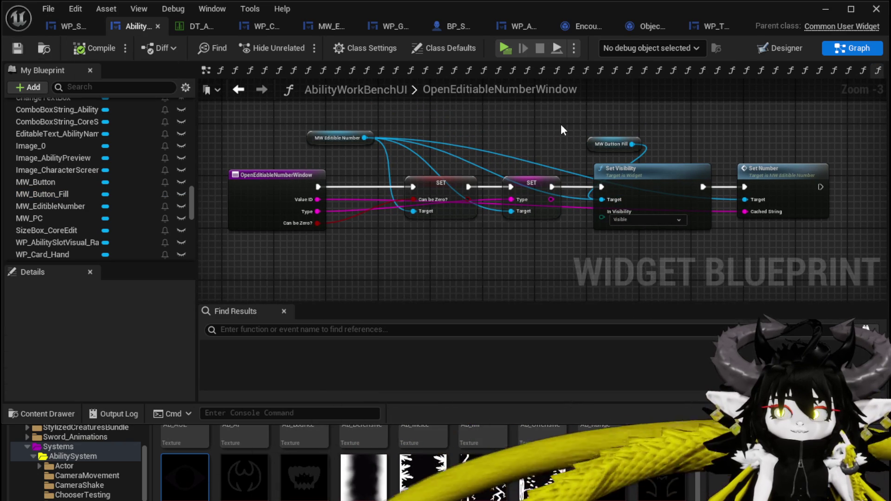
# Step: Delete the SetEditibleNumberVisible function and recompile and save the blueprint
pyautogui.scroll(10, 143, 177)
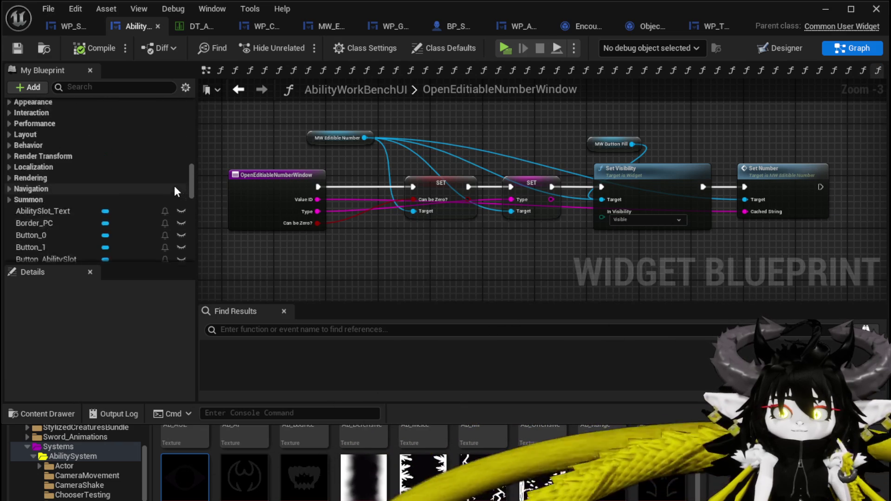
pyautogui.scroll(10, 174, 186)
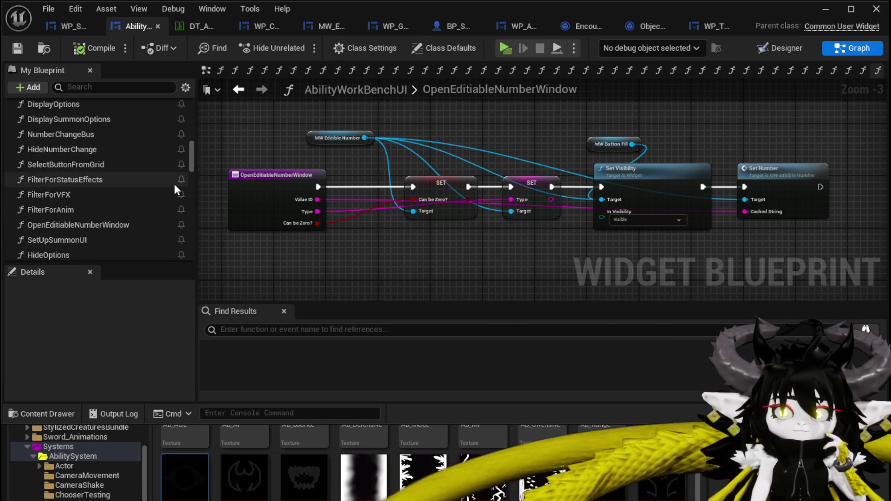
pyautogui.scroll(10, 176, 188)
pyautogui.scroll(-4, 178, 185)
pyautogui.moveTo(193, 155)
pyautogui.mouseDown()
pyautogui.moveTo(194, 201)
pyautogui.moveTo(194, 180)
pyautogui.mouseUp()
pyautogui.click(110, 193)
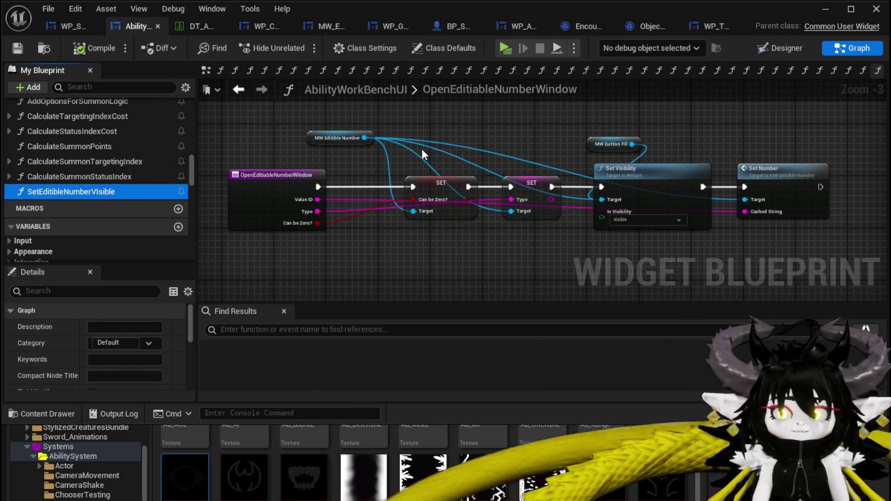
pyautogui.press('Delete')
pyautogui.click(30, 49)
pyautogui.moveTo(533, 136)
pyautogui.mouseDown()
pyautogui.moveTo(410, 142)
pyautogui.moveTo(520, 147)
pyautogui.mouseUp()
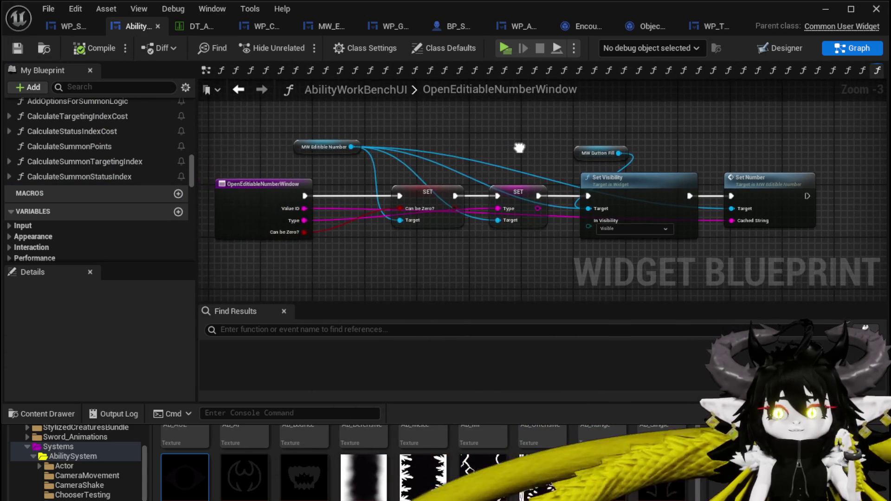
pyautogui.scroll(10, 143, 149)
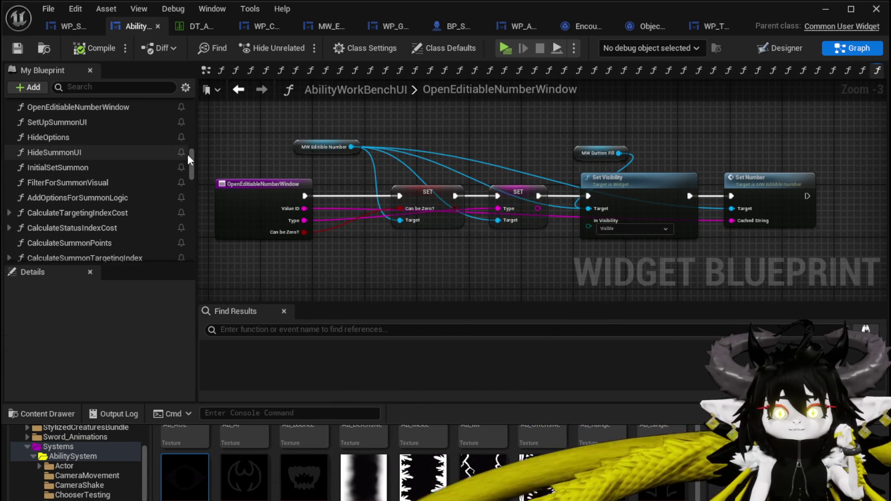
pyautogui.scroll(3, 196, 118)
# Step: Open the BindEvent graph and place a Get MW_Button_Fill node in it
pyautogui.doubleClick(53, 199)
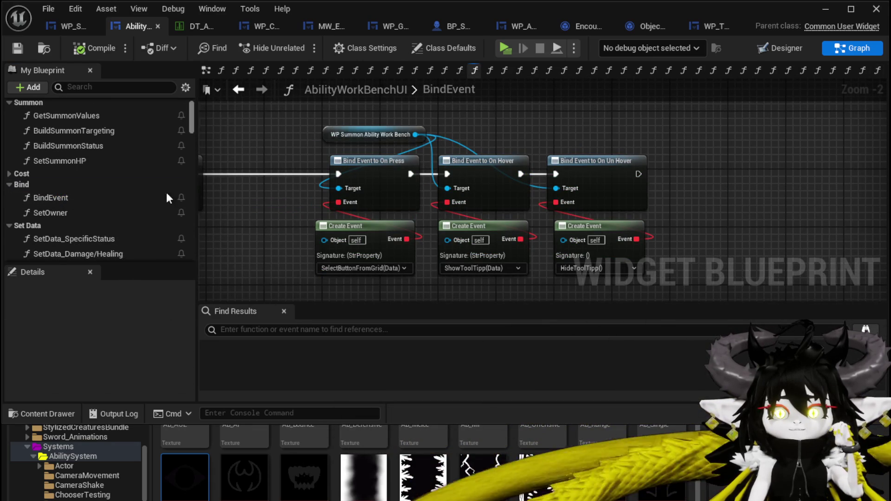
pyautogui.scroll(-15, 116, 191)
pyautogui.scroll(-15, 118, 191)
pyautogui.scroll(5, 118, 192)
pyautogui.scroll(-8, 118, 192)
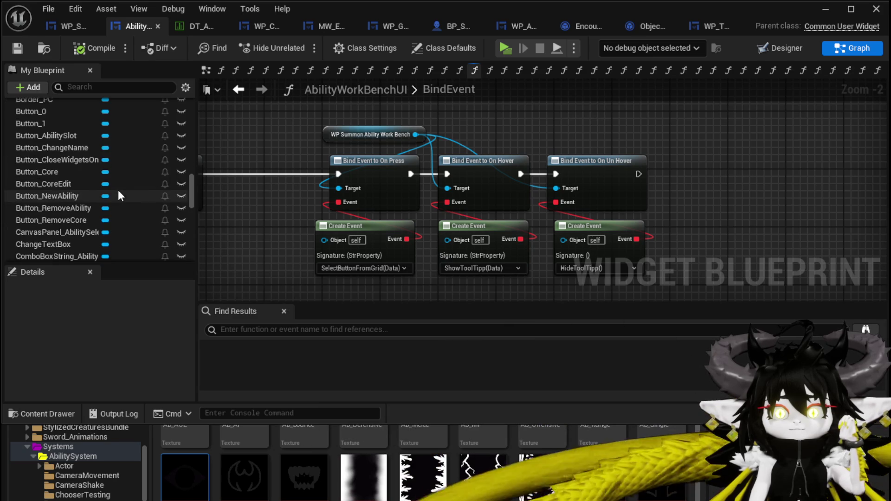
pyautogui.scroll(2, 119, 192)
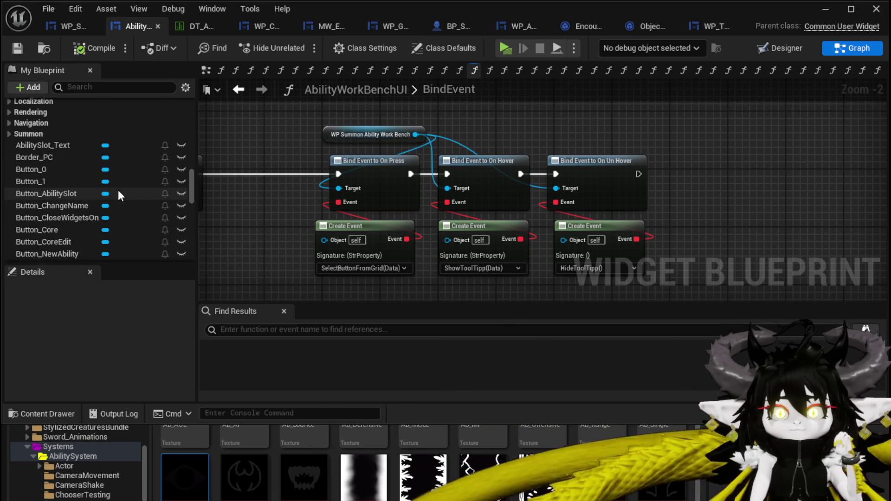
pyautogui.scroll(-6, 118, 190)
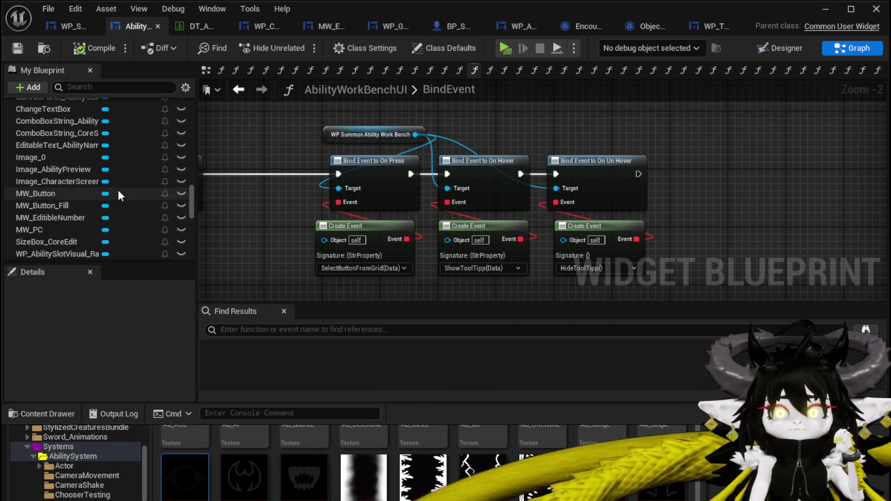
pyautogui.moveTo(70, 205); pyautogui.dragTo(588, 119)
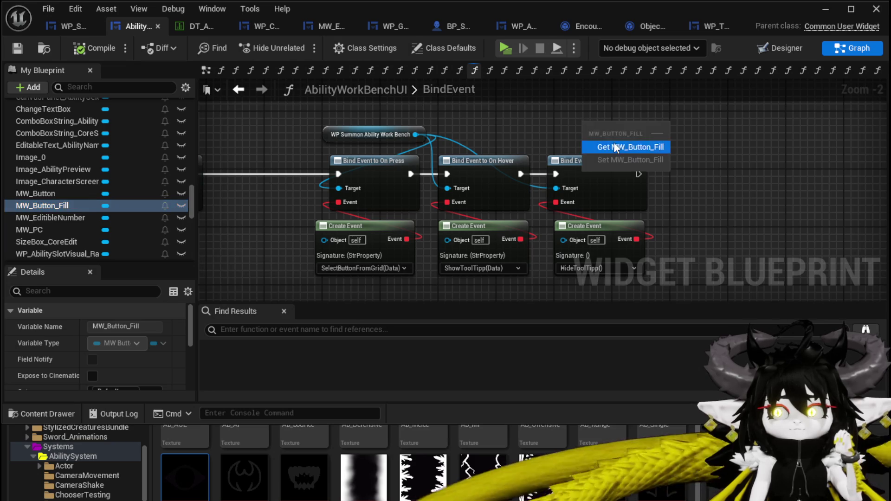
pyautogui.click(613, 142)
# Step: Add a Bind Event to On Pressed node for MW Button Fill
pyautogui.moveTo(408, 145); pyautogui.dragTo(540, 165)
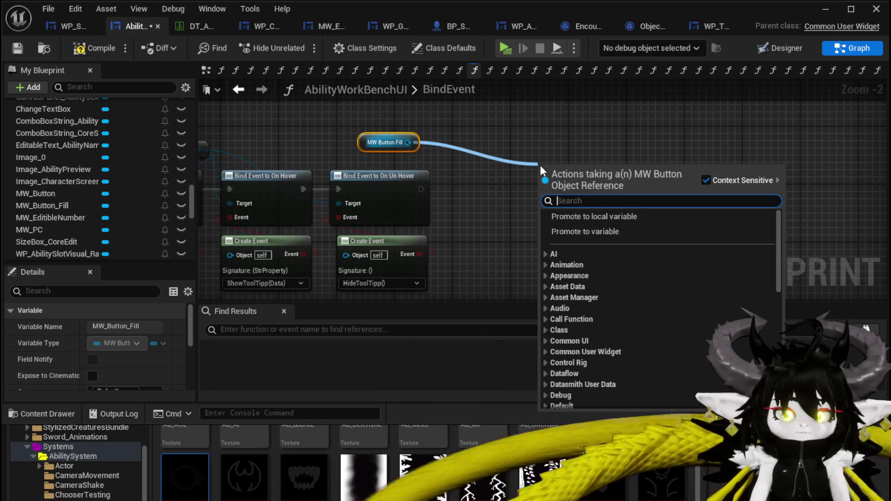
pyautogui.write('Bind on Pres')
pyautogui.click(592, 228)
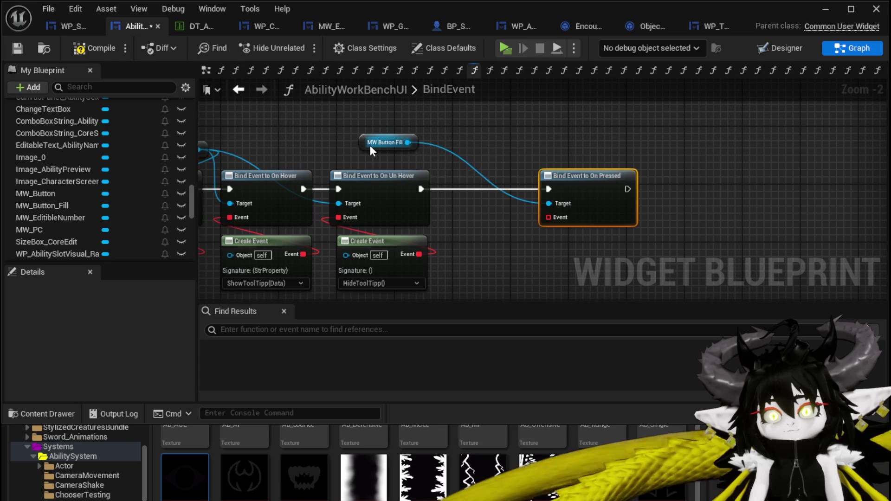
pyautogui.moveTo(371, 145); pyautogui.dragTo(548, 160)
# Step: Feed the bind's Event input from a new Create Event node, then bring up its function list
pyautogui.moveTo(479, 161); pyautogui.dragTo(485, 168)
pyautogui.write('Create')
pyautogui.click(548, 254)
pyautogui.moveTo(480, 200); pyautogui.dragTo(517, 180)
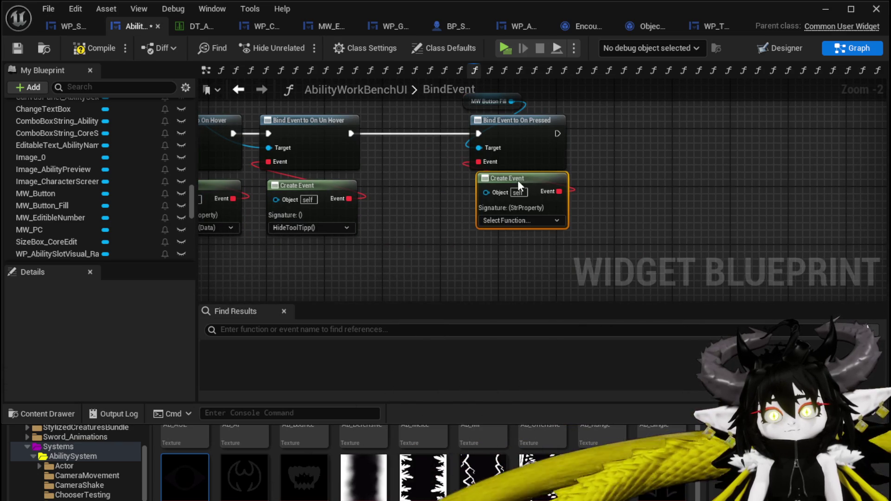
pyautogui.click(506, 220)
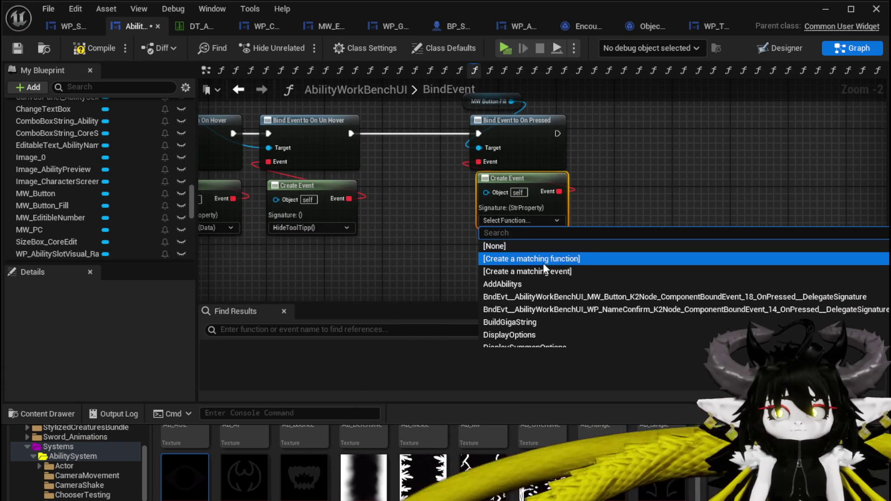
# Step: Create a matching event function, name it CalculateMaxiumPossibleValue, and compile the widget blueprint
pyautogui.click(539, 259)
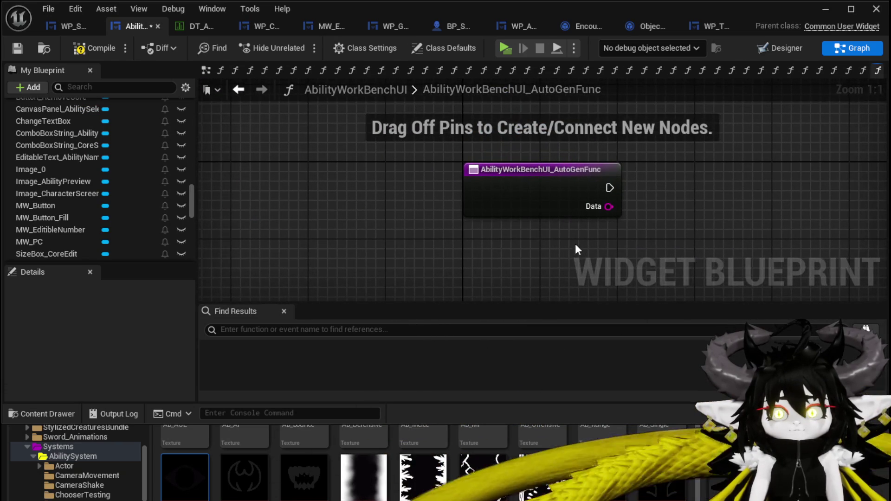
pyautogui.scroll(10, 126, 185)
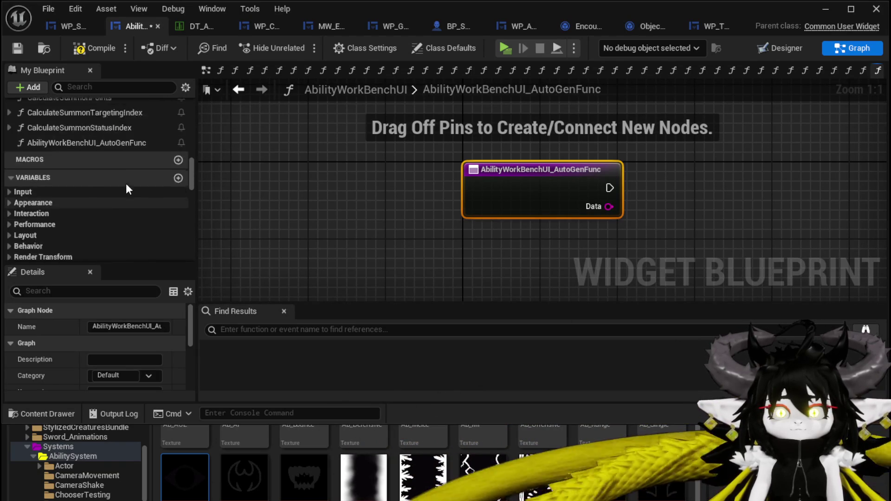
pyautogui.scroll(-5, 126, 183)
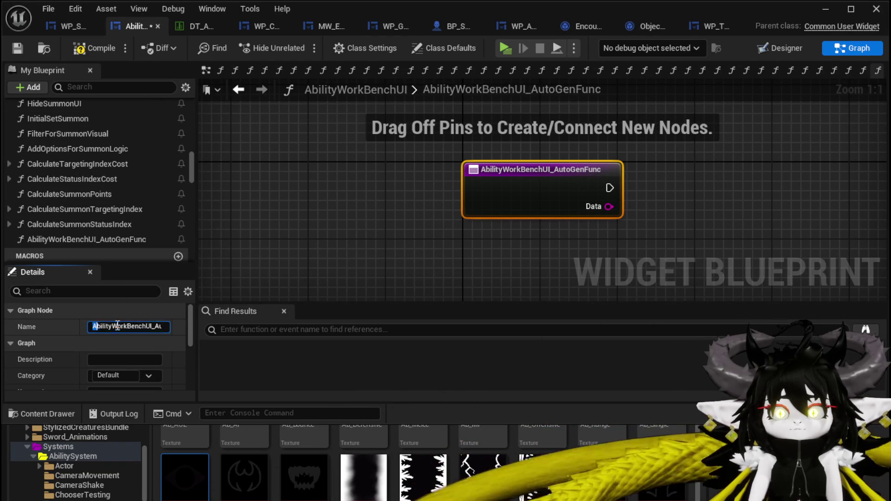
pyautogui.write('Cal')
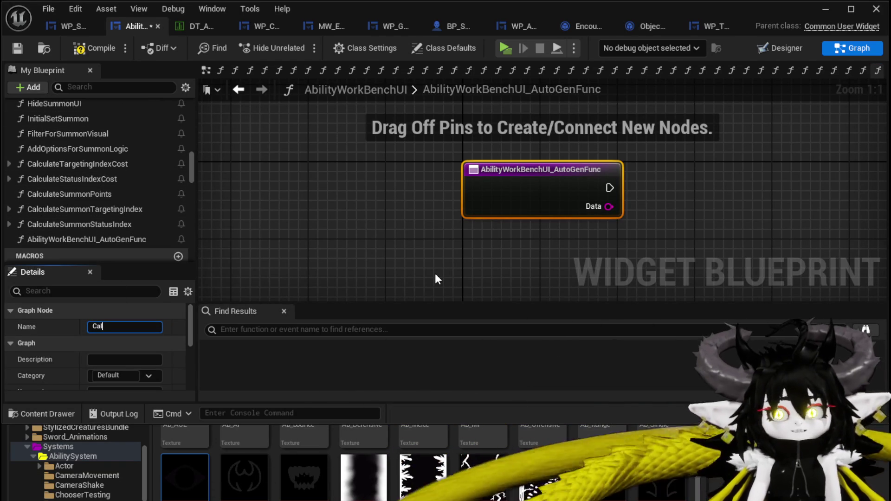
pyautogui.write('culateM')
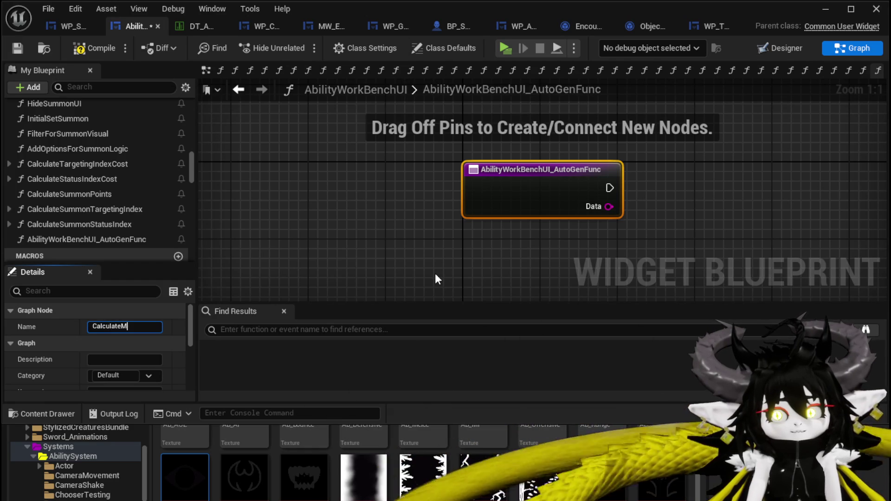
pyautogui.write('axium')
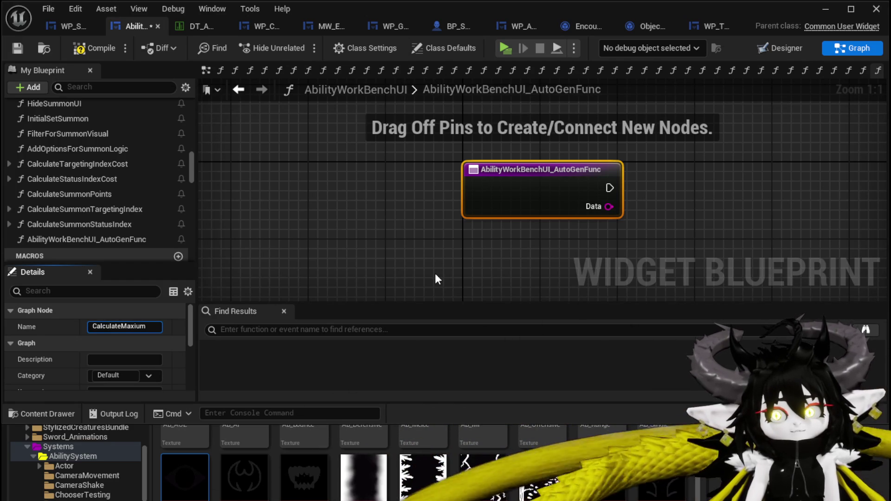
pyautogui.write('ossible')
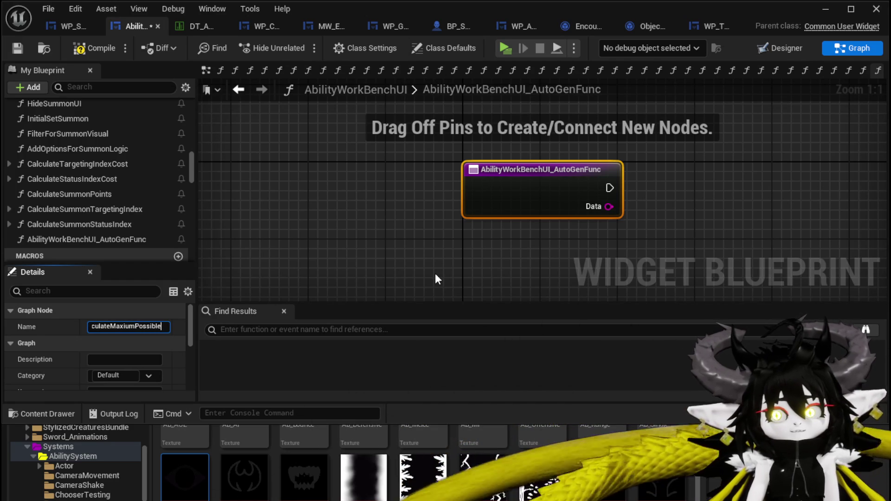
pyautogui.write('Value')
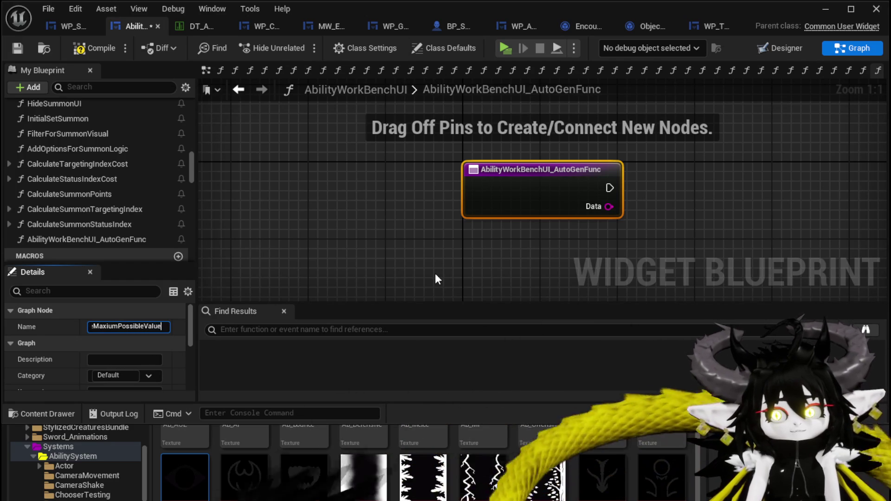
pyautogui.press('Return')
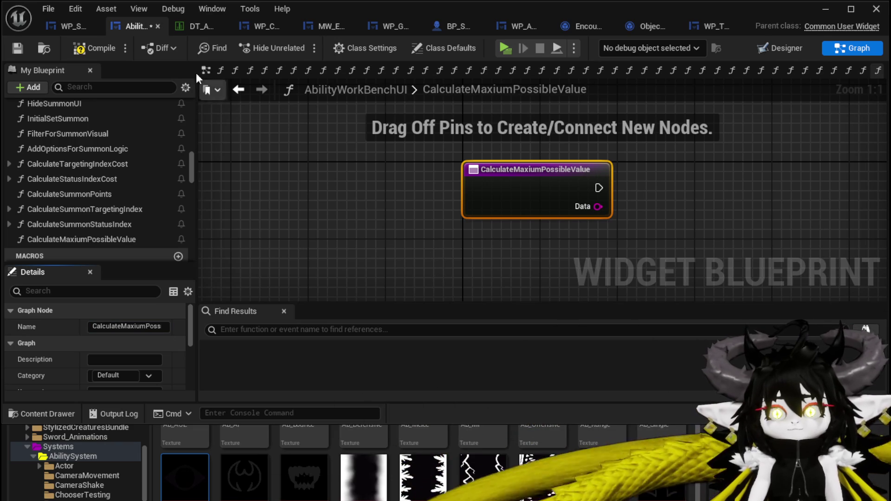
pyautogui.click(96, 48)
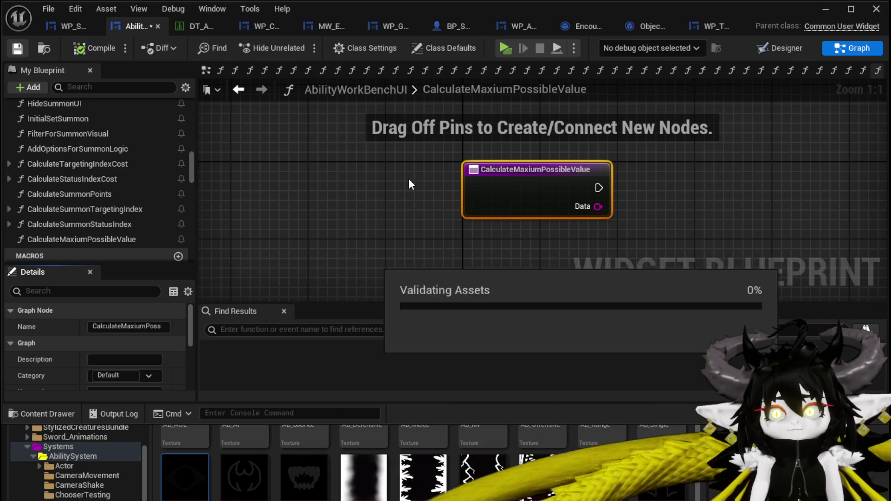
# Step: Wire a Print String node after the CalculateMaxiumPossibleValue entry node
pyautogui.moveTo(407, 185); pyautogui.dragTo(250, 192)
pyautogui.moveTo(424, 190); pyautogui.dragTo(563, 201)
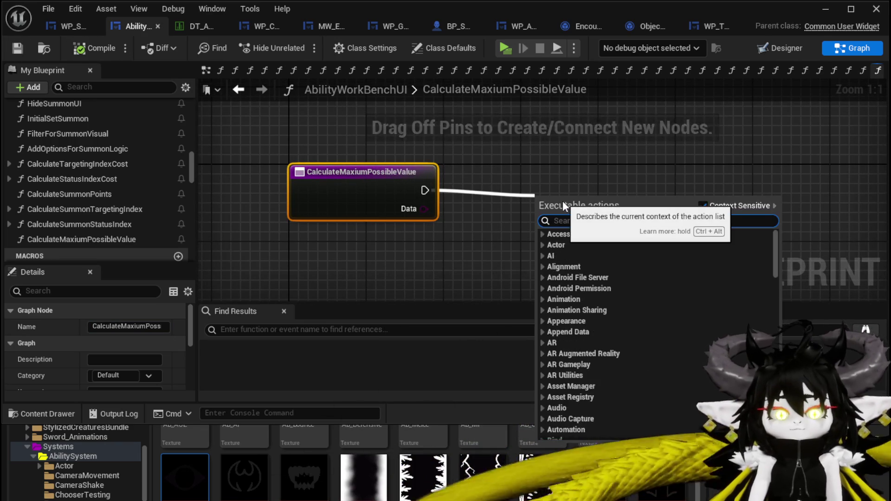
pyautogui.write('Print String')
pyautogui.press('Return')
pyautogui.moveTo(562, 196); pyautogui.dragTo(688, 167)
# Step: Zoom the graph out and back in, then bring up the graph's action list
pyautogui.scroll(-4, 87, 225)
pyautogui.scroll(-15, 187, 172)
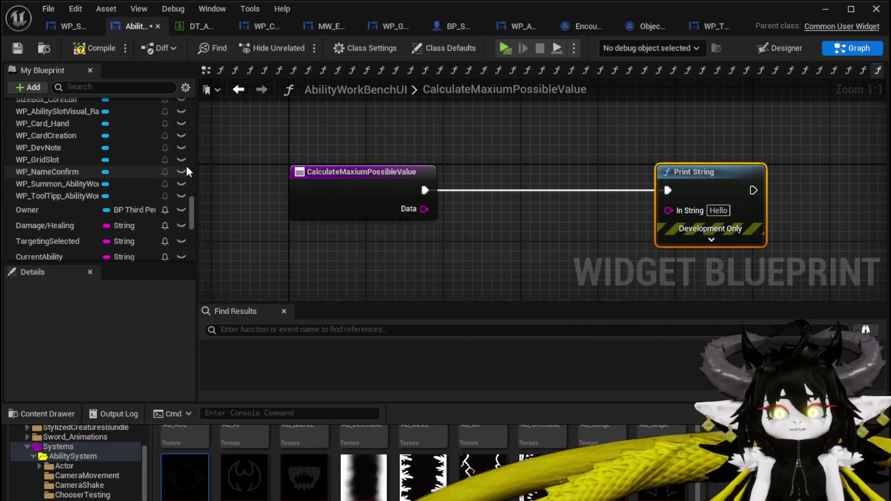
pyautogui.scroll(-4, 186, 166)
pyautogui.scroll(-5, 74, 192)
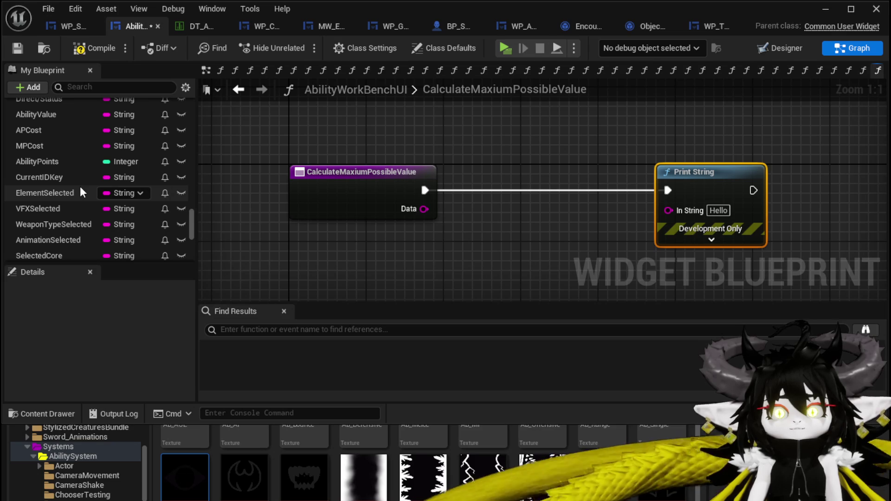
pyautogui.scroll(-3, 80, 186)
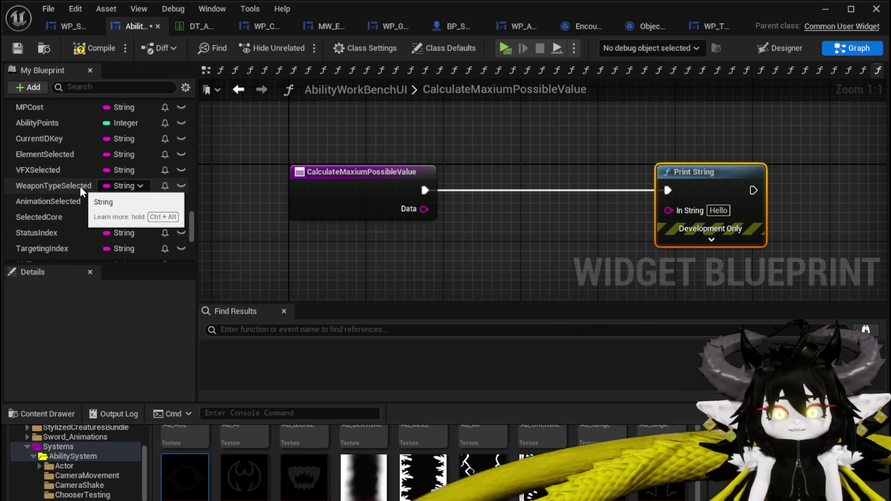
pyautogui.scroll(-3, 79, 190)
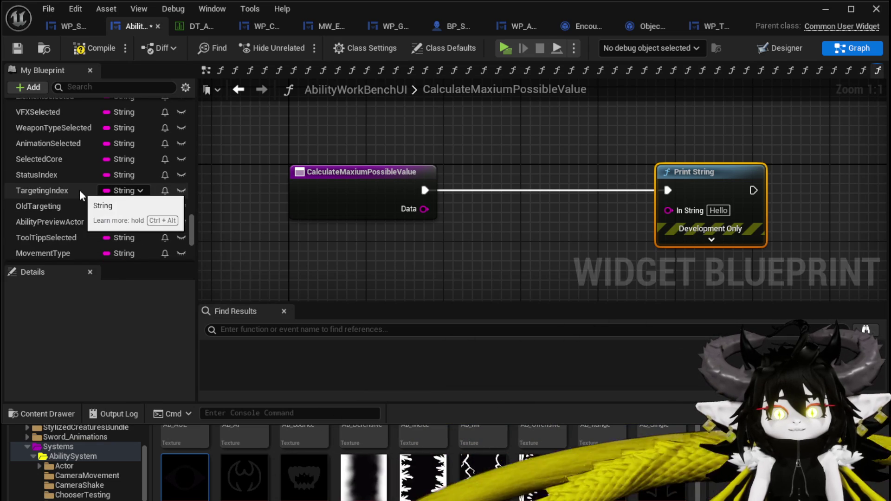
pyautogui.scroll(-5, 80, 190)
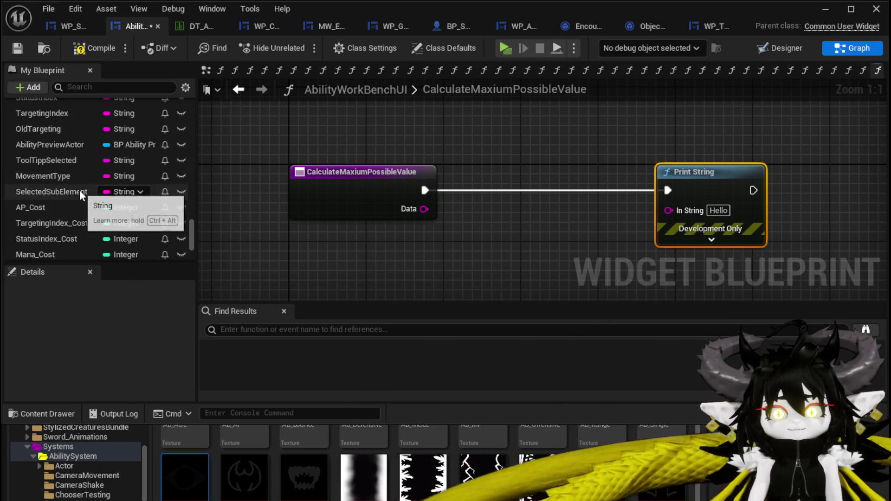
pyautogui.scroll(-3, 80, 191)
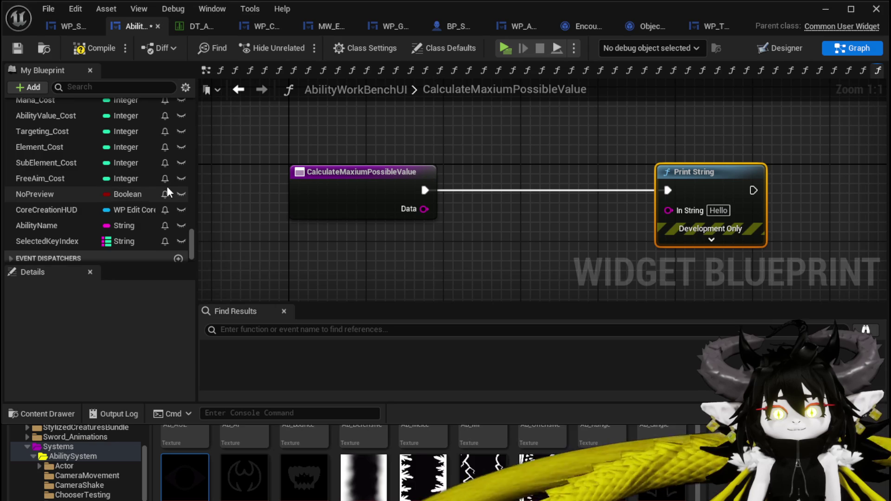
pyautogui.scroll(5, 168, 185)
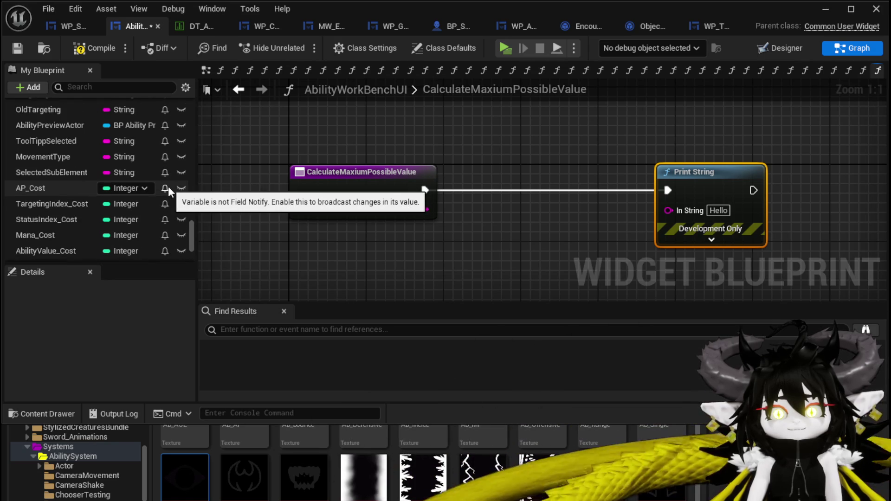
pyautogui.scroll(5, 167, 186)
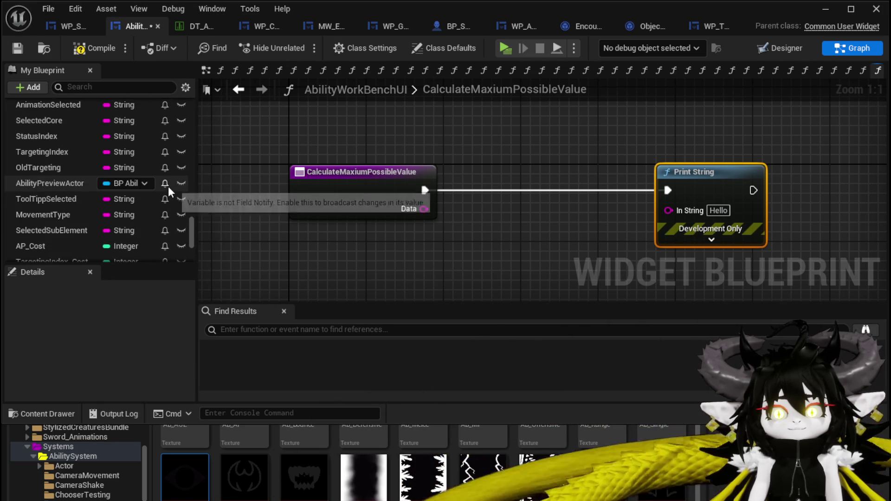
pyautogui.scroll(1, 168, 186)
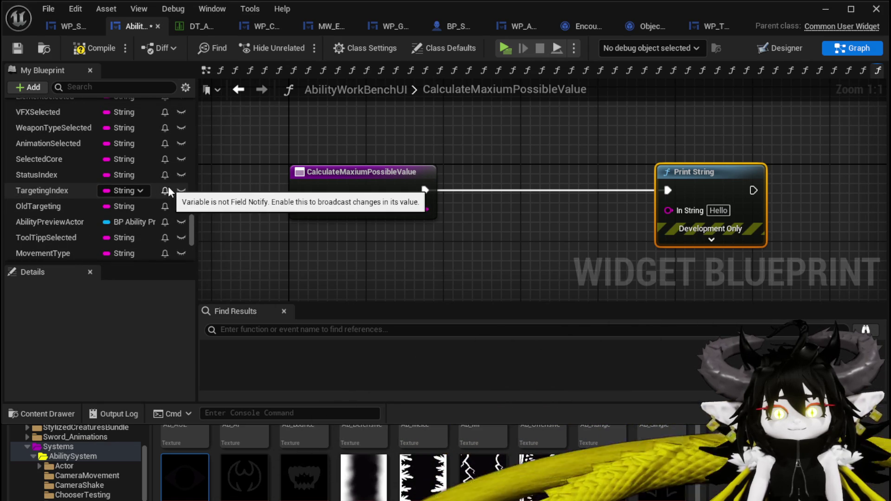
pyautogui.scroll(3, 168, 186)
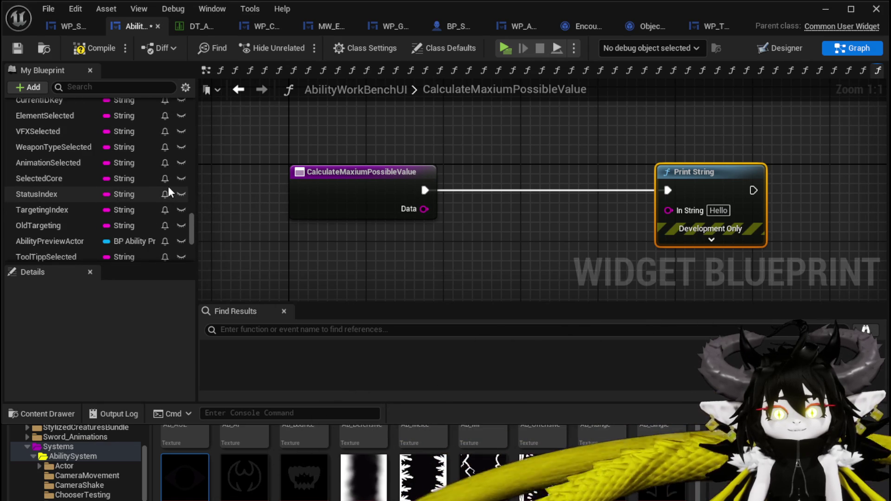
pyautogui.scroll(1, 168, 186)
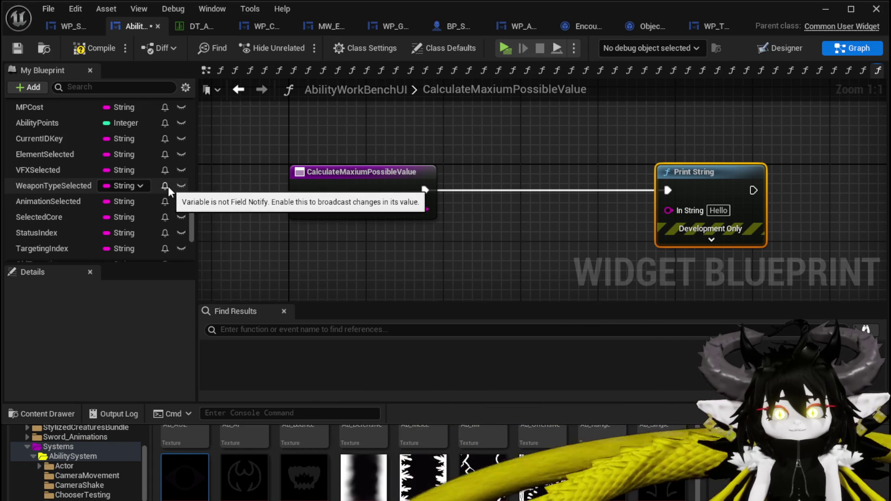
pyautogui.scroll(5, 168, 186)
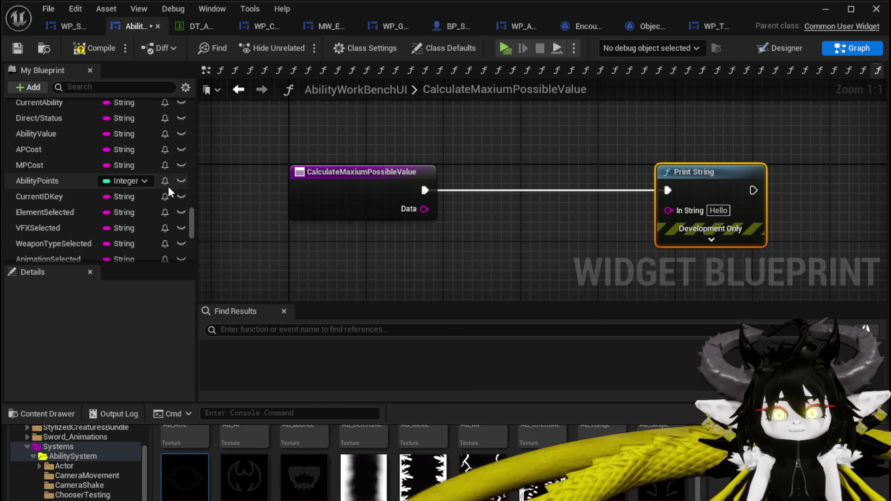
pyautogui.scroll(6, 168, 185)
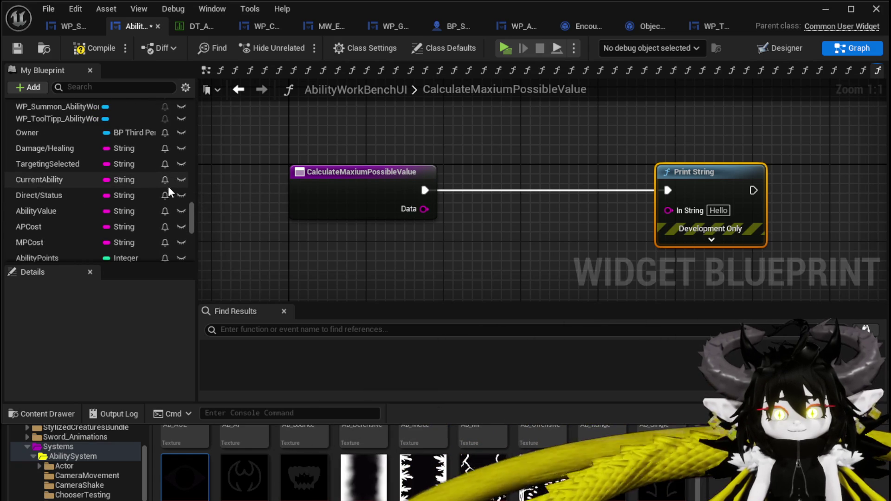
pyautogui.scroll(15, 168, 186)
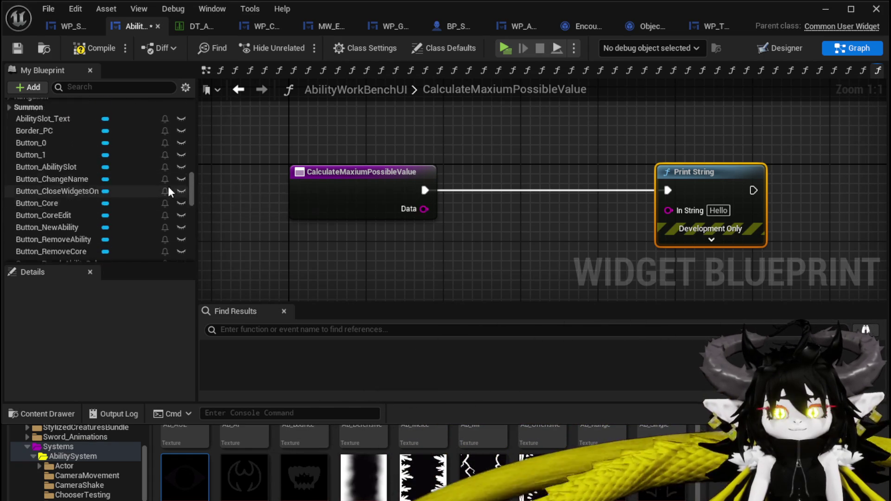
pyautogui.scroll(15, 168, 185)
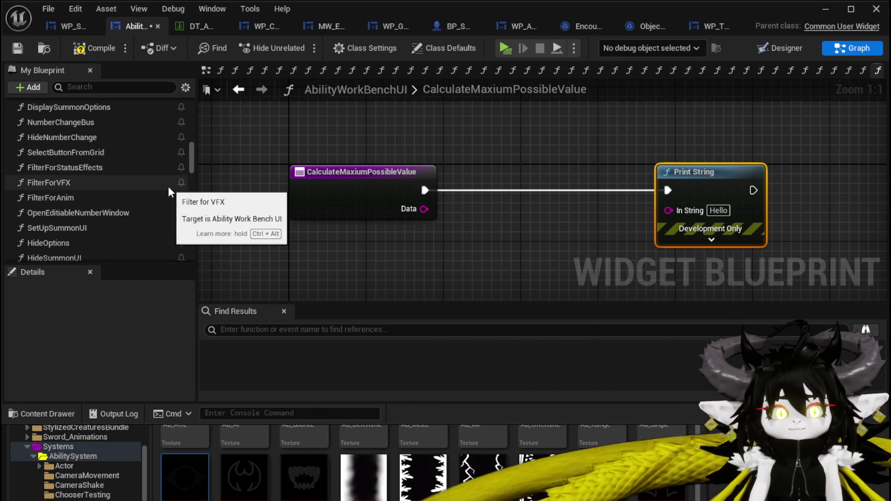
pyautogui.scroll(-15, 168, 186)
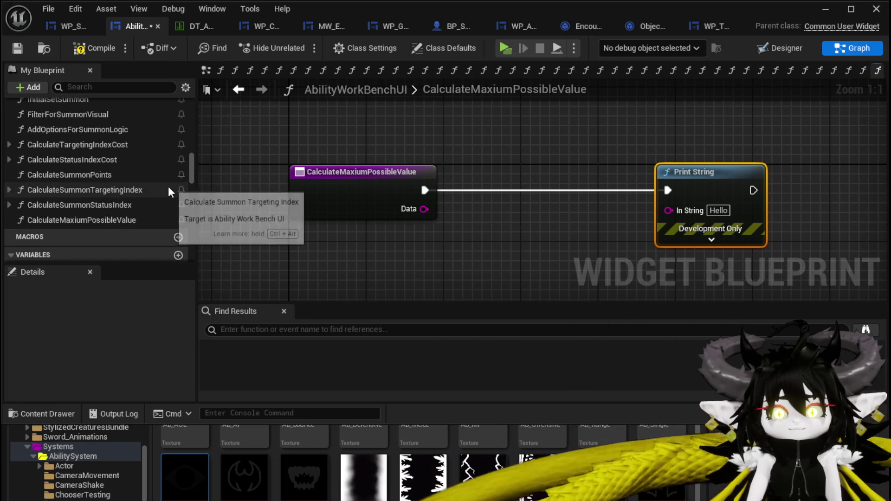
pyautogui.scroll(-5, 168, 185)
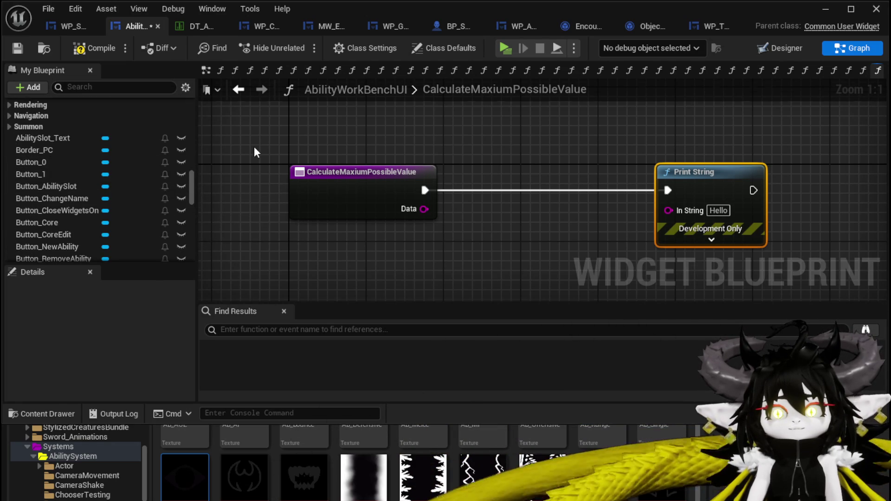
pyautogui.rightClick(322, 159)
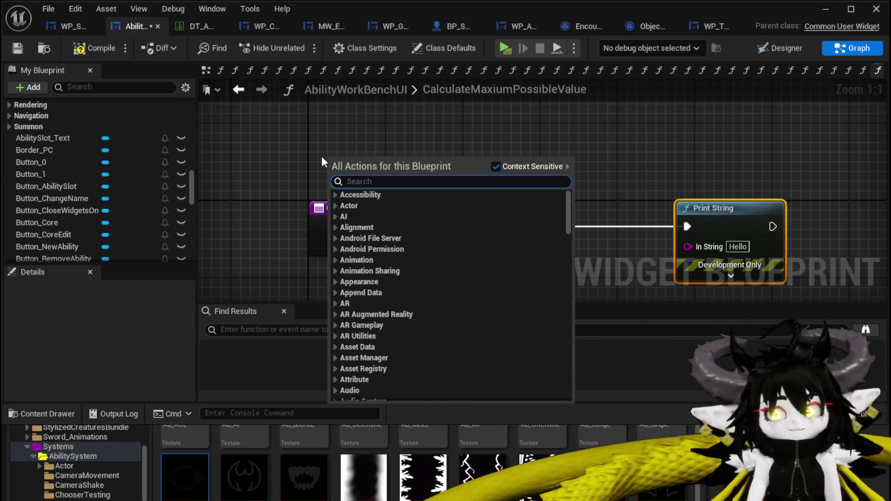
# Step: Add an MW_EditibleNumber reference with a Get Type node beside it
pyautogui.write('editi')
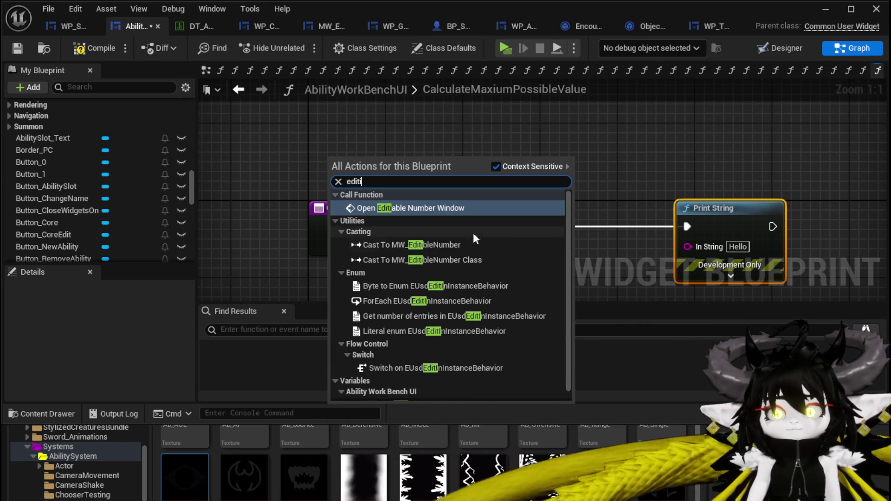
pyautogui.scroll(-1, 547, 235)
pyautogui.click(399, 392)
pyautogui.moveTo(411, 164); pyautogui.dragTo(508, 171)
pyautogui.write('get')
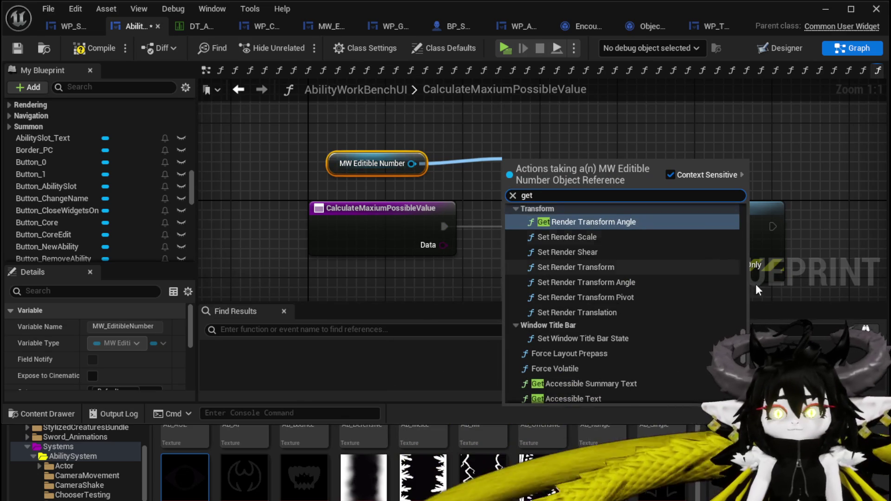
pyautogui.scroll(-5, 624, 302)
pyautogui.scroll(10, 625, 302)
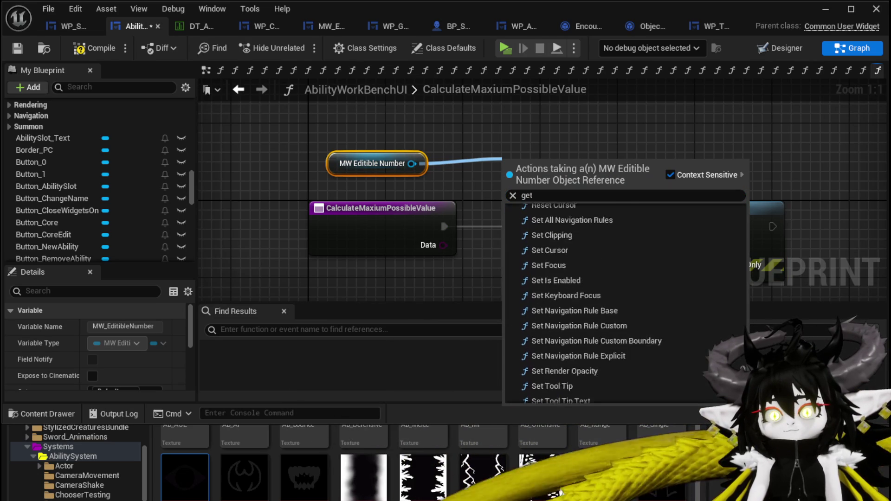
pyautogui.scroll(10, 745, 313)
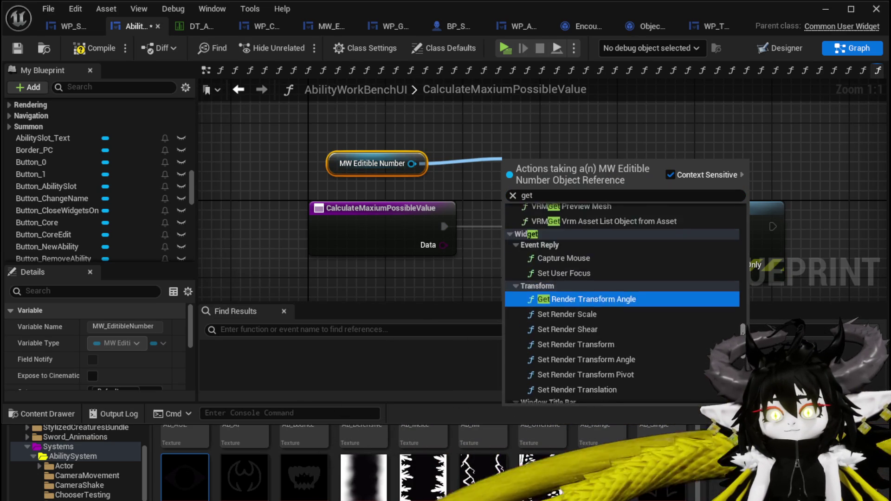
pyautogui.moveTo(746, 314); pyautogui.dragTo(749, 305)
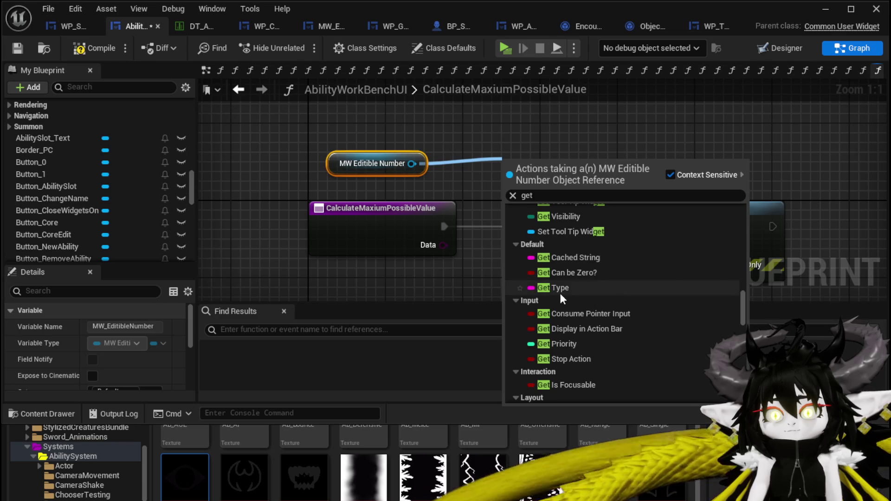
pyautogui.click(559, 288)
pyautogui.moveTo(552, 165); pyautogui.dragTo(470, 161)
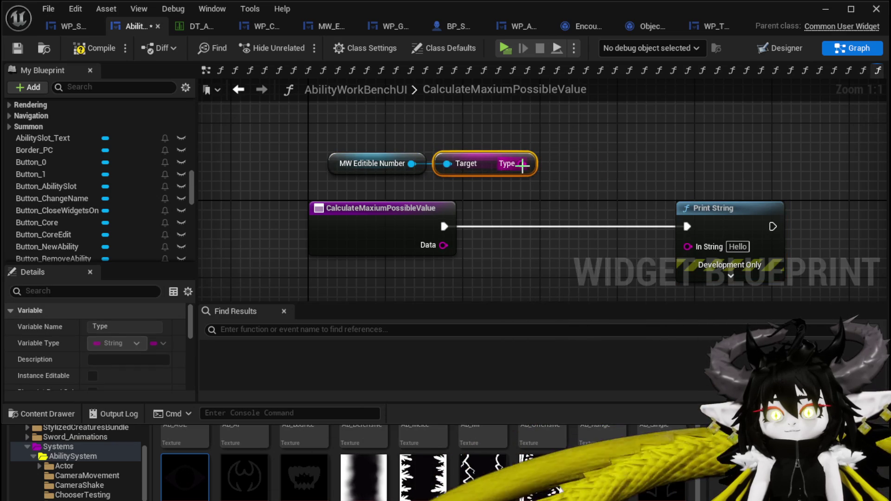
# Step: Feed Type into a new Switch on String node and into Print String's In String
pyautogui.moveTo(559, 211); pyautogui.dragTo(541, 205)
pyautogui.write('Sw')
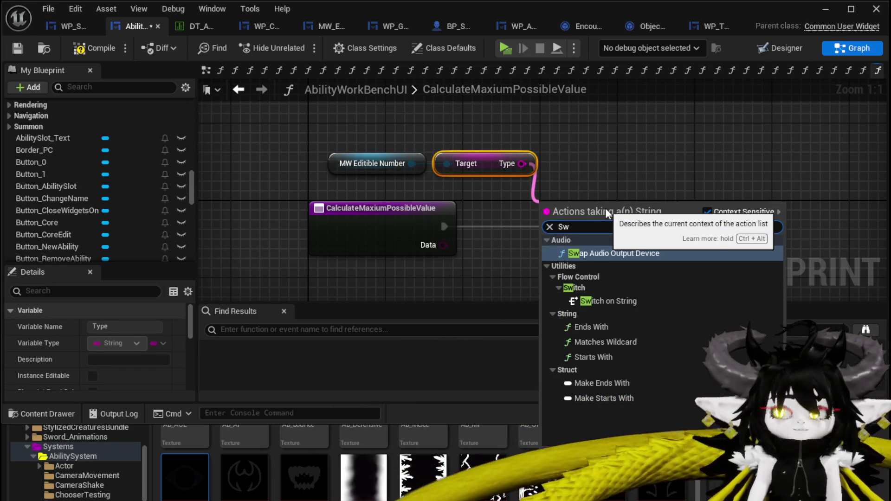
pyautogui.write('i')
pyautogui.press('Return')
pyautogui.moveTo(605, 208)
pyautogui.mouseDown()
pyautogui.moveTo(546, 195)
pyautogui.moveTo(414, 232)
pyautogui.moveTo(402, 253)
pyautogui.mouseUp()
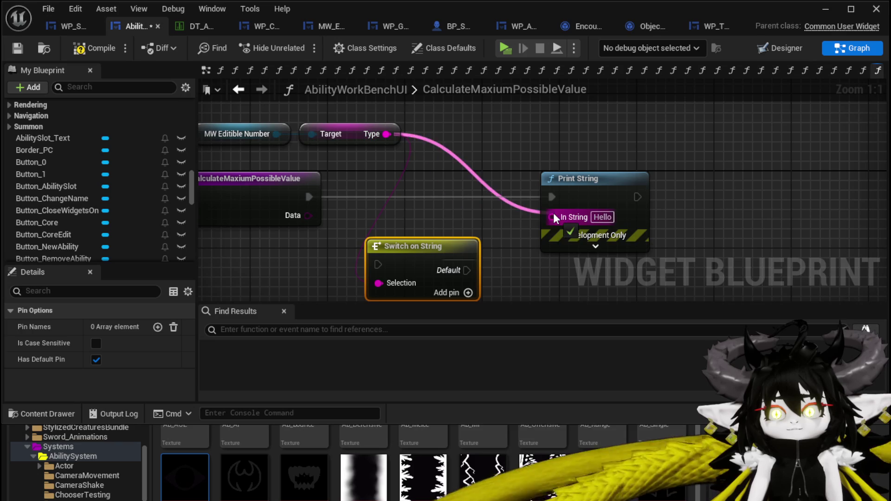
pyautogui.moveTo(552, 217); pyautogui.dragTo(552, 216)
pyautogui.click(531, 145)
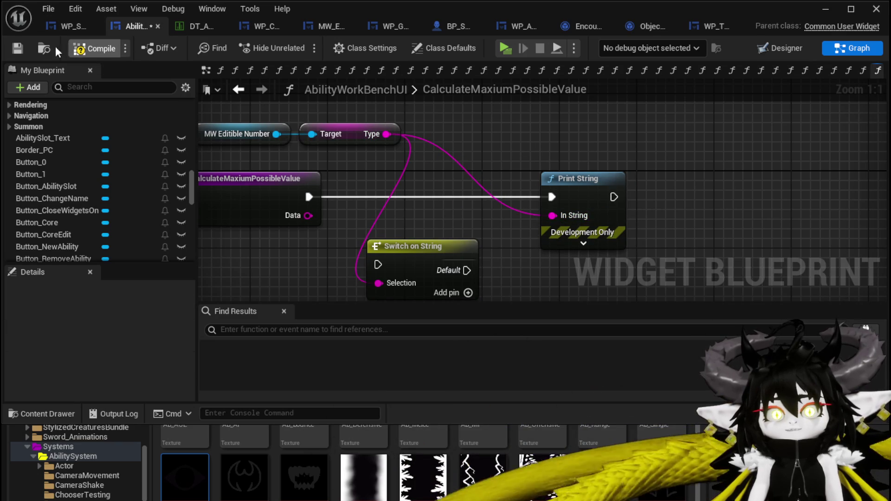
# Step: Compile, then add a Get Cached String node from MW Editible Number
pyautogui.click(17, 49)
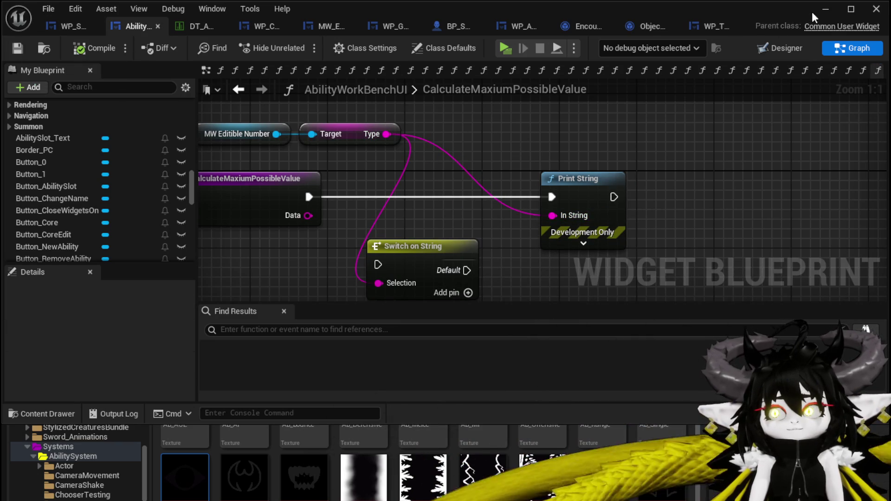
pyautogui.moveTo(311, 130)
pyautogui.mouseDown()
pyautogui.moveTo(327, 188)
pyautogui.moveTo(382, 197)
pyautogui.mouseUp()
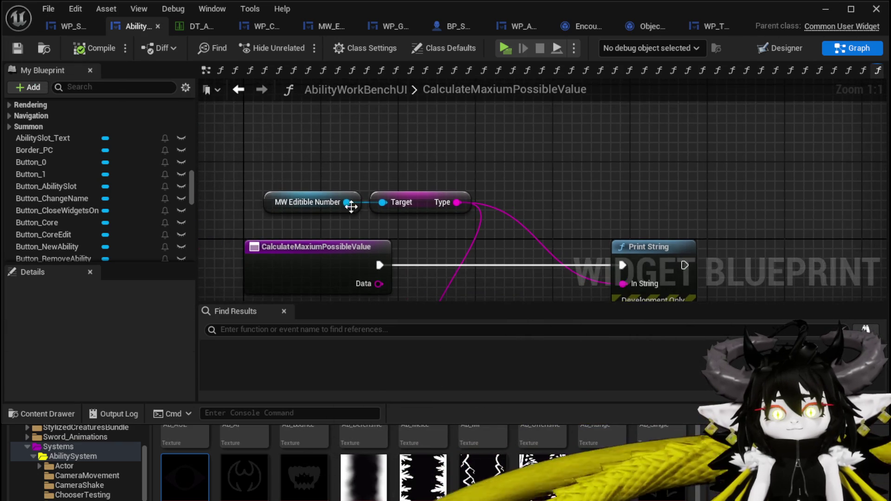
pyautogui.moveTo(308, 203); pyautogui.dragTo(318, 153)
pyautogui.moveTo(449, 148); pyautogui.dragTo(384, 154)
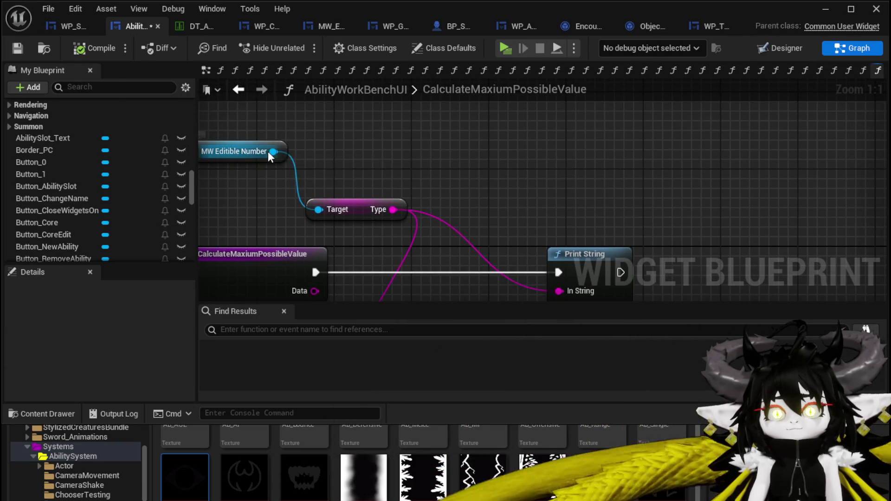
pyautogui.moveTo(273, 152); pyautogui.dragTo(408, 160)
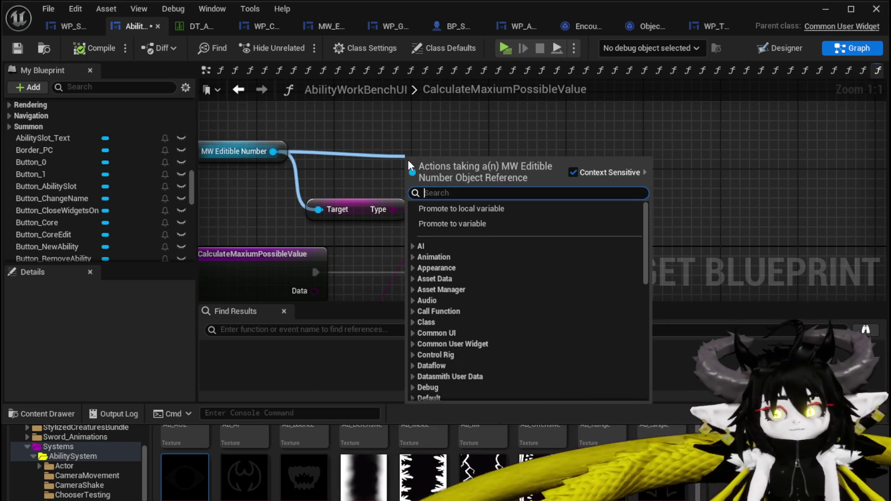
pyautogui.write('cha')
pyautogui.press('BackSpace')
pyautogui.press('BackSpace')
pyautogui.press('BackSpace')
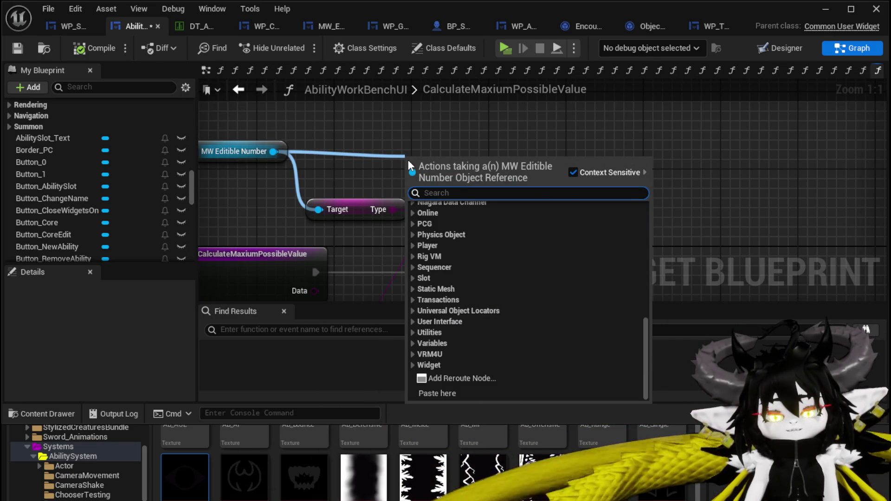
pyautogui.write('cha')
pyautogui.press('BackSpace')
pyautogui.press('BackSpace')
pyautogui.write('ac')
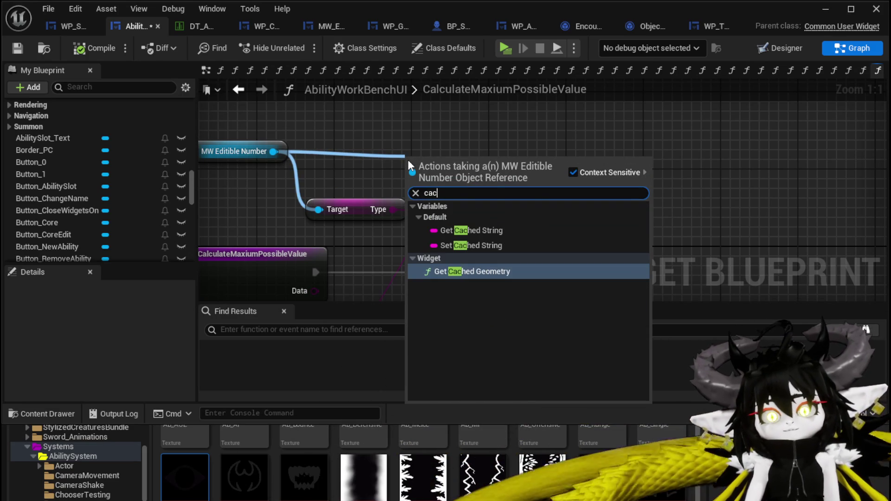
pyautogui.click(509, 227)
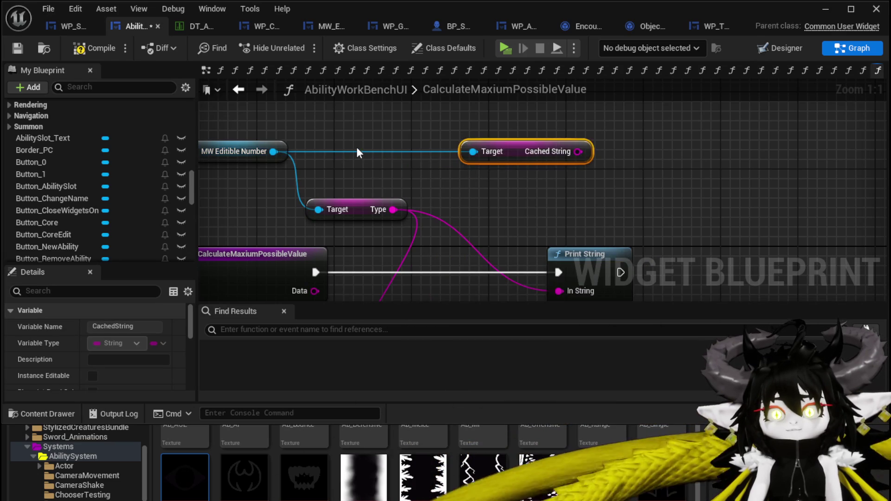
# Step: Add a getter for Editable Text 26 and a Get Text node from it
pyautogui.moveTo(346, 186); pyautogui.dragTo(425, 150)
pyautogui.write('get')
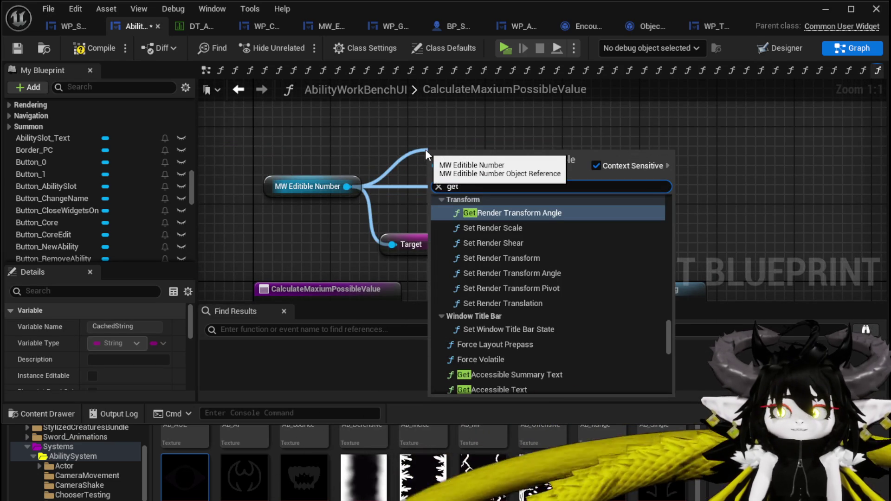
pyautogui.write(' Text')
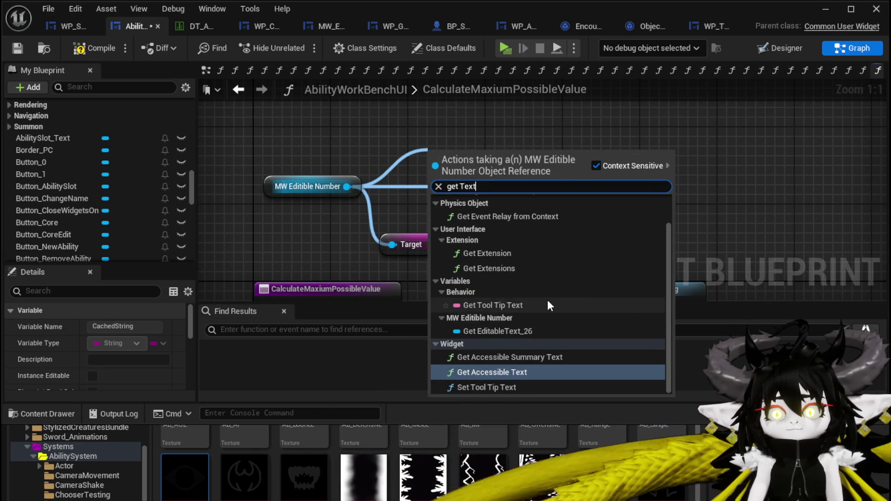
pyautogui.click(521, 331)
pyautogui.moveTo(493, 162)
pyautogui.mouseDown()
pyautogui.moveTo(441, 142)
pyautogui.moveTo(368, 133)
pyautogui.mouseUp()
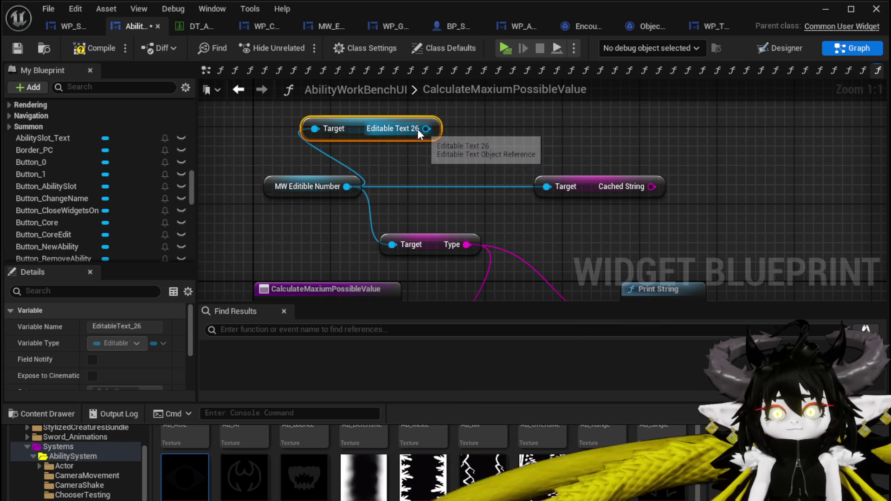
pyautogui.moveTo(426, 128); pyautogui.dragTo(495, 132)
pyautogui.write('get text')
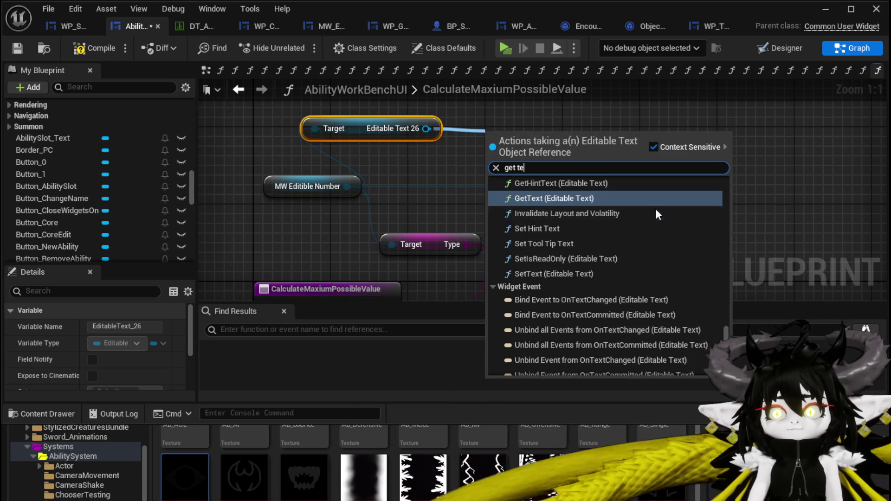
pyautogui.moveTo(725, 296); pyautogui.dragTo(731, 254)
pyautogui.click(593, 227)
# Step: Append Type and Cached String and route the result toward Print String
pyautogui.moveTo(623, 293)
pyautogui.mouseDown()
pyautogui.moveTo(447, 236)
pyautogui.moveTo(632, 235)
pyautogui.mouseUp()
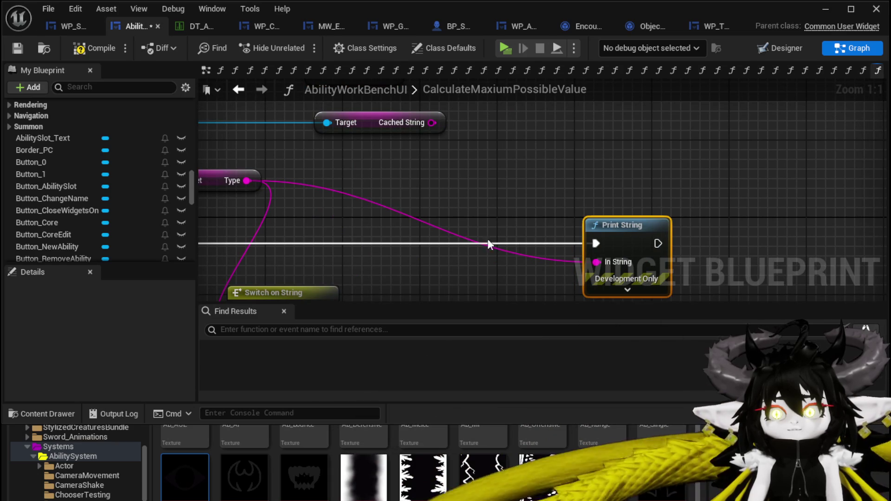
pyautogui.moveTo(243, 180); pyautogui.dragTo(392, 185)
pyautogui.write('Appen')
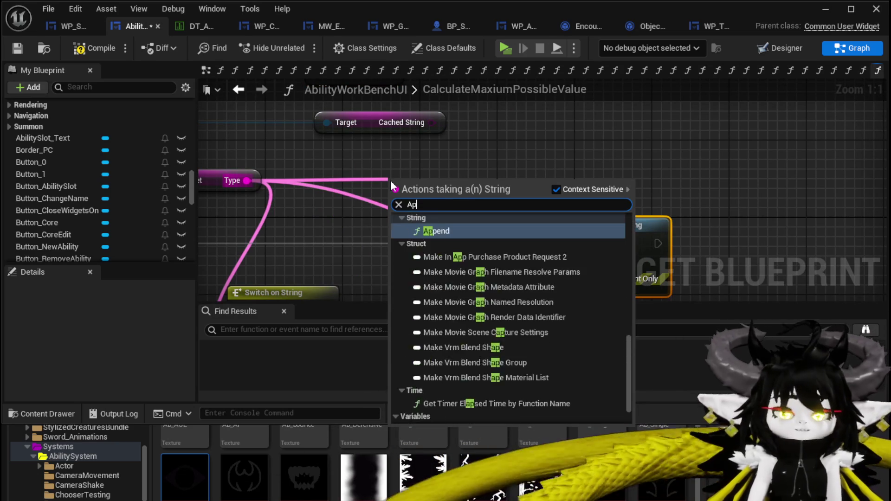
pyautogui.press('Return')
pyautogui.moveTo(431, 123); pyautogui.dragTo(394, 204)
pyautogui.moveTo(475, 204)
pyautogui.mouseDown()
pyautogui.moveTo(615, 275)
pyautogui.moveTo(607, 264)
pyautogui.mouseUp()
pyautogui.click(476, 206)
pyautogui.scroll(-2, 673, 279)
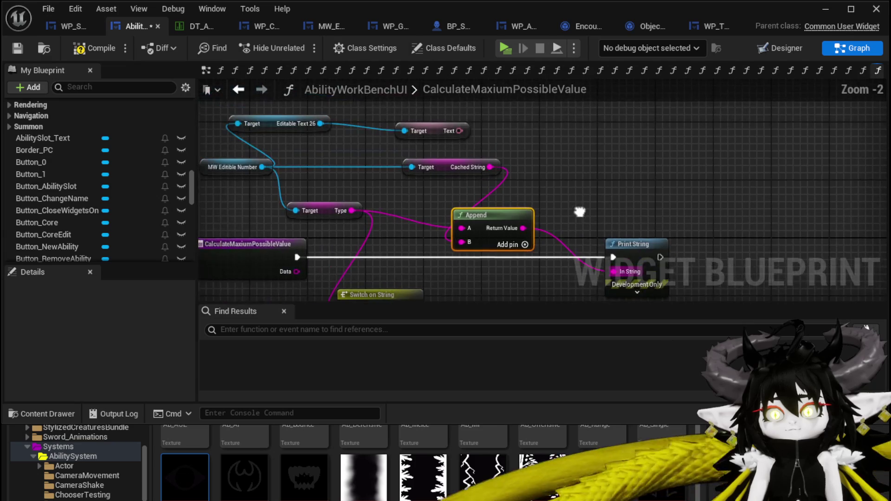
# Step: Save the blueprint and run the game from the level editor
pyautogui.click(18, 49)
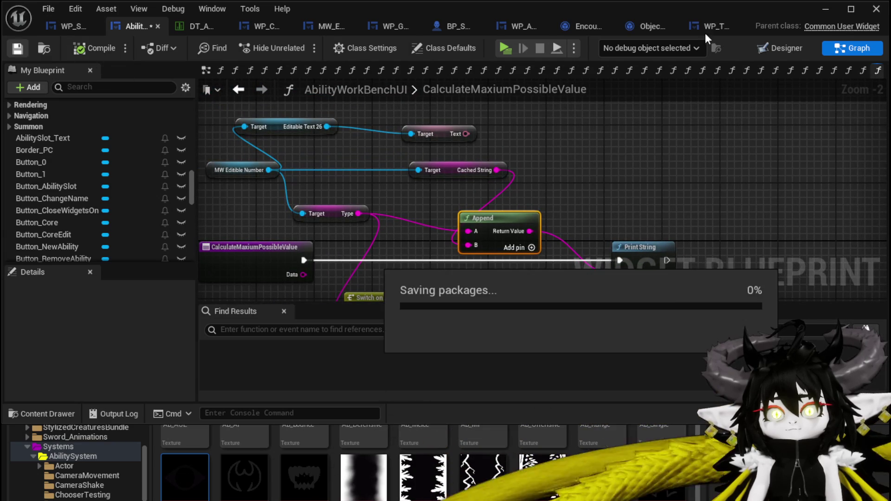
pyautogui.click(826, 9)
pyautogui.click(310, 47)
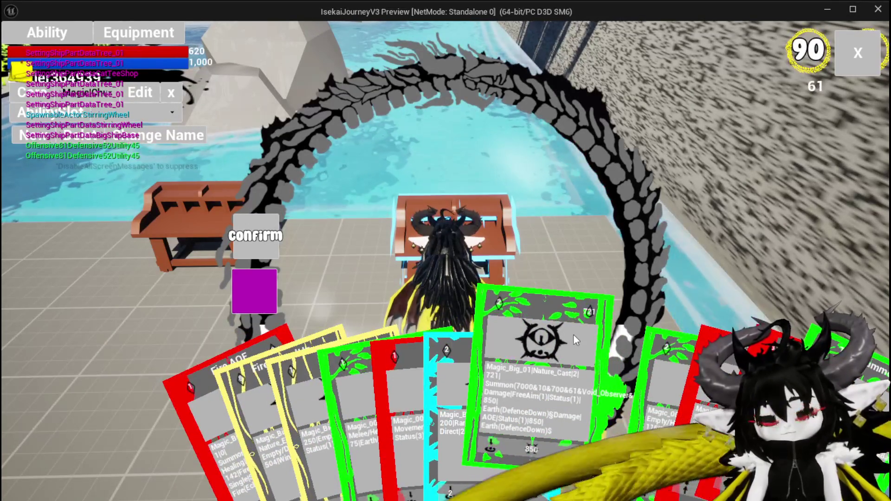
# Step: Enter 50 on the green ability card, confirm it, then stop the preview with Escape
pyautogui.click(577, 339)
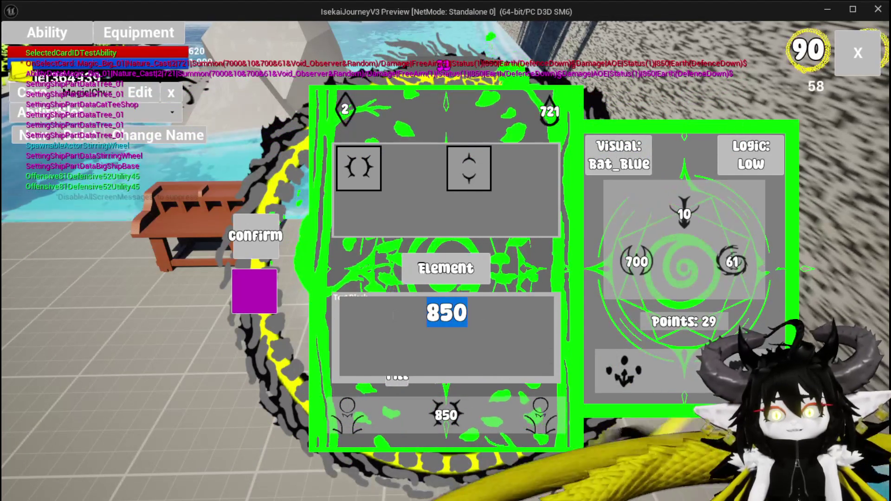
pyautogui.write('50')
pyautogui.click(396, 380)
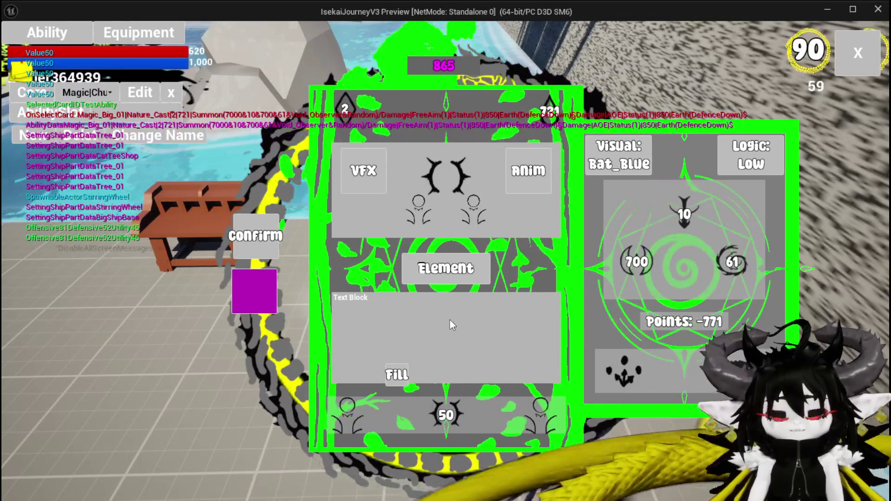
pyautogui.press('Escape')
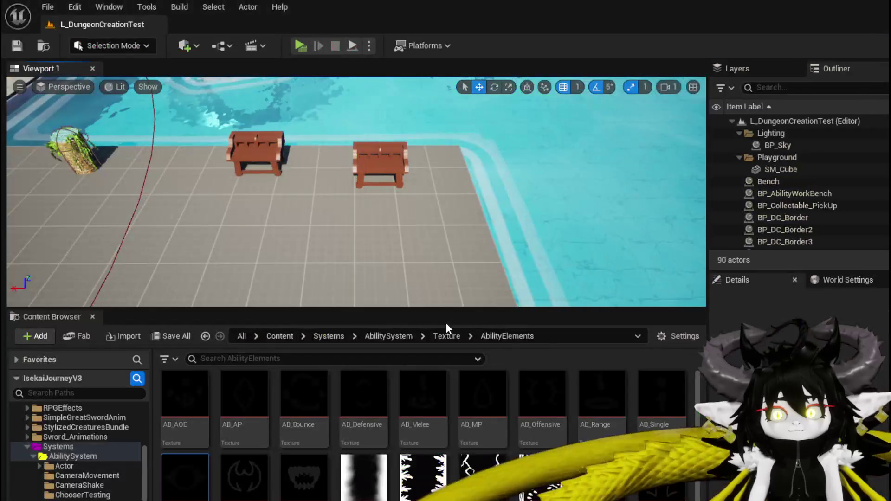
# Step: Anchor MW_Button_Fill to top centre in the Designer, compile, save, and reopen CalculateMaxiumPossibleValue
pyautogui.click(17, 45)
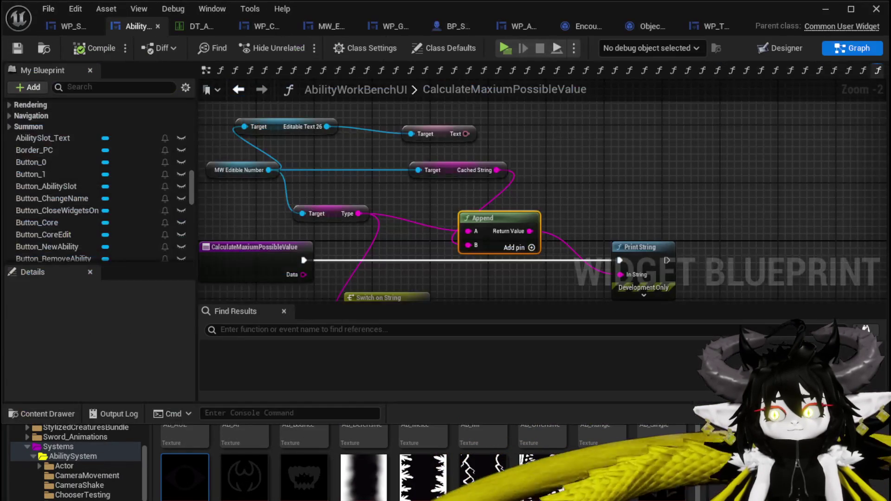
pyautogui.click(780, 47)
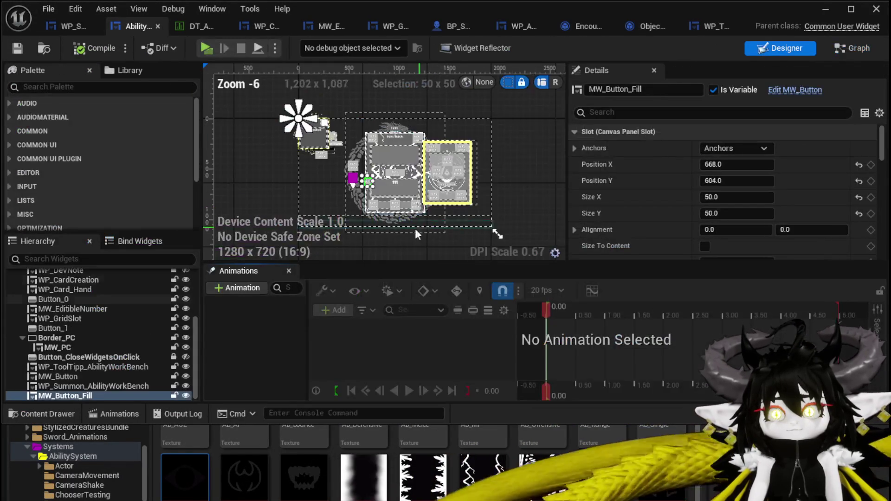
pyautogui.scroll(3, 348, 180)
pyautogui.click(735, 148)
pyautogui.click(752, 178)
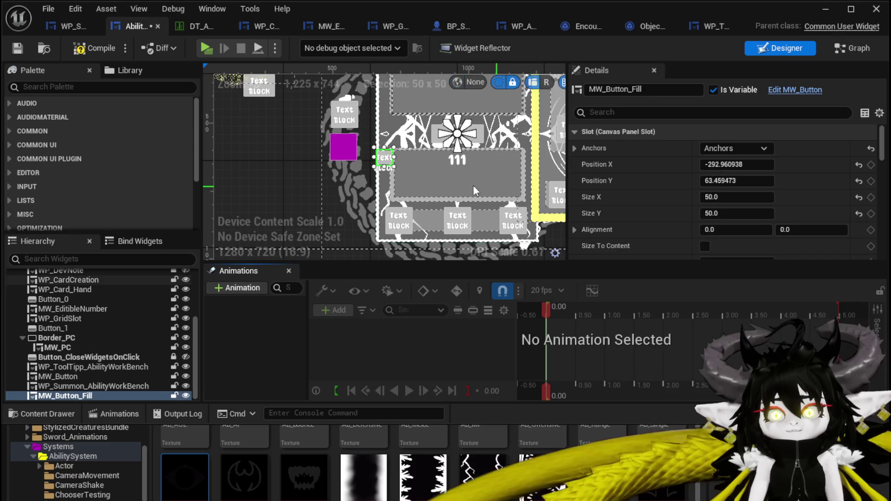
pyautogui.click(17, 48)
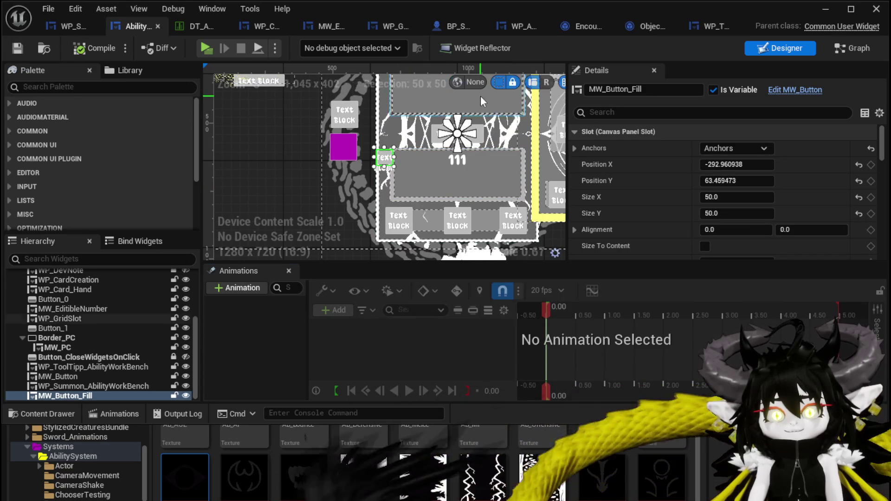
pyautogui.doubleClick(395, 171)
pyautogui.scroll(-4, 588, 189)
pyautogui.moveTo(558, 148); pyautogui.dragTo(507, 182)
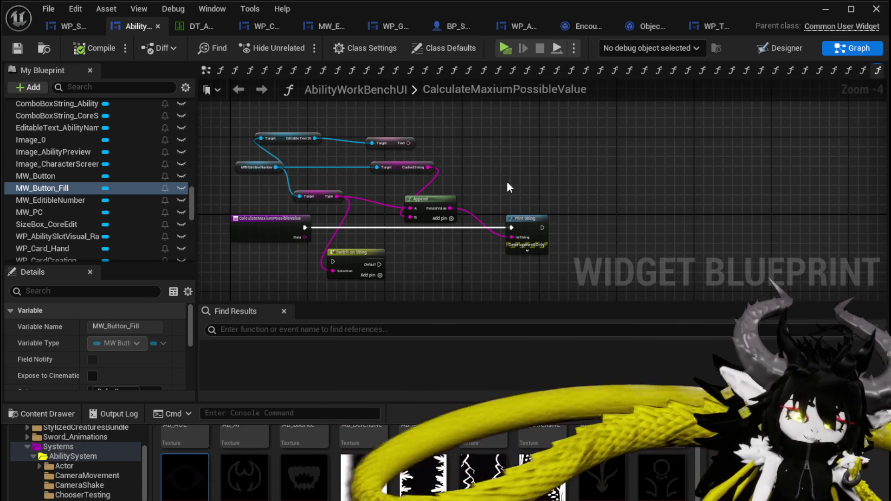
pyautogui.moveTo(509, 187); pyautogui.dragTo(341, 180)
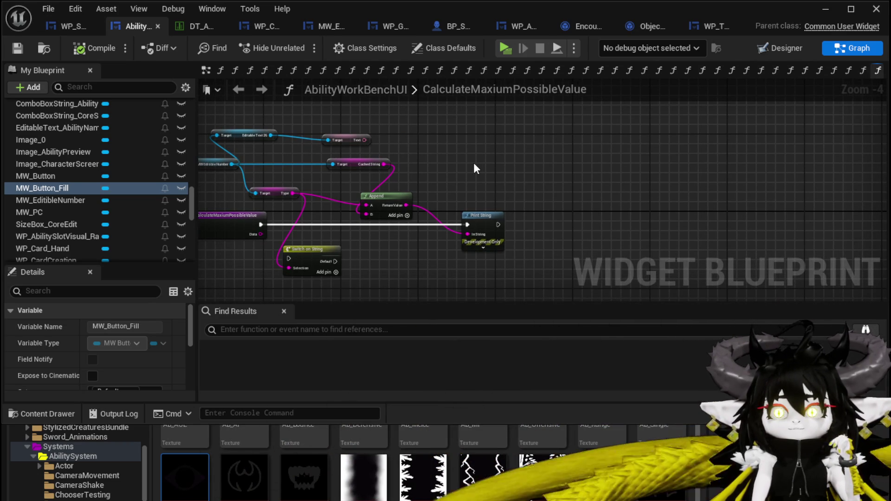
pyautogui.scroll(10, 130, 157)
pyautogui.scroll(8, 132, 155)
pyautogui.scroll(10, 132, 158)
pyautogui.scroll(10, 132, 155)
pyautogui.scroll(4, 133, 157)
pyautogui.scroll(-4, 132, 157)
pyautogui.scroll(-2, 132, 157)
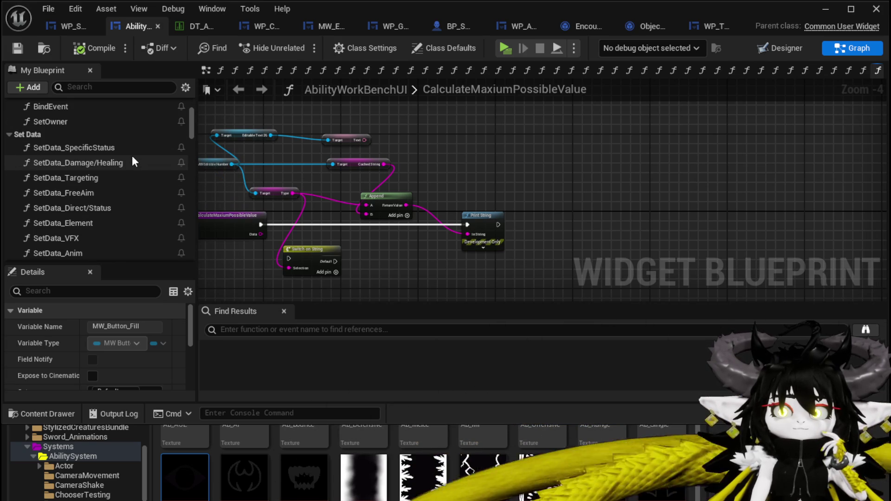
pyautogui.scroll(-3, 133, 162)
pyautogui.scroll(3, 133, 161)
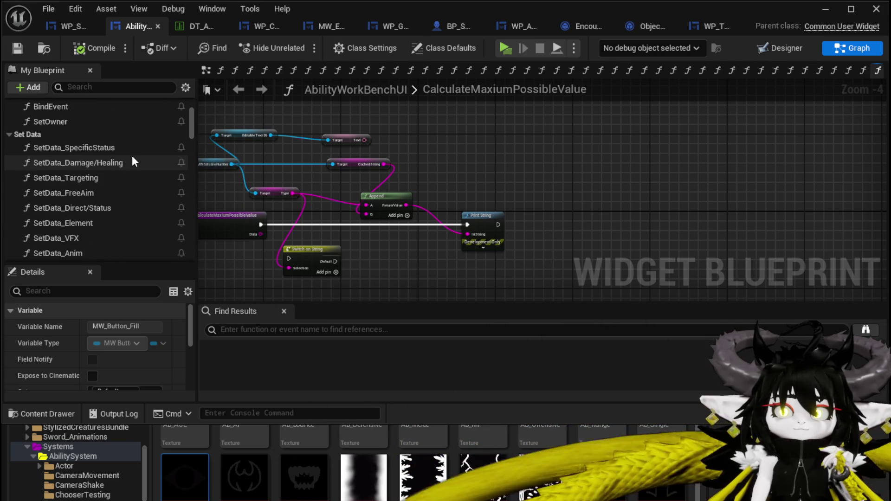
pyautogui.scroll(-5, 133, 158)
pyautogui.scroll(-5, 133, 161)
pyautogui.scroll(-7, 133, 161)
pyautogui.scroll(-5, 132, 161)
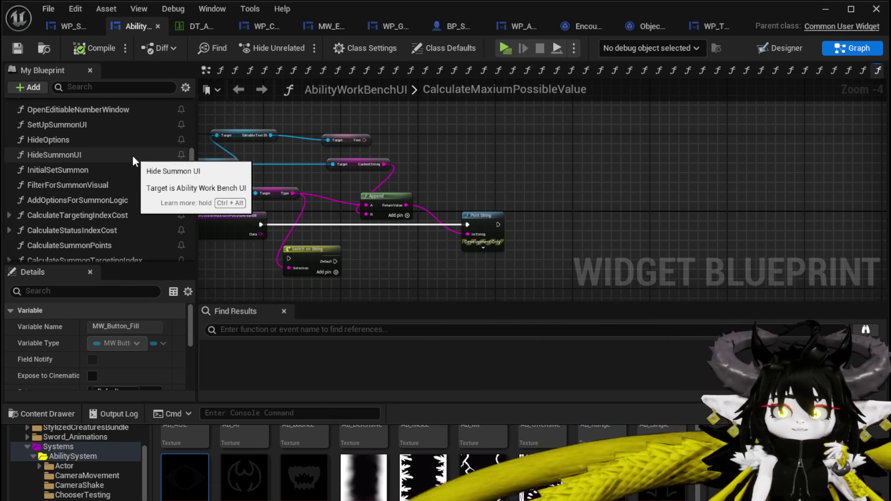
pyautogui.scroll(-1, 132, 155)
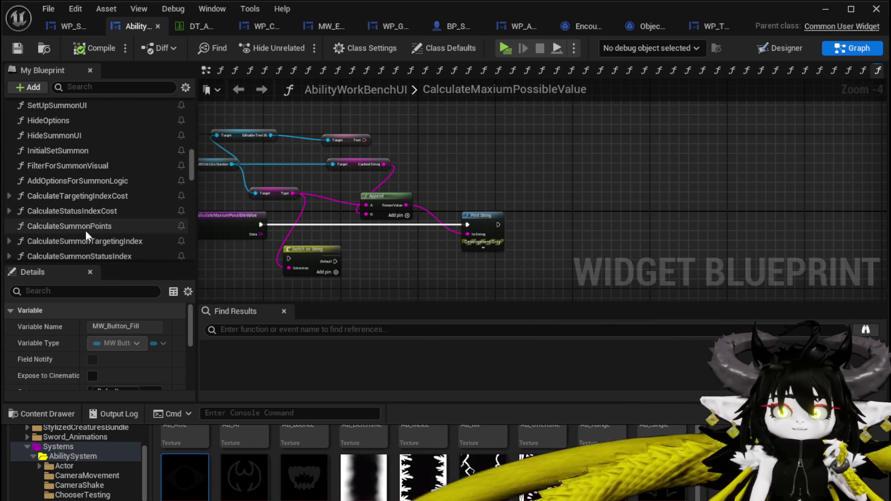
pyautogui.scroll(-2, 92, 211)
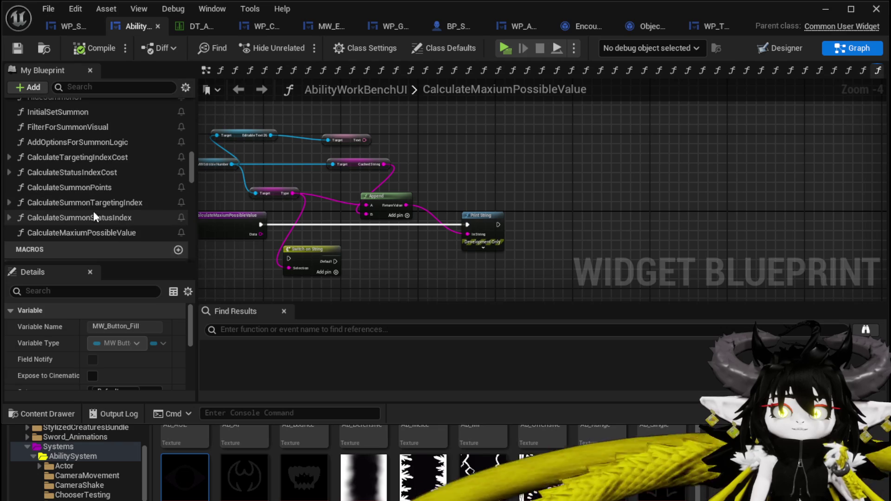
pyautogui.scroll(5, 135, 215)
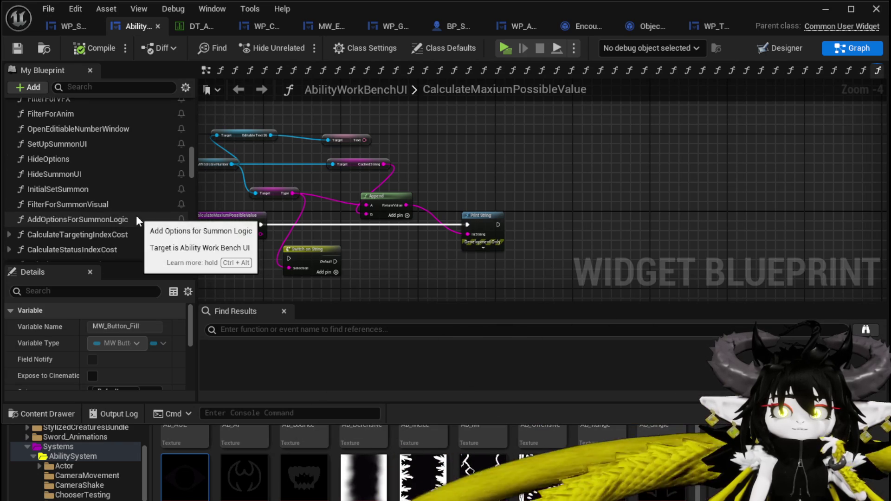
pyautogui.scroll(3, 131, 214)
pyautogui.scroll(5, 128, 216)
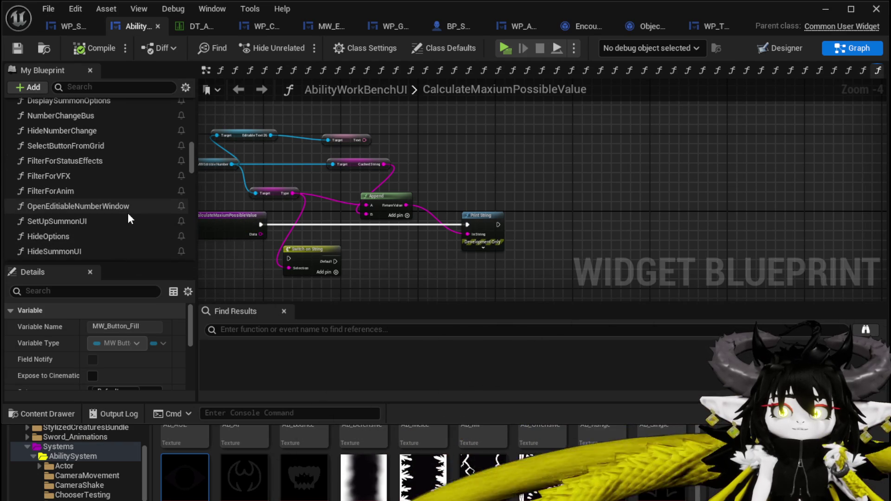
pyautogui.scroll(5, 128, 216)
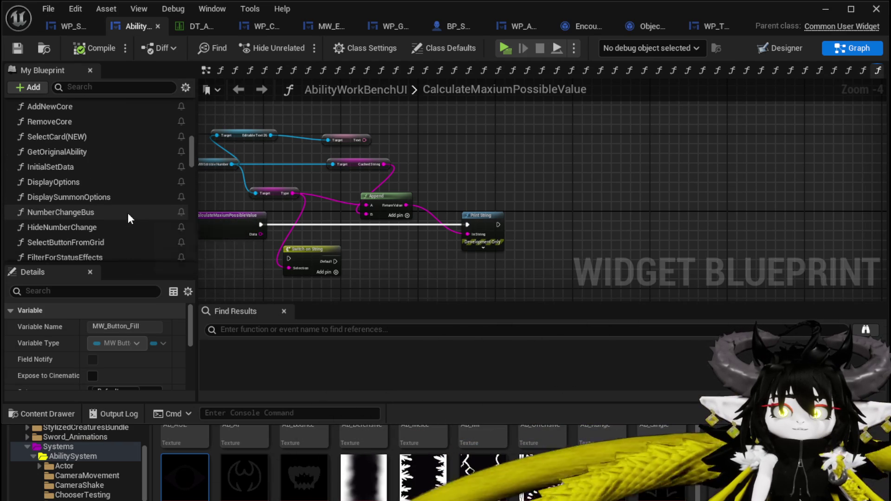
pyautogui.scroll(5, 128, 214)
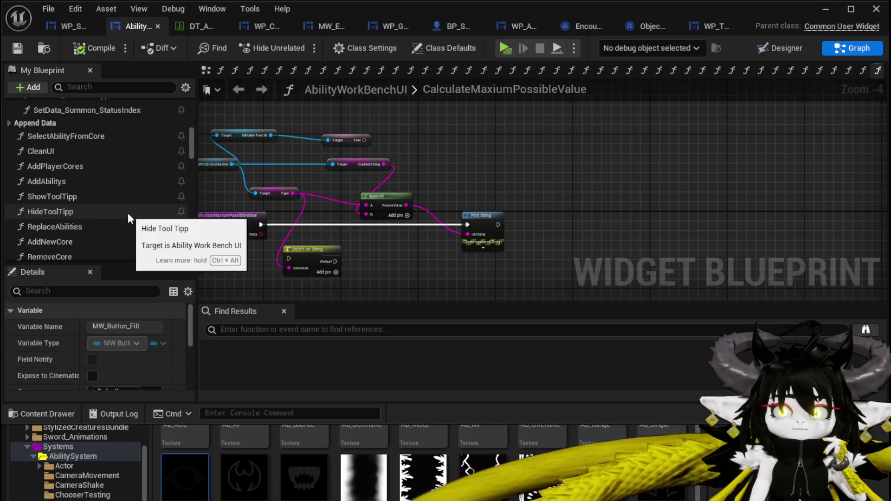
pyautogui.scroll(4, 128, 218)
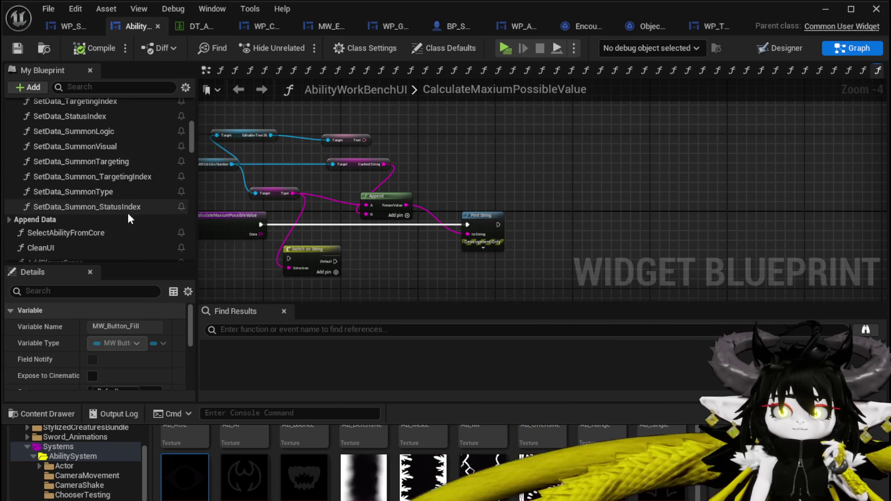
pyautogui.scroll(5, 128, 218)
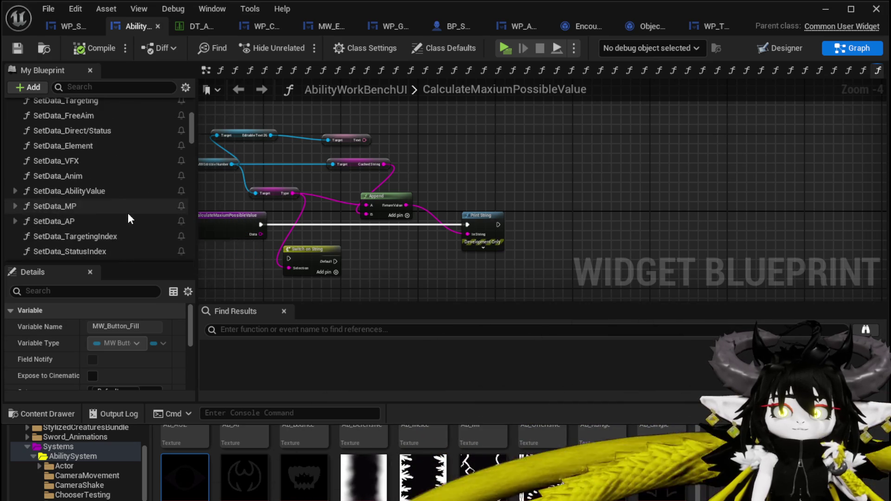
pyautogui.scroll(3, 127, 212)
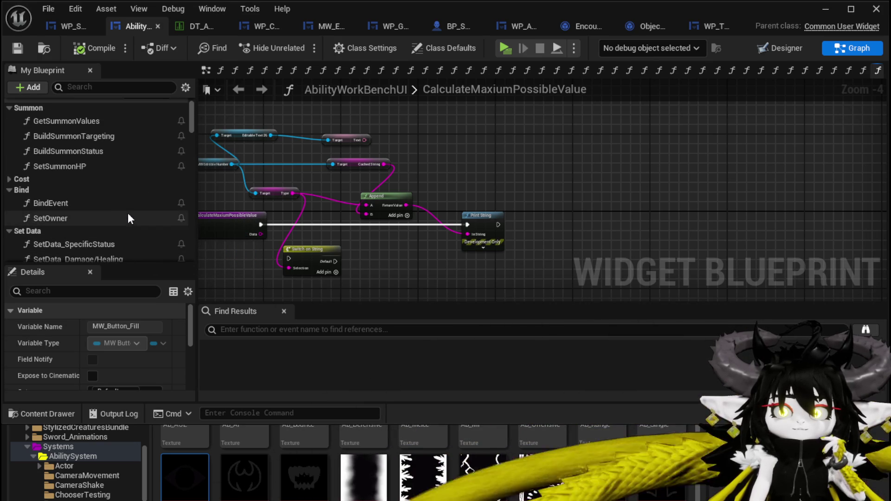
# Step: Place a Set Points Left call, inspect SetPointsLeft's SET Ability Points node, and save
pyautogui.click(10, 179)
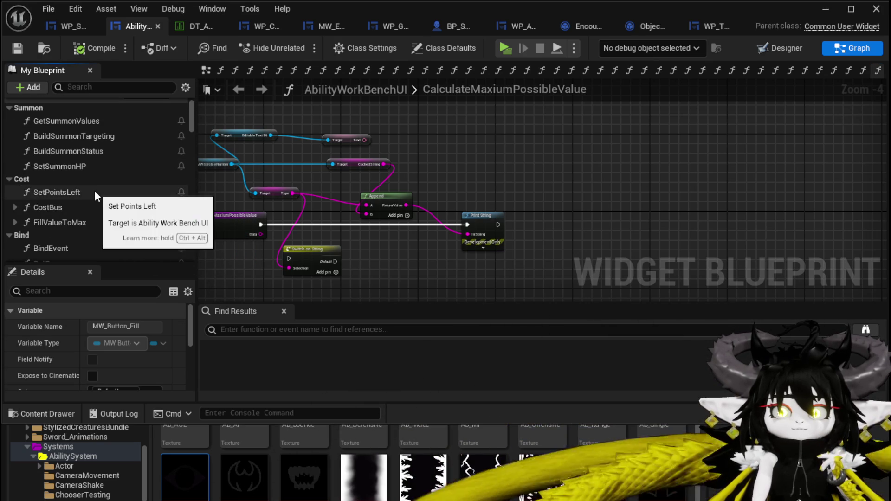
pyautogui.moveTo(94, 192); pyautogui.dragTo(472, 191)
pyautogui.scroll(3, 428, 186)
pyautogui.doubleClick(478, 167)
pyautogui.scroll(4, 447, 208)
pyautogui.moveTo(447, 209); pyautogui.dragTo(569, 227)
pyautogui.scroll(-2, 569, 226)
pyautogui.scroll(2, 393, 156)
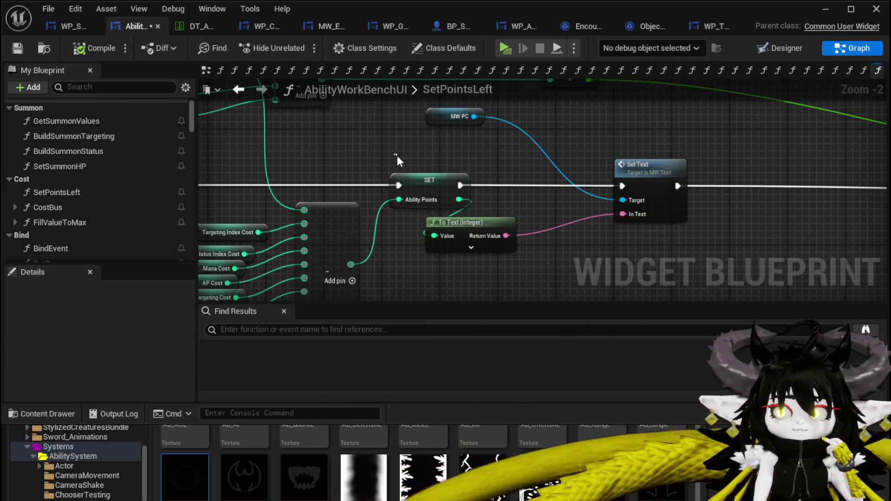
pyautogui.click(406, 181)
pyautogui.moveTo(393, 148)
pyautogui.mouseDown()
pyautogui.moveTo(460, 223)
pyautogui.moveTo(535, 207)
pyautogui.moveTo(381, 166)
pyautogui.mouseUp()
pyautogui.moveTo(469, 203); pyautogui.dragTo(466, 202)
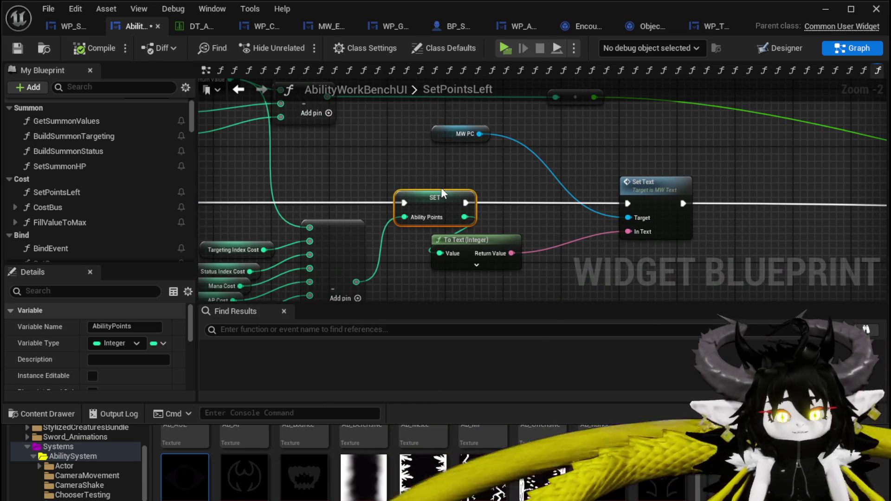
pyautogui.click(18, 48)
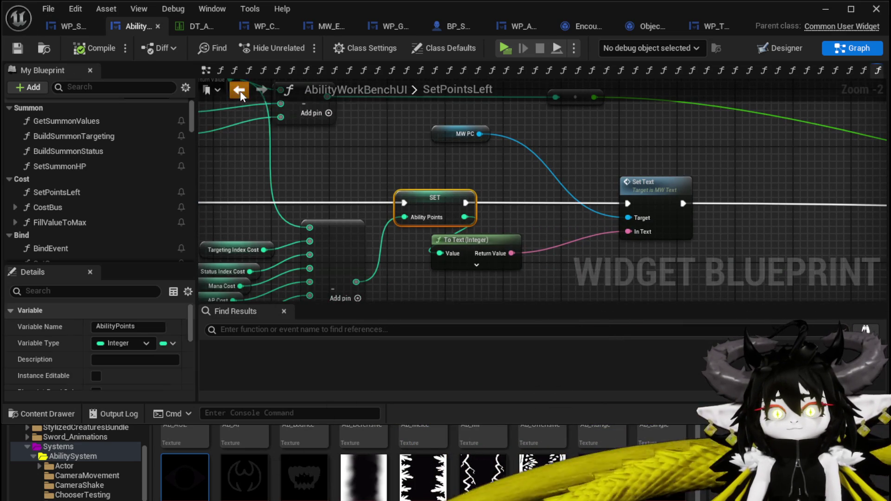
# Step: In CalculateMaxiumPossibleValue, add an Ability Points getter and delete the unneeded SET and Set Points Left nodes
pyautogui.click(239, 90)
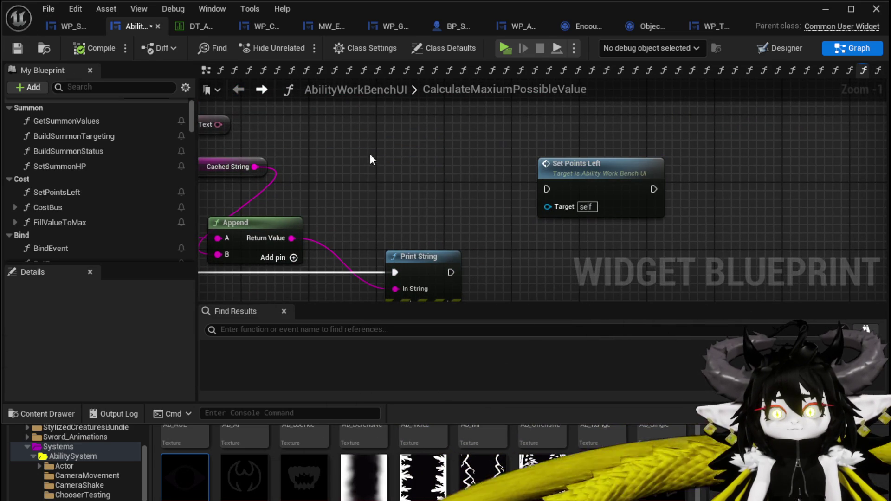
pyautogui.hotkey('ctrl', 'v')
pyautogui.rightClick(373, 218)
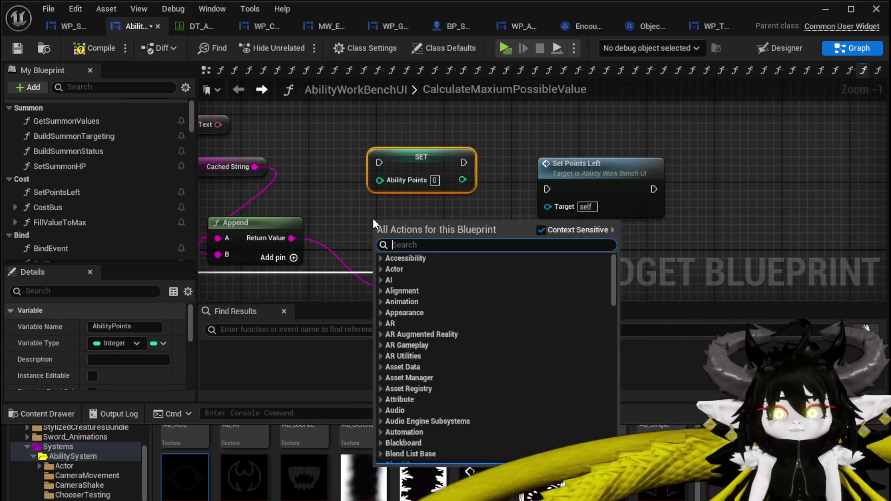
pyautogui.write('get Abiltiy point')
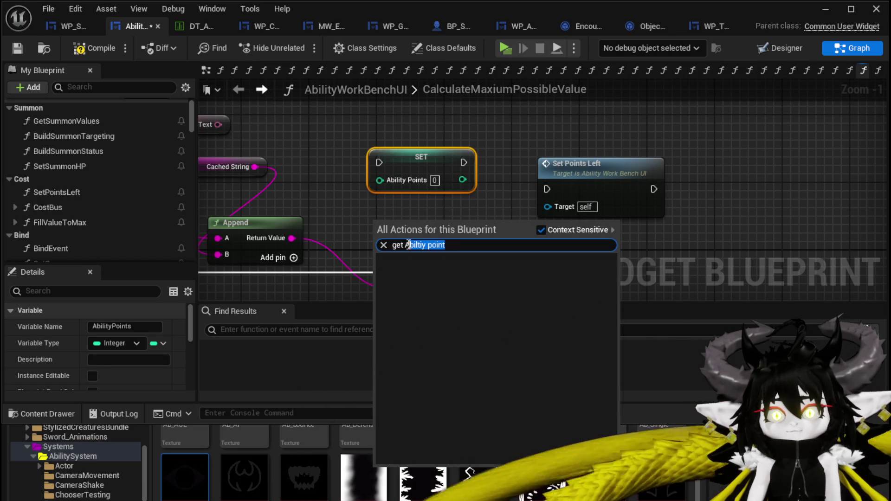
pyautogui.write('bili')
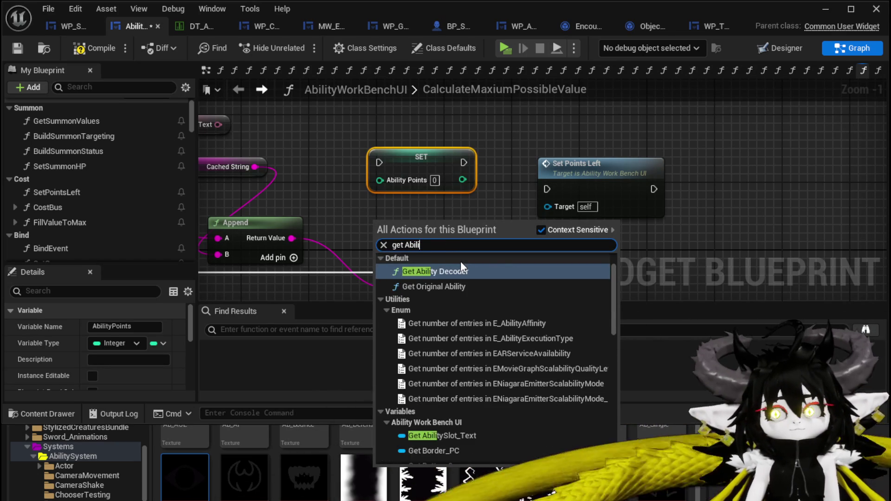
pyautogui.write('ty po')
pyautogui.press('Return')
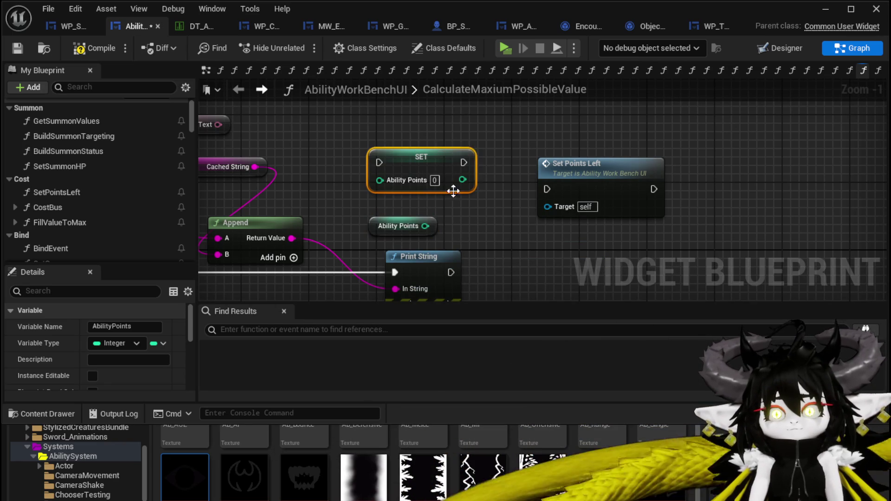
pyautogui.press('Delete')
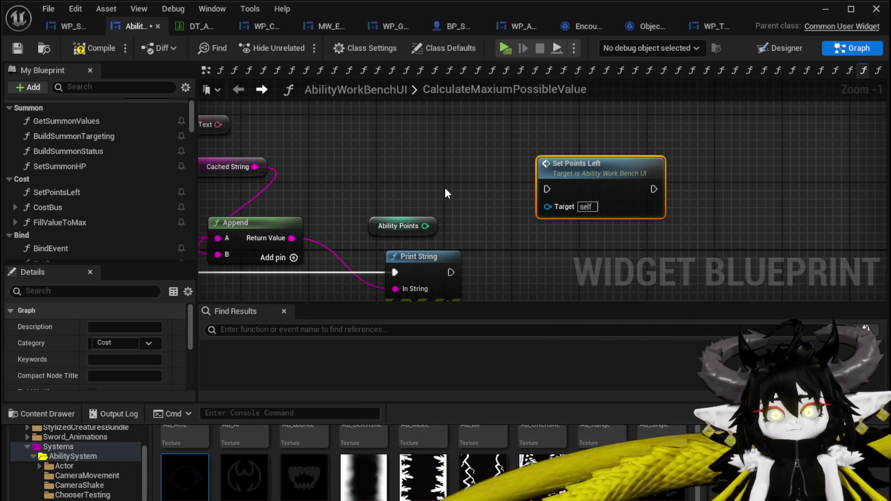
pyautogui.press('Delete')
# Step: Add a third C pin to Append and place the Ability Points getter below it
pyautogui.moveTo(444, 187)
pyautogui.mouseDown()
pyautogui.moveTo(530, 197)
pyautogui.moveTo(454, 144)
pyautogui.moveTo(280, 212)
pyautogui.moveTo(316, 218)
pyautogui.moveTo(446, 204)
pyautogui.mouseUp()
pyautogui.click(486, 178)
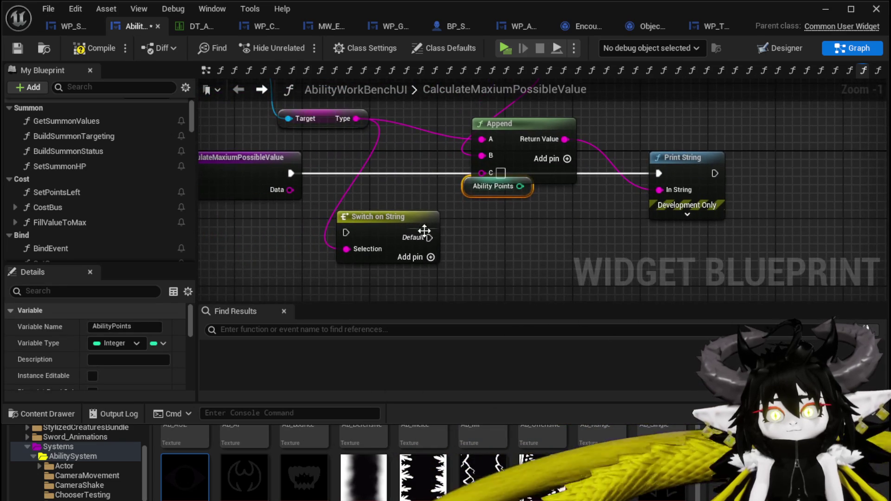
pyautogui.moveTo(393, 219); pyautogui.dragTo(233, 236)
pyautogui.moveTo(479, 189)
pyautogui.mouseDown()
pyautogui.moveTo(367, 225)
pyautogui.moveTo(325, 215)
pyautogui.moveTo(405, 181)
pyautogui.moveTo(406, 161)
pyautogui.moveTo(419, 222)
pyautogui.mouseUp()
# Step: Compile the widget blueprint and start a standalone game preview
pyautogui.click(98, 49)
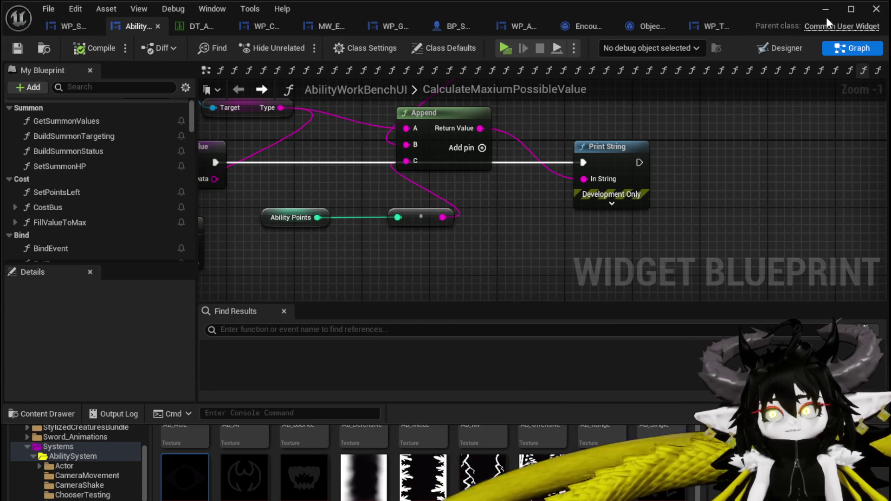
pyautogui.click(825, 10)
pyautogui.click(298, 48)
# Step: In the running game, open the ability workbench, open the green ability card, and edit its 850 value
pyautogui.press('w')
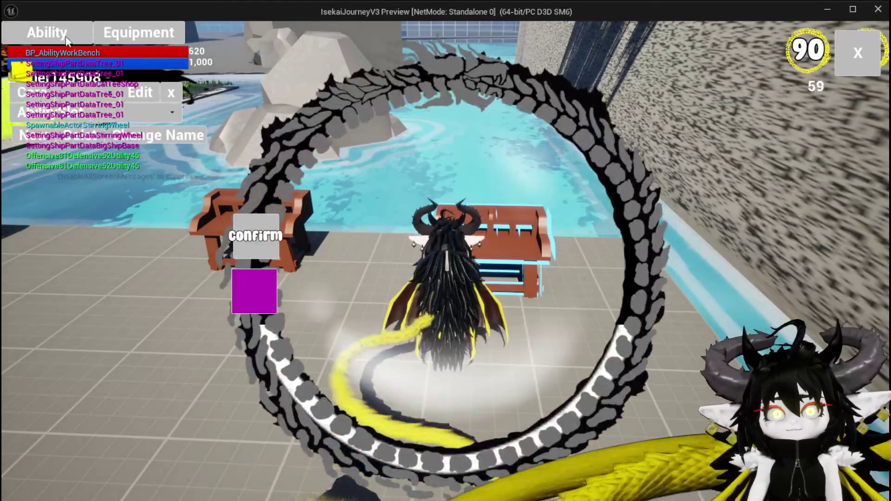
pyautogui.click(147, 100)
pyautogui.click(133, 121)
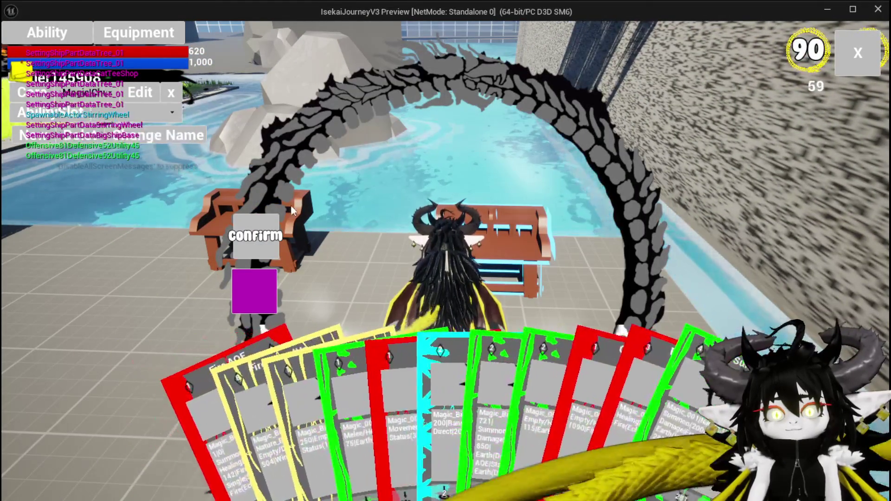
pyautogui.click(502, 395)
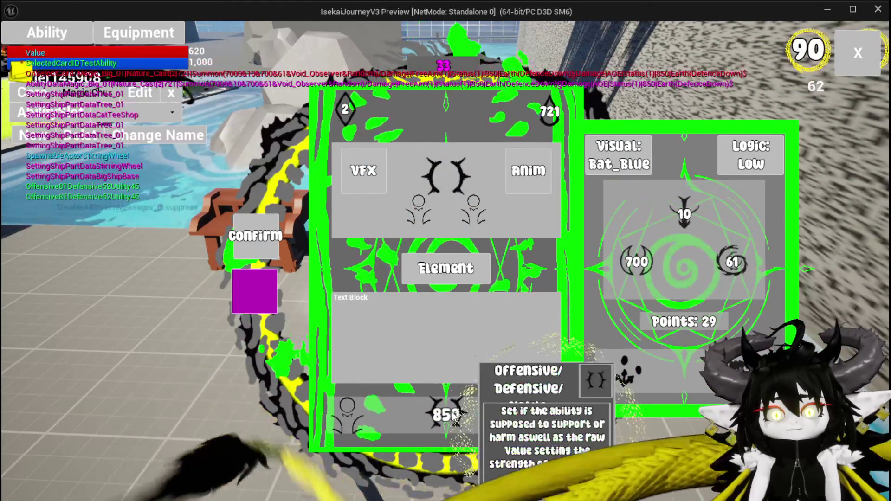
pyautogui.click(455, 415)
pyautogui.doubleClick(446, 312)
pyautogui.write('5')
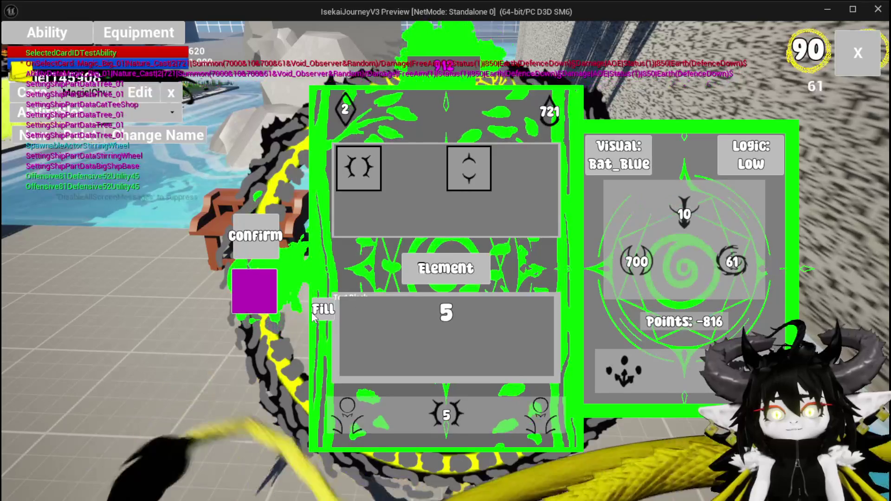
pyautogui.click(319, 311)
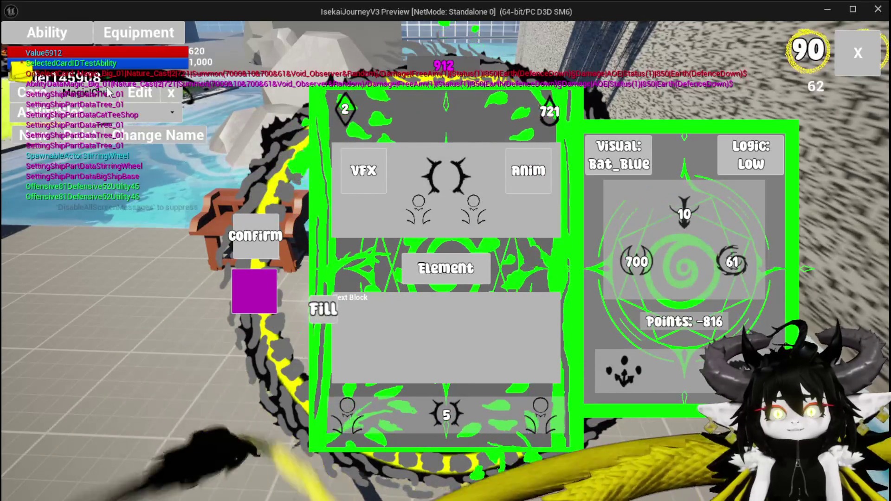
# Step: Enter 900 as the Fill amount, apply it, and exit the game preview
pyautogui.click(444, 414)
pyautogui.write('00')
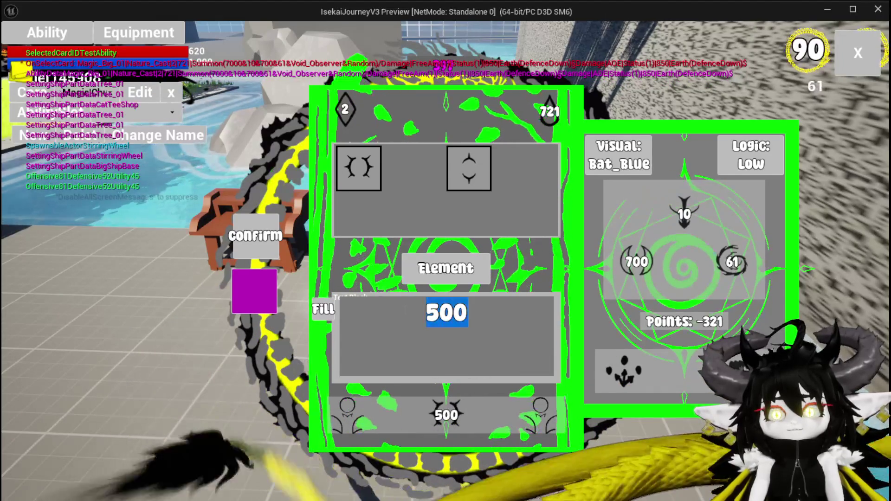
pyautogui.write('700')
pyautogui.hotkey('ctrl', 'a')
pyautogui.write('800')
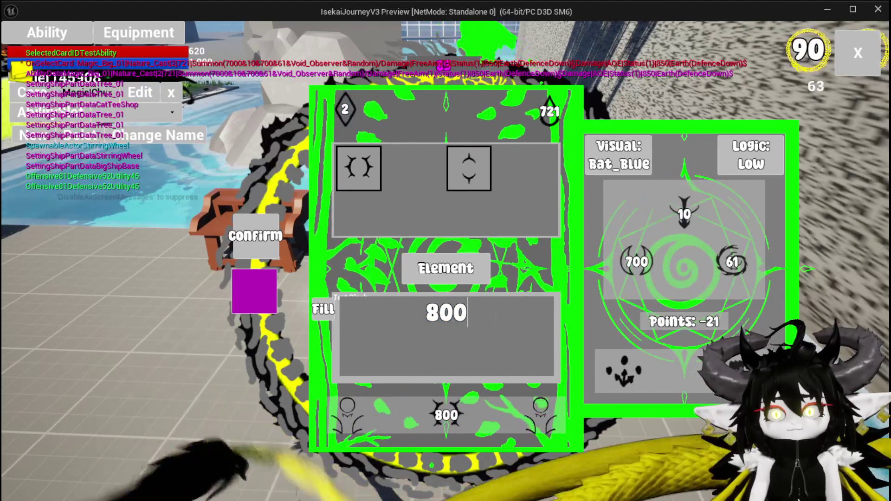
pyautogui.hotkey('ctrl', 'a')
pyautogui.write('900')
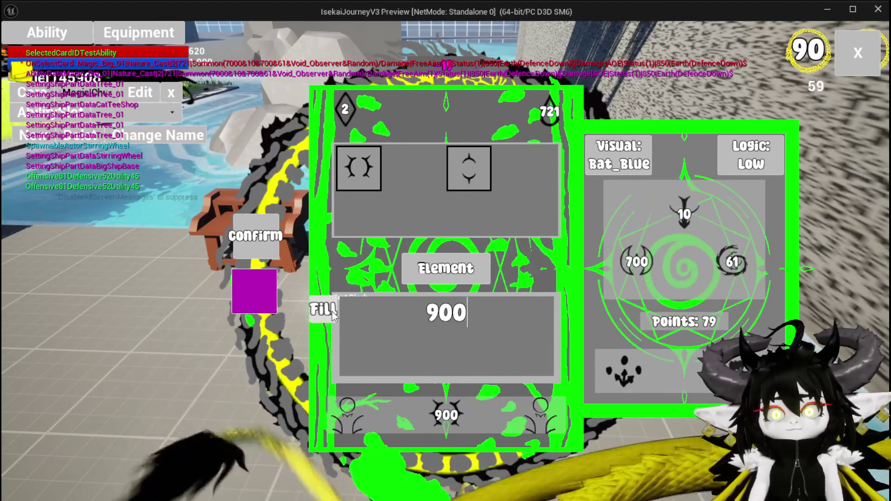
pyautogui.click(333, 317)
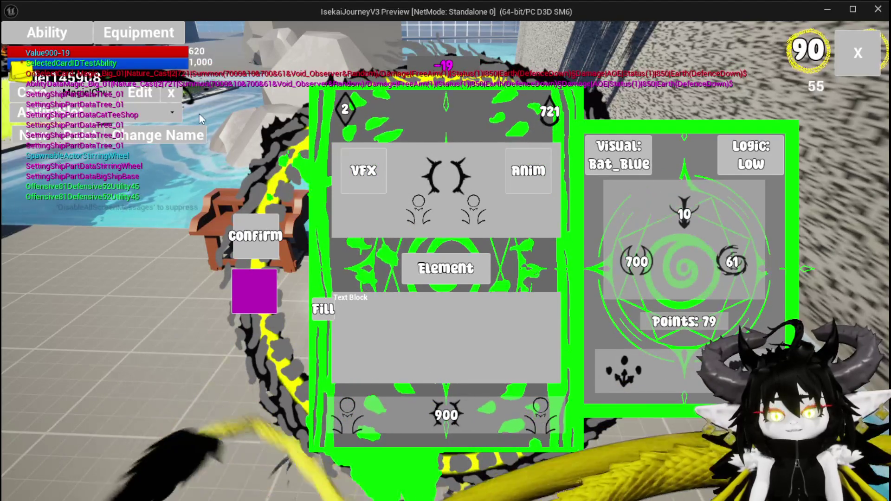
pyautogui.press('Escape')
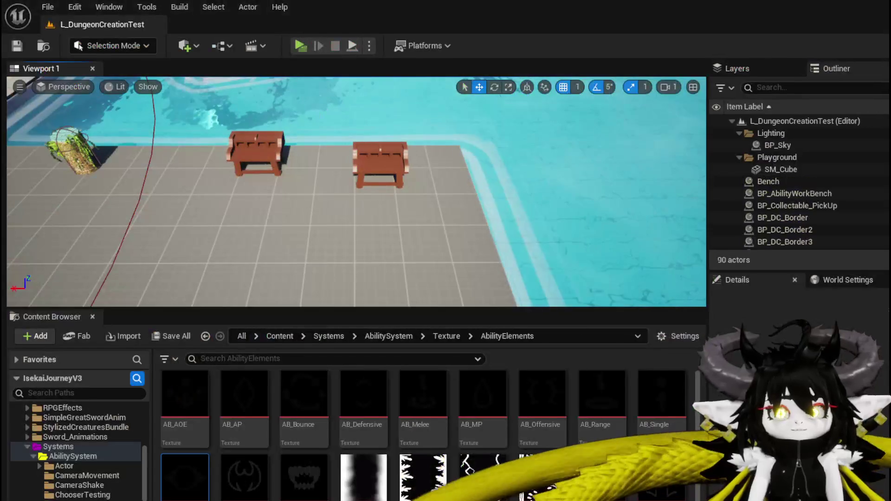
# Step: Save the level and add a Greater (>) node fed by Ability Points in the graph
pyautogui.hotkey('ctrl', 's')
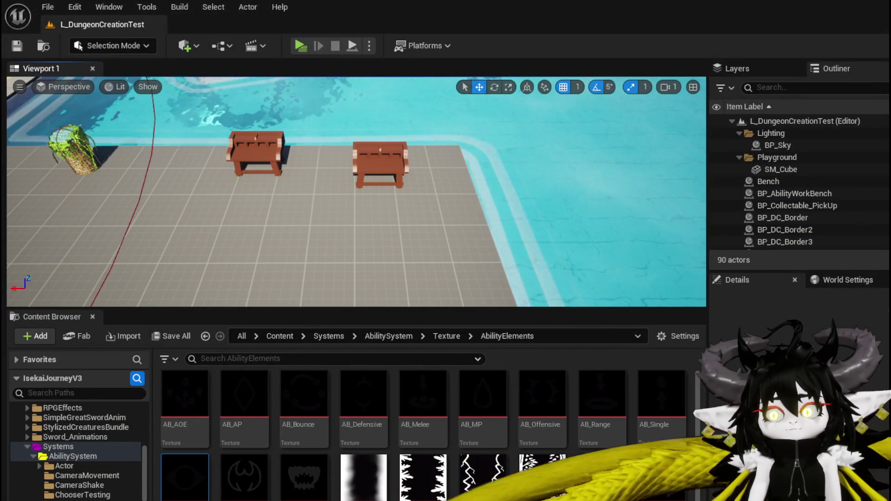
pyautogui.hotkey('alt', 'Tab')
pyautogui.moveTo(494, 242)
pyautogui.mouseDown()
pyautogui.moveTo(565, 268)
pyautogui.moveTo(520, 240)
pyautogui.moveTo(519, 203)
pyautogui.mouseUp()
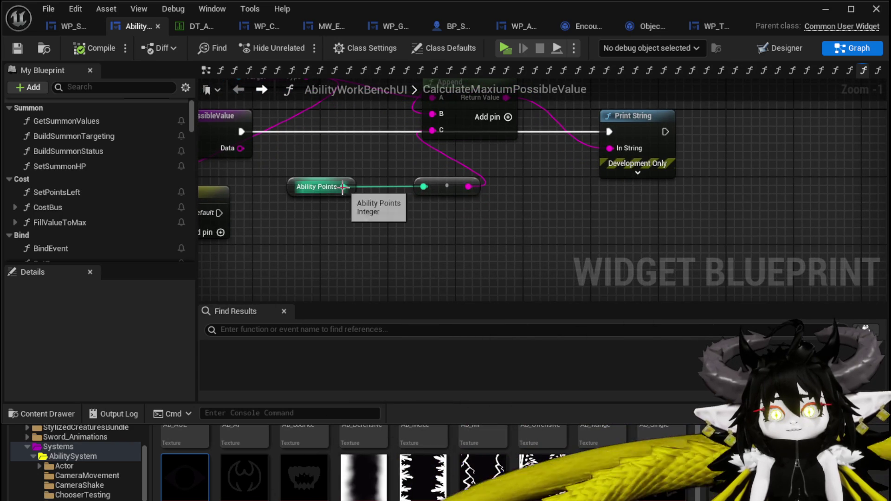
pyautogui.moveTo(342, 187); pyautogui.dragTo(442, 250)
pyautogui.write('gr')
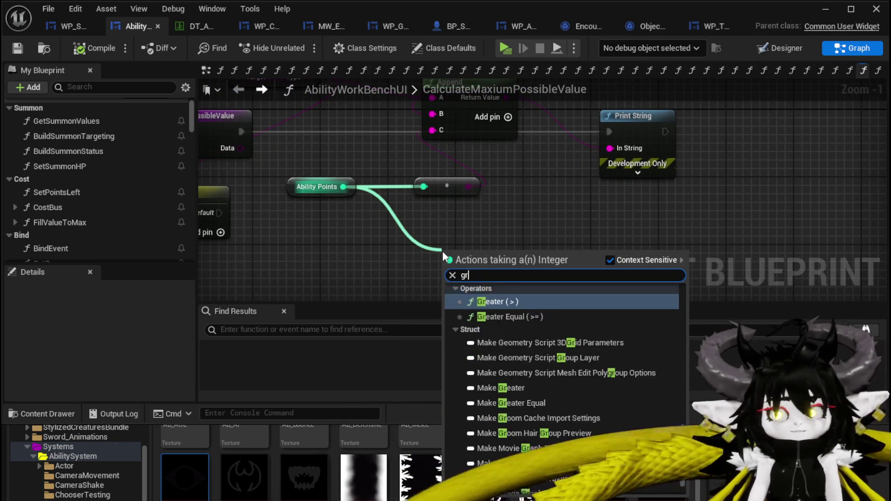
pyautogui.write('eater')
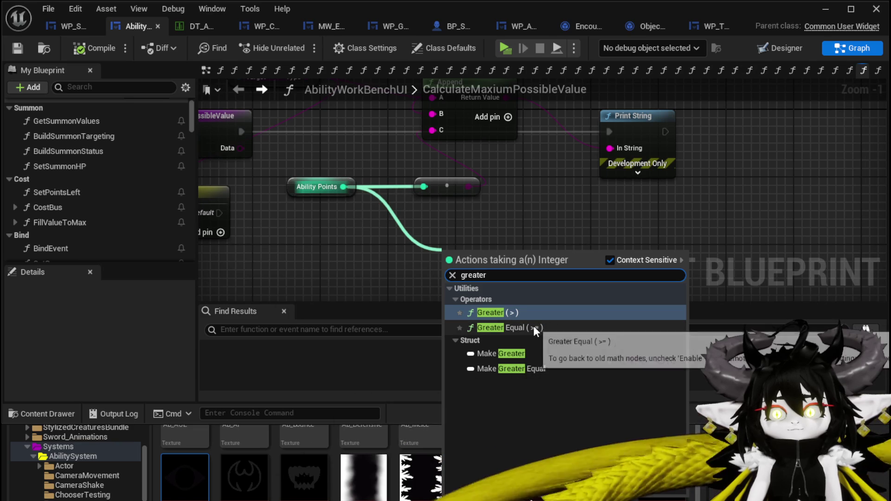
pyautogui.click(529, 313)
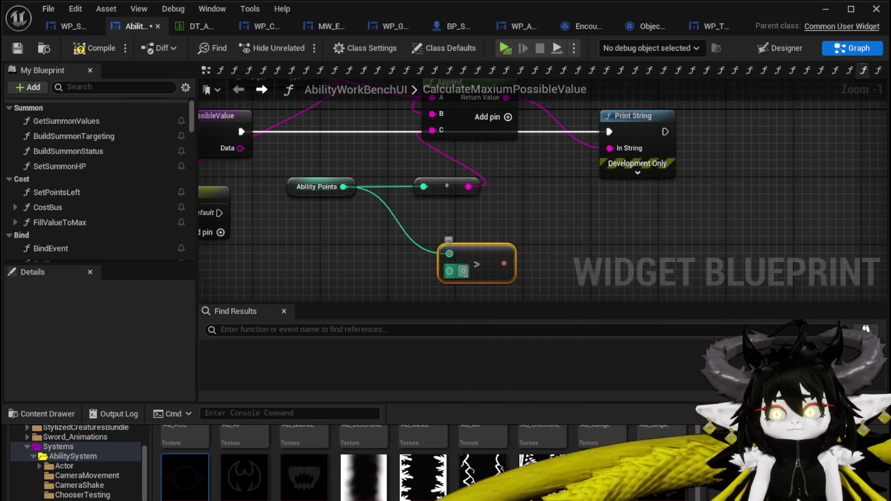
# Step: Arrange the Greater, Cached String and Type nodes near the Append and Branch nodes
pyautogui.moveTo(470, 256)
pyautogui.mouseDown()
pyautogui.moveTo(411, 235)
pyautogui.moveTo(525, 238)
pyautogui.moveTo(645, 152)
pyautogui.mouseUp()
pyautogui.moveTo(284, 99)
pyautogui.mouseDown()
pyautogui.moveTo(325, 114)
pyautogui.moveTo(427, 192)
pyautogui.moveTo(396, 209)
pyautogui.mouseUp()
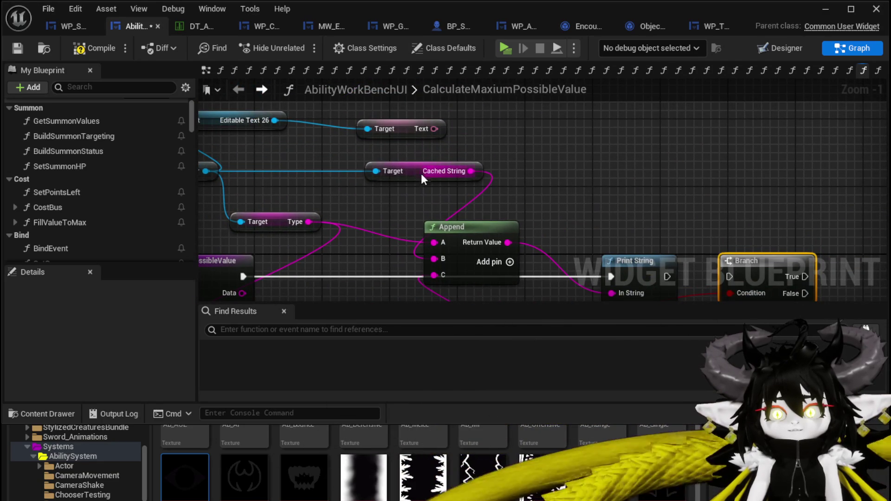
pyautogui.moveTo(421, 177); pyautogui.dragTo(438, 176)
pyautogui.moveTo(277, 224); pyautogui.dragTo(333, 208)
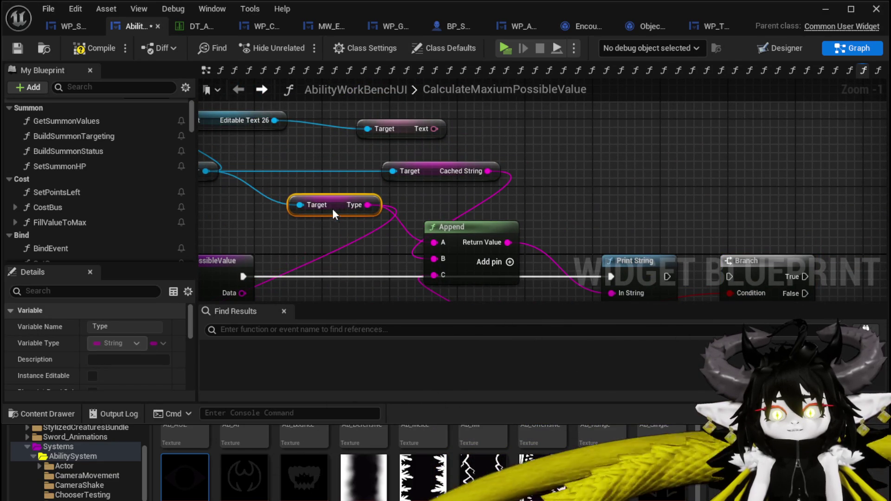
pyautogui.moveTo(534, 216)
pyautogui.mouseDown()
pyautogui.moveTo(451, 169)
pyautogui.moveTo(554, 187)
pyautogui.moveTo(468, 187)
pyautogui.mouseUp()
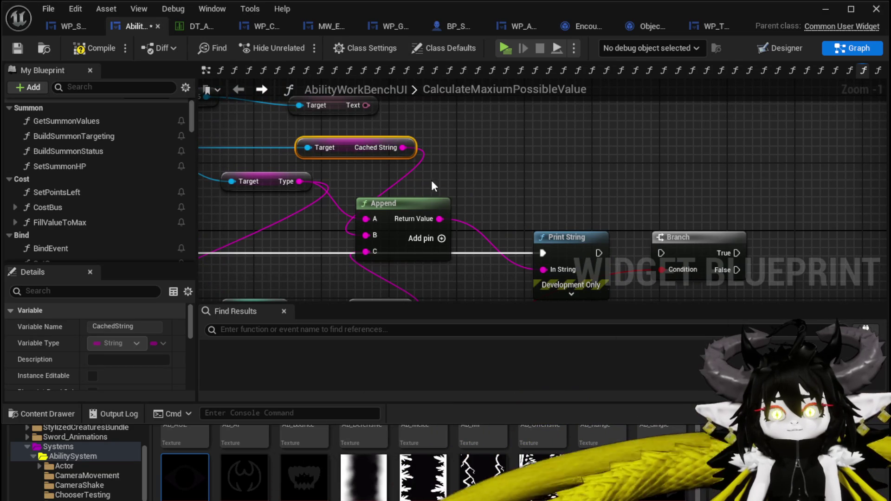
pyautogui.moveTo(405, 176); pyautogui.dragTo(371, 122)
pyautogui.scroll(-2, 446, 207)
pyautogui.moveTo(473, 231)
pyautogui.mouseDown()
pyautogui.moveTo(533, 224)
pyautogui.moveTo(523, 199)
pyautogui.mouseUp()
pyautogui.moveTo(659, 223)
pyautogui.mouseDown()
pyautogui.moveTo(577, 217)
pyautogui.moveTo(461, 240)
pyautogui.mouseUp()
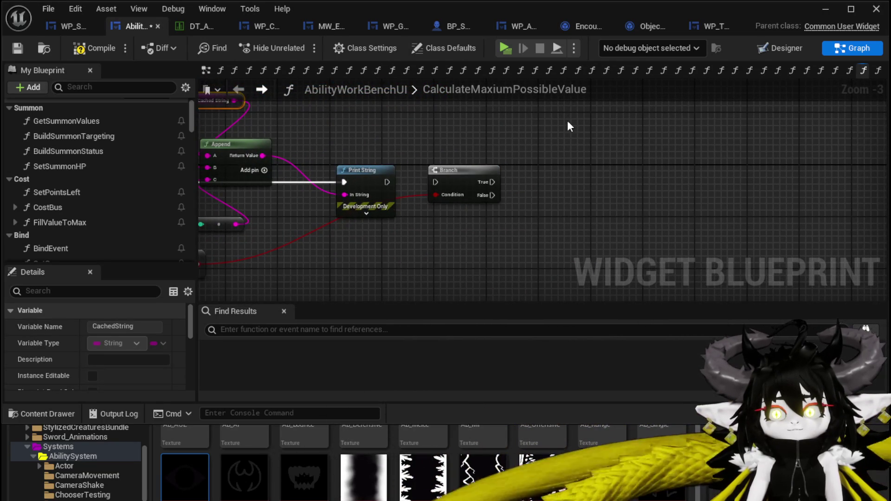
# Step: Add two comment boxes titled 'increase Amount' and 'decrease Amount'
pyautogui.write('cc')
pyautogui.press('BackSpace')
pyautogui.write('increase Amoun')
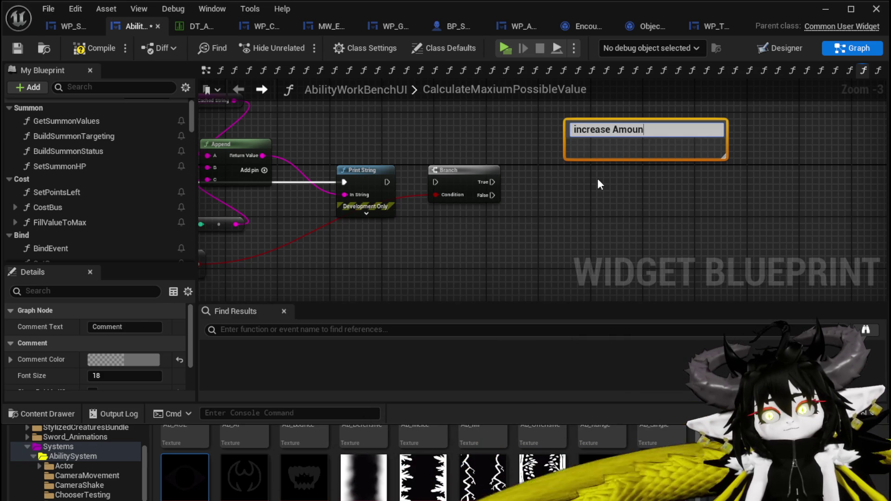
pyautogui.write('t')
pyautogui.press('Return')
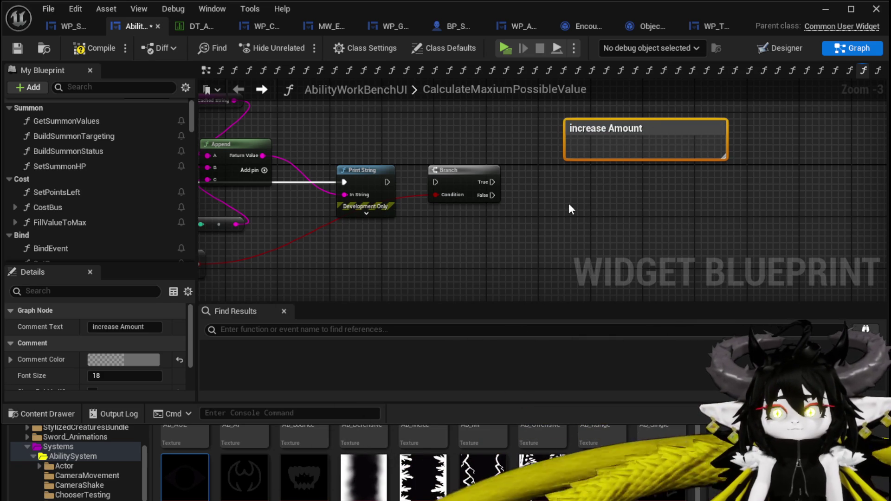
pyautogui.hotkey('ctrl', 'c')
pyautogui.hotkey('ctrl', 'v')
pyautogui.doubleClick(597, 207)
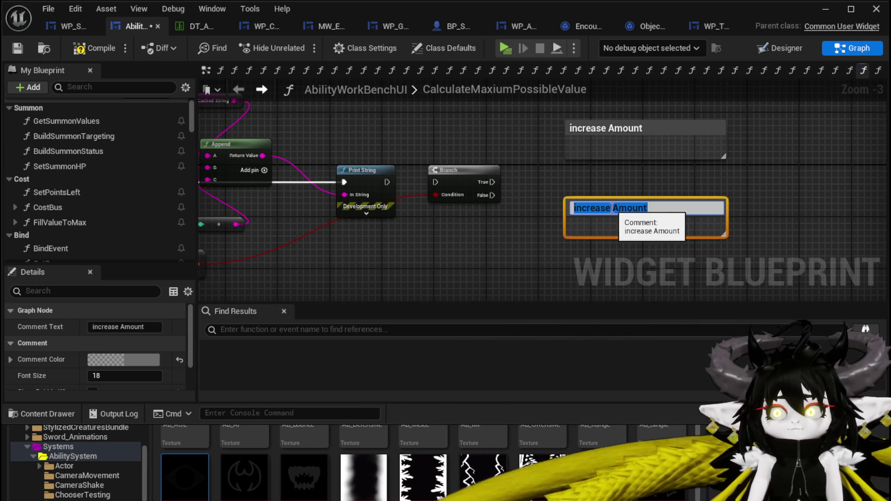
pyautogui.write('cre')
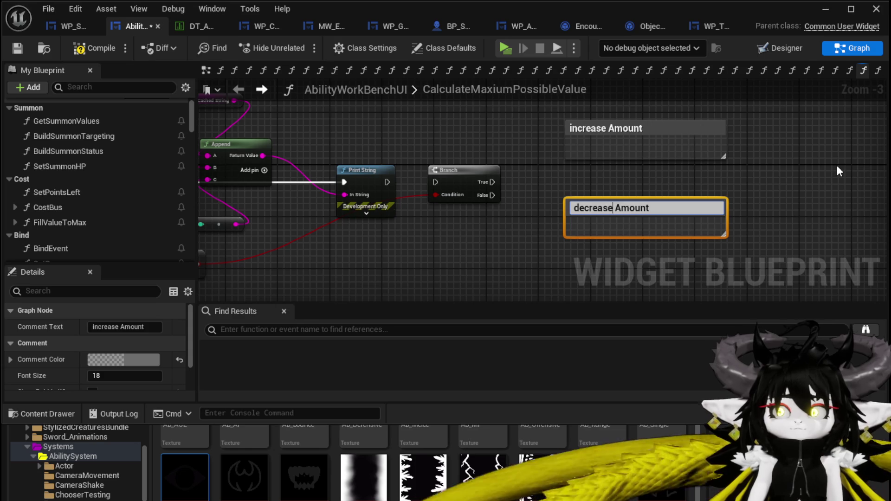
pyautogui.click(836, 166)
pyautogui.moveTo(837, 165)
pyautogui.mouseDown()
pyautogui.moveTo(605, 215)
pyautogui.moveTo(588, 255)
pyautogui.mouseUp()
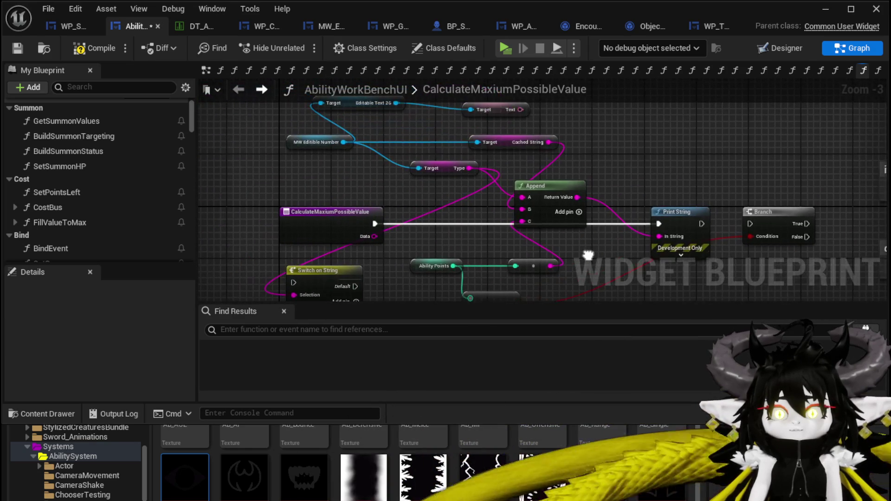
# Step: Compile, then insert a Switch on String driven by Type into the entry's execution flow
pyautogui.click(116, 52)
pyautogui.click(17, 47)
pyautogui.moveTo(325, 217)
pyautogui.mouseDown()
pyautogui.moveTo(246, 212)
pyautogui.moveTo(233, 224)
pyautogui.mouseUp()
pyautogui.moveTo(445, 169)
pyautogui.mouseDown()
pyautogui.moveTo(306, 185)
pyautogui.moveTo(364, 196)
pyautogui.mouseUp()
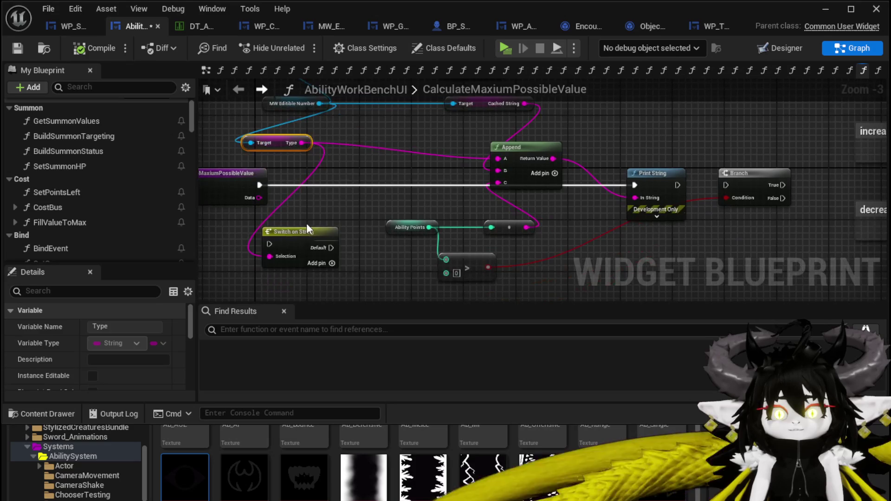
pyautogui.moveTo(300, 235); pyautogui.dragTo(352, 177)
pyautogui.moveTo(323, 191); pyautogui.dragTo(322, 186)
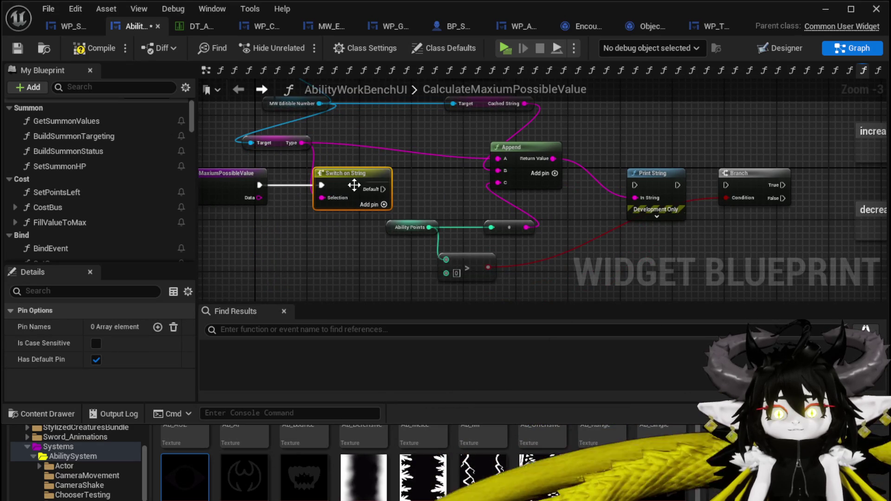
# Step: Add a 'Value' case to the switch, wire it to Print String, and compile
pyautogui.click(157, 327)
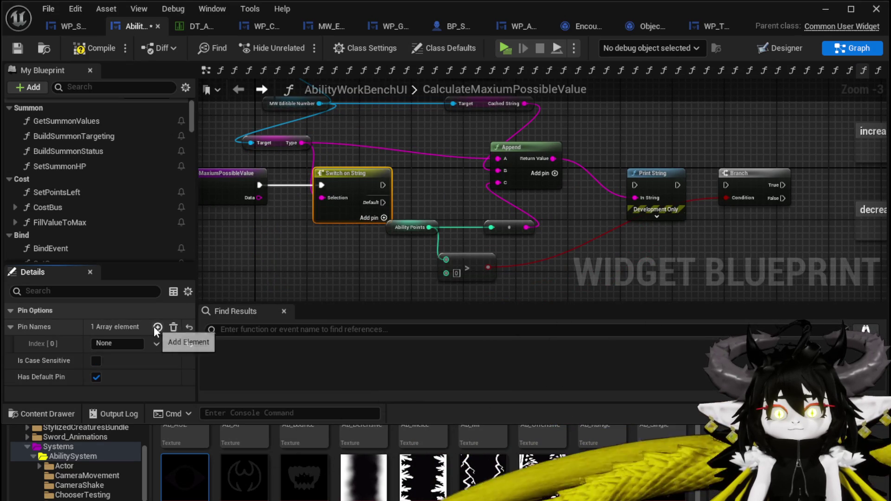
pyautogui.click(148, 327)
pyautogui.click(114, 343)
pyautogui.write('V')
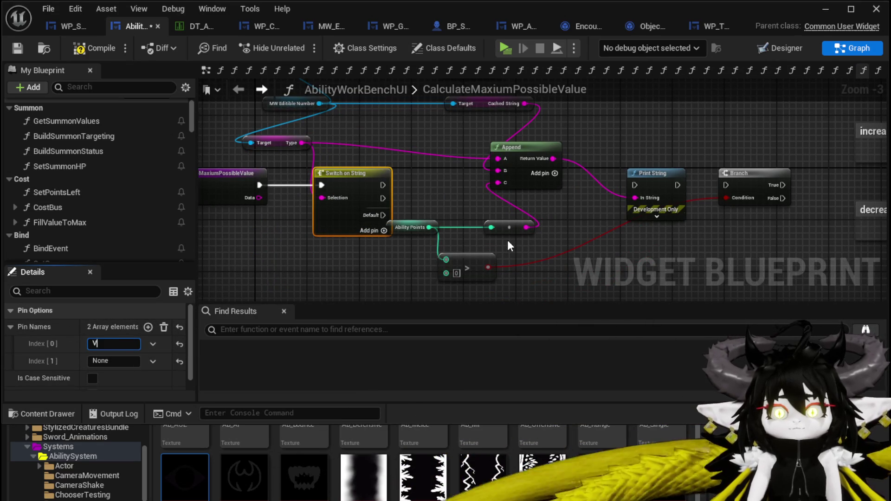
pyautogui.write('alue')
pyautogui.press('Return')
pyautogui.moveTo(383, 185); pyautogui.dragTo(634, 187)
pyautogui.click(503, 227)
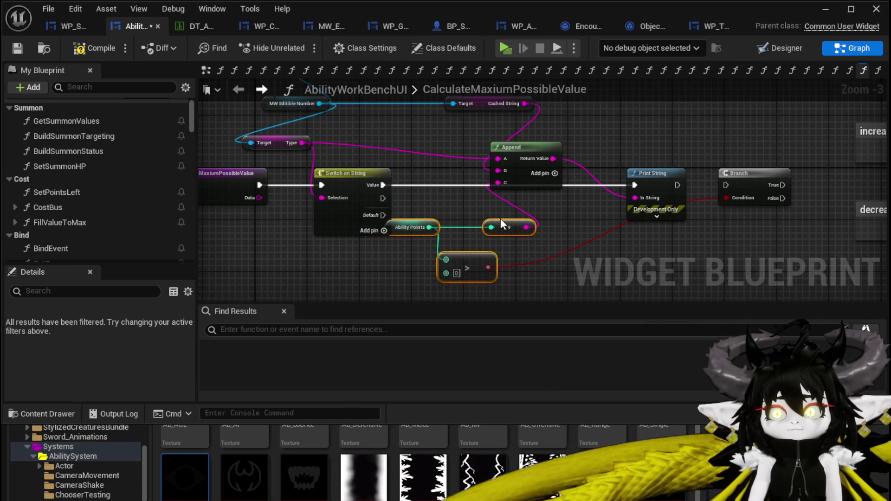
pyautogui.click(18, 48)
pyautogui.rightClick(569, 165)
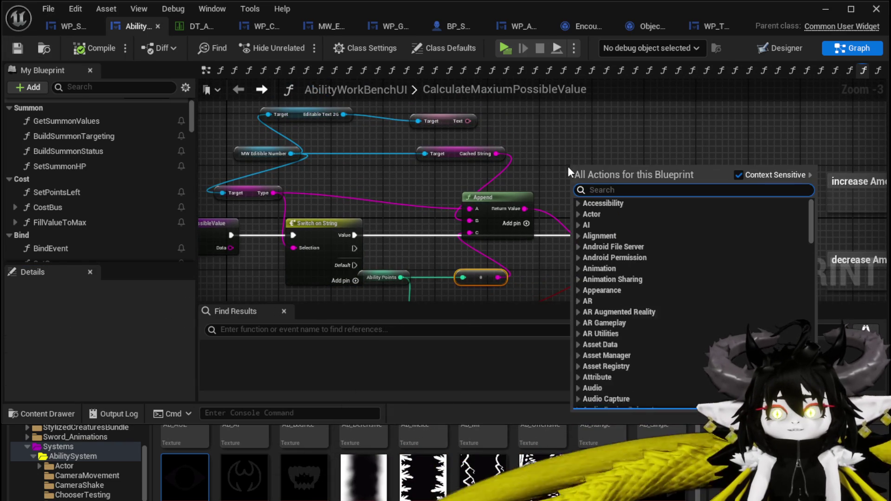
# Step: Add a Set Data Ability Value node and an Ability Value getter to the graph
pyautogui.write('Set Abilit')
pyautogui.press('Return')
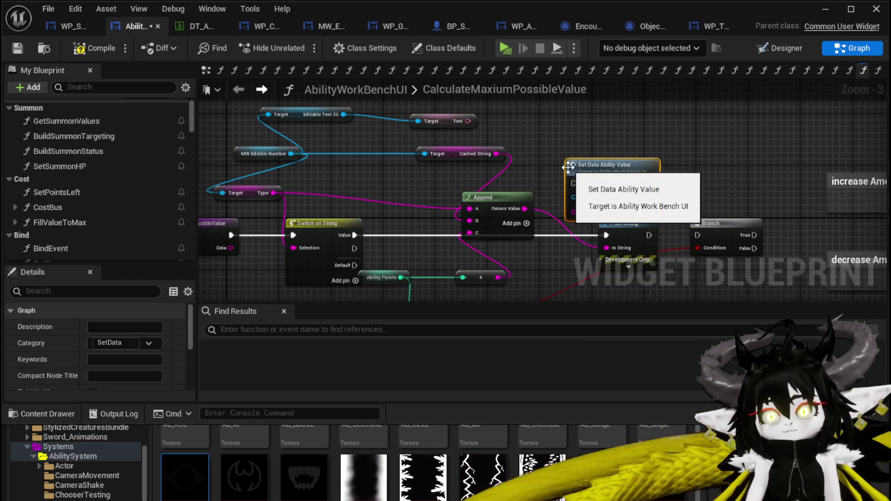
pyautogui.moveTo(652, 163)
pyautogui.mouseDown()
pyautogui.moveTo(566, 153)
pyautogui.moveTo(570, 135)
pyautogui.moveTo(646, 117)
pyautogui.mouseUp()
pyautogui.click(543, 169)
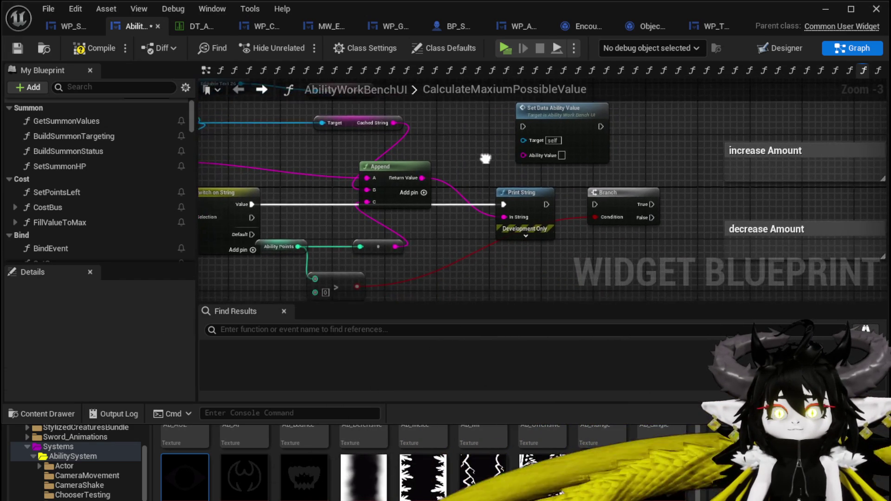
pyautogui.moveTo(545, 172)
pyautogui.mouseDown()
pyautogui.moveTo(491, 174)
pyautogui.moveTo(534, 181)
pyautogui.mouseUp()
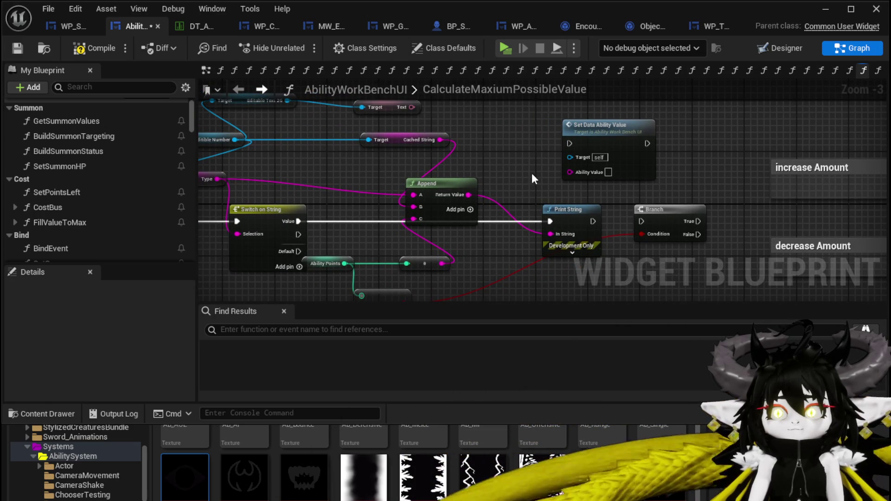
pyautogui.rightClick(471, 164)
pyautogui.write('get')
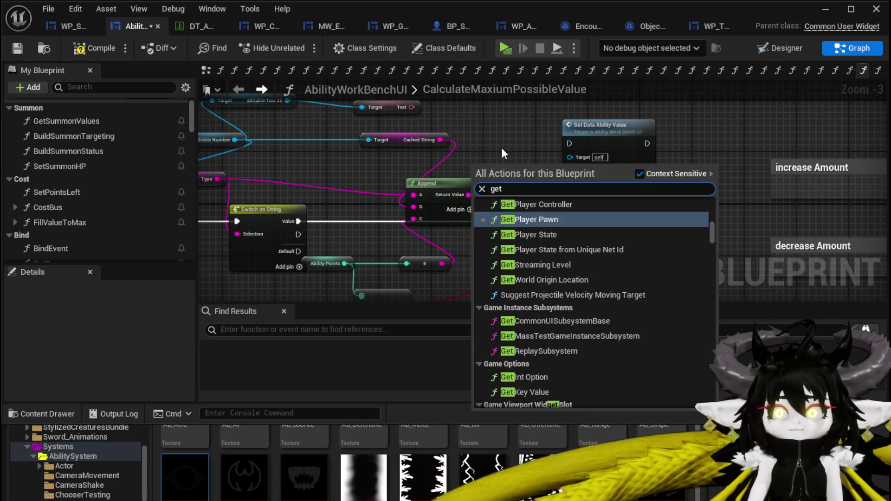
pyautogui.write(' ability Value')
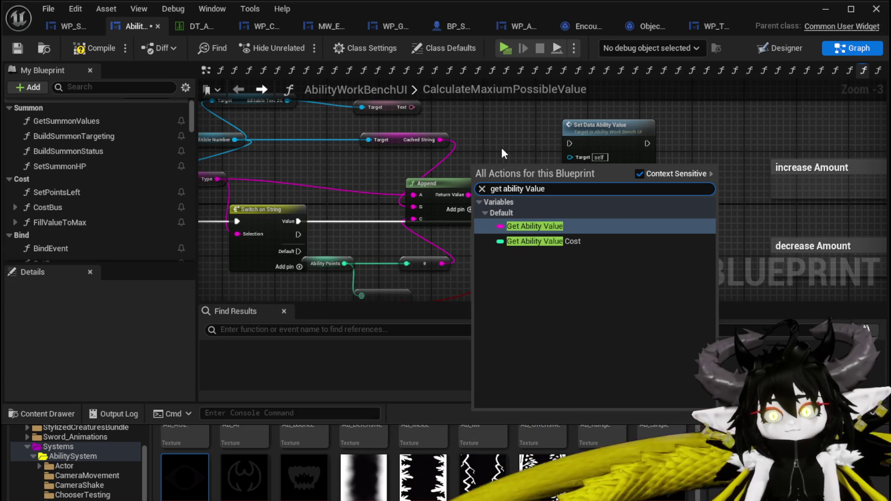
pyautogui.click(534, 226)
pyautogui.click(538, 137)
pyautogui.moveTo(538, 138); pyautogui.dragTo(597, 118)
# Step: Add an Add node and feed it Ability Value through a String To Integer conversion
pyautogui.moveTo(402, 181); pyautogui.dragTo(377, 154)
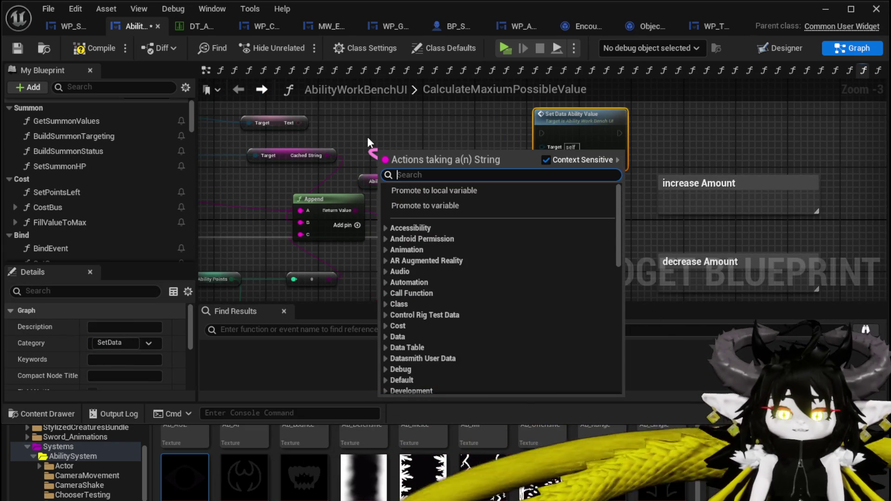
pyautogui.write('+')
pyautogui.click(445, 210)
pyautogui.moveTo(422, 164); pyautogui.dragTo(503, 170)
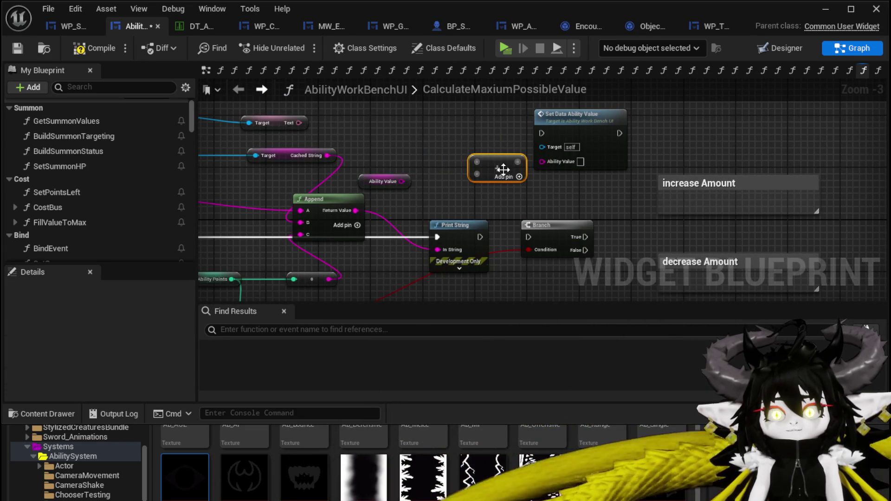
pyautogui.moveTo(399, 181); pyautogui.dragTo(423, 149)
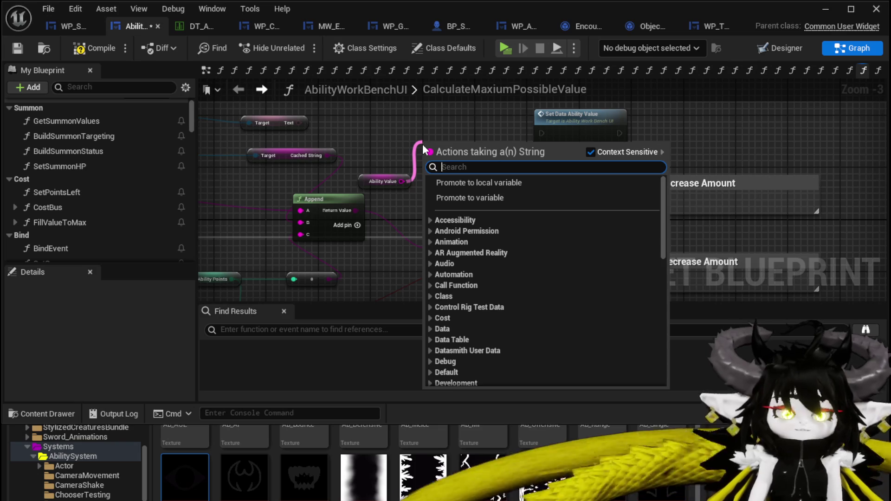
pyautogui.write('Int')
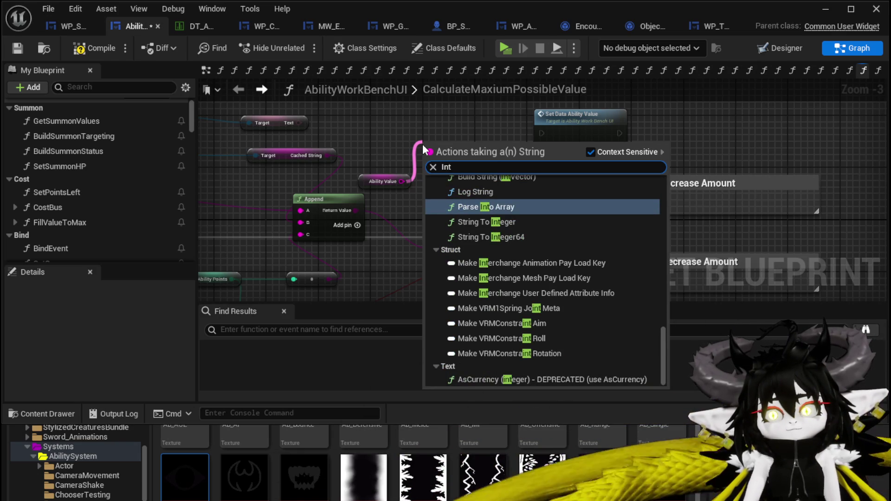
pyautogui.press('BackSpace')
pyautogui.press('BackSpace')
pyautogui.press('BackSpace')
pyautogui.write('string to i')
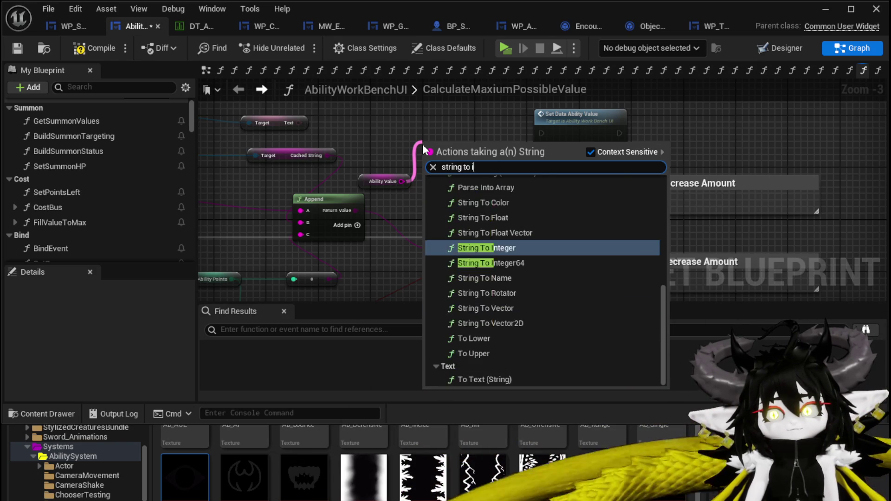
pyautogui.write('nt')
pyautogui.click(492, 234)
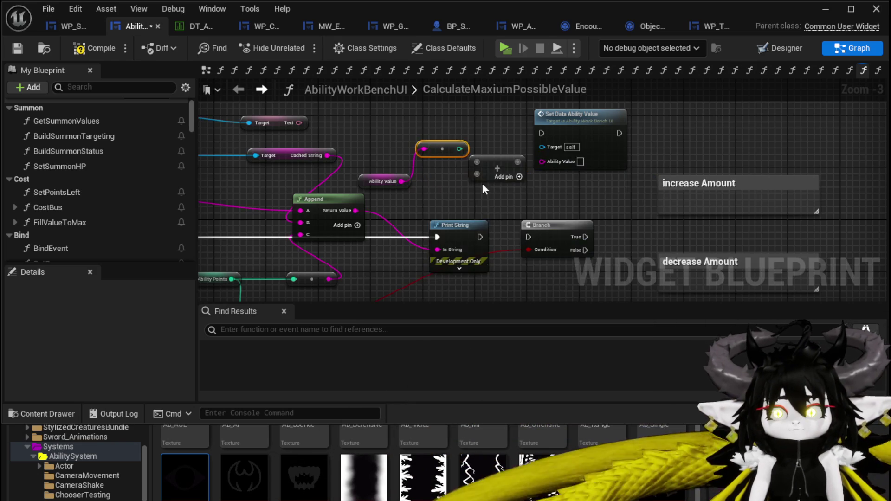
pyautogui.moveTo(458, 152)
pyautogui.mouseDown()
pyautogui.moveTo(527, 169)
pyautogui.moveTo(541, 161)
pyautogui.moveTo(506, 151)
pyautogui.mouseUp()
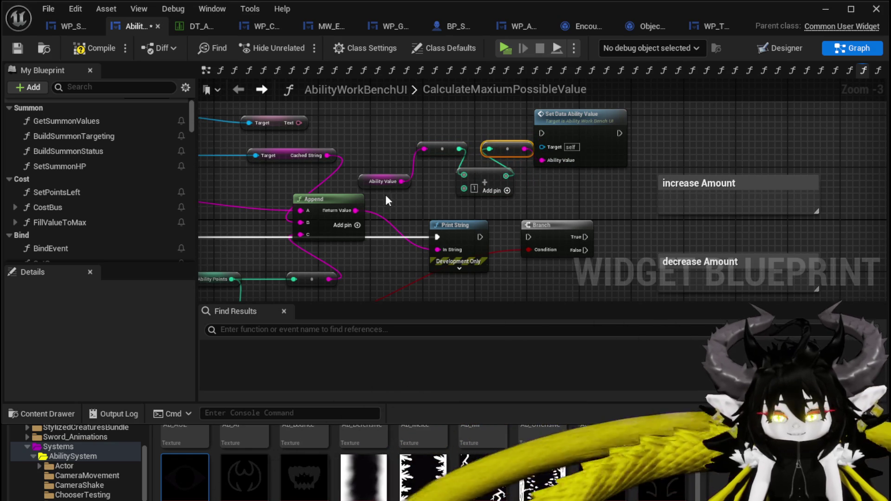
pyautogui.moveTo(383, 181); pyautogui.dragTo(403, 135)
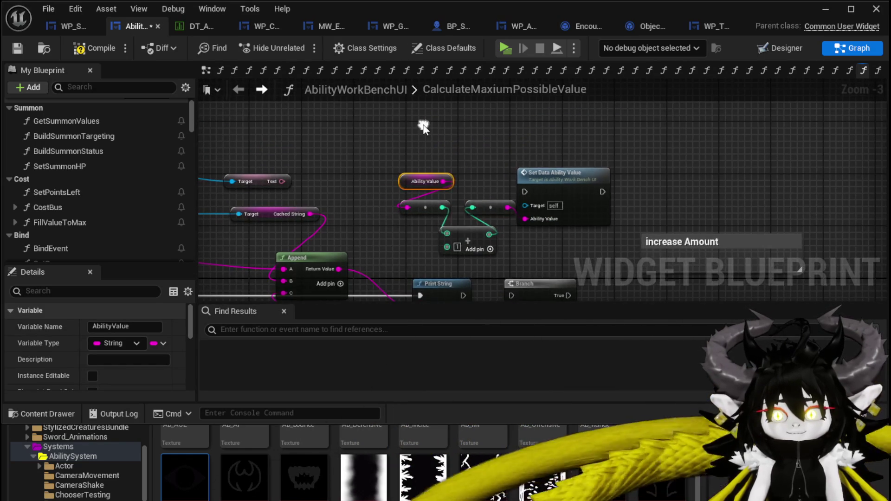
# Step: Add a For Loop wired to Set Data Ability Value, rearrange the math nodes, then delete the loop
pyautogui.rightClick(423, 129)
pyautogui.write('Loop')
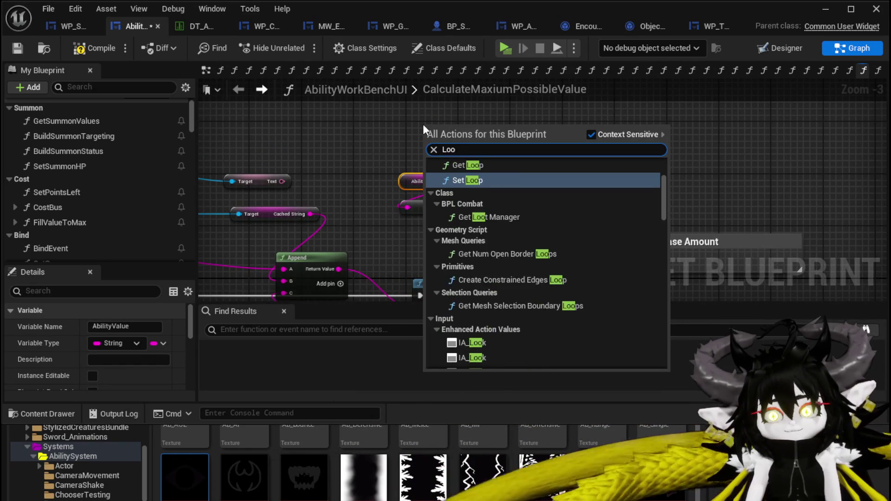
pyautogui.scroll(-10, 566, 221)
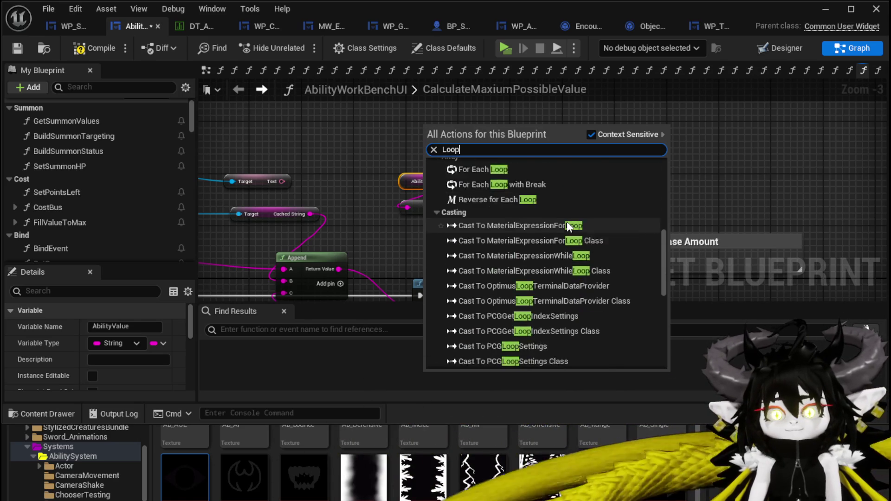
pyautogui.click(481, 270)
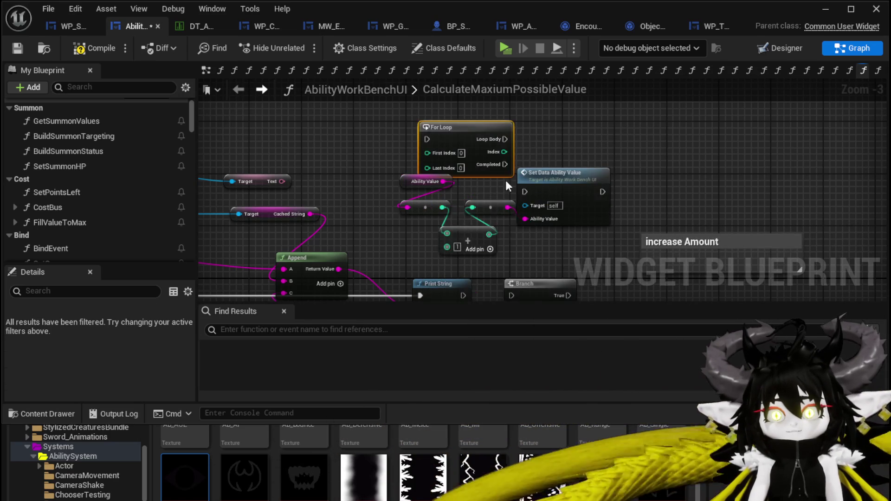
pyautogui.moveTo(567, 187); pyautogui.dragTo(599, 135)
pyautogui.moveTo(506, 132); pyautogui.dragTo(559, 139)
pyautogui.moveTo(573, 138); pyautogui.dragTo(600, 132)
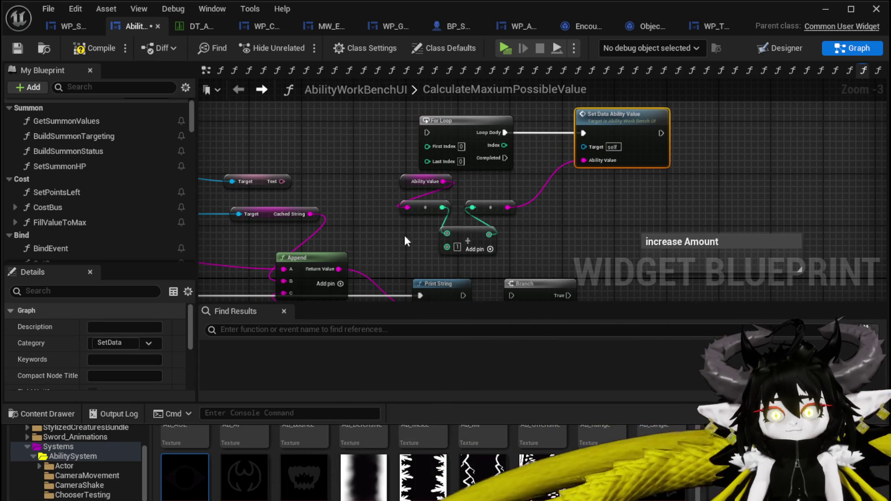
pyautogui.moveTo(496, 194); pyautogui.dragTo(500, 188)
pyautogui.moveTo(413, 253)
pyautogui.mouseDown()
pyautogui.moveTo(539, 119)
pyautogui.moveTo(561, 113)
pyautogui.mouseUp()
pyautogui.moveTo(492, 242)
pyautogui.mouseDown()
pyautogui.moveTo(497, 175)
pyautogui.moveTo(520, 237)
pyautogui.mouseUp()
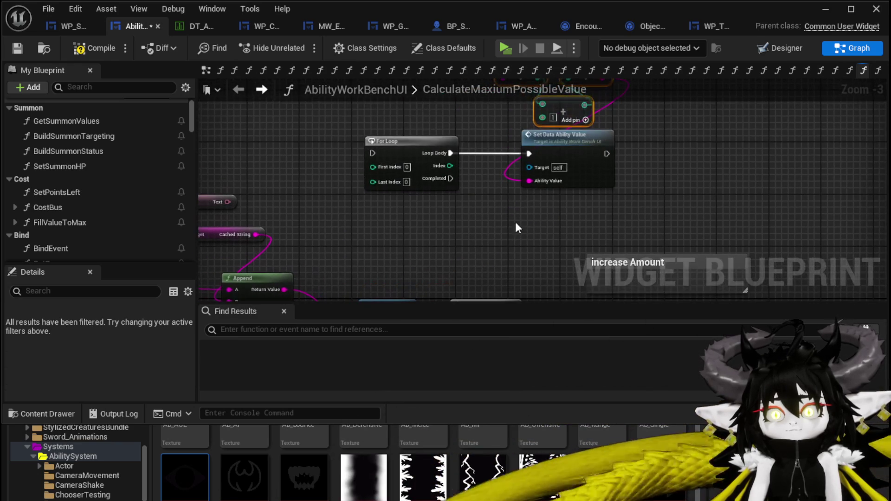
pyautogui.press('Delete')
# Step: Add a For Loop with Break and connect Print String's exec output to the Branch
pyautogui.rightClick(420, 166)
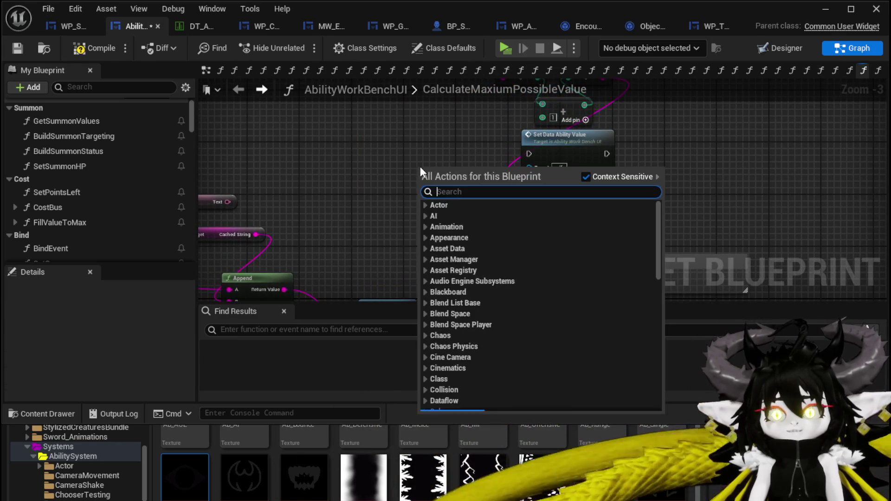
pyautogui.write('loop with')
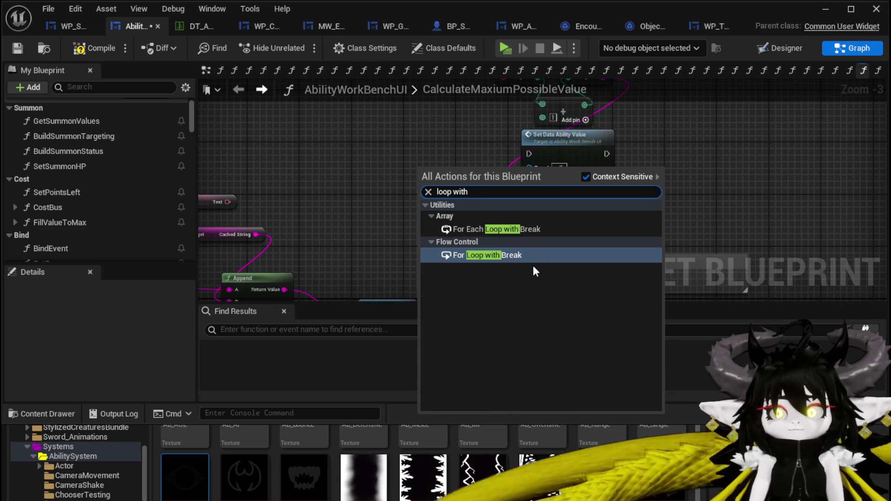
pyautogui.press('Return')
pyautogui.moveTo(510, 173)
pyautogui.mouseDown()
pyautogui.moveTo(503, 149)
pyautogui.moveTo(530, 156)
pyautogui.mouseUp()
pyautogui.moveTo(493, 241); pyautogui.dragTo(496, 138)
pyautogui.moveTo(415, 215); pyautogui.dragTo(469, 214)
pyautogui.moveTo(404, 250); pyautogui.dragTo(549, 213)
pyautogui.moveTo(288, 221); pyautogui.dragTo(310, 224)
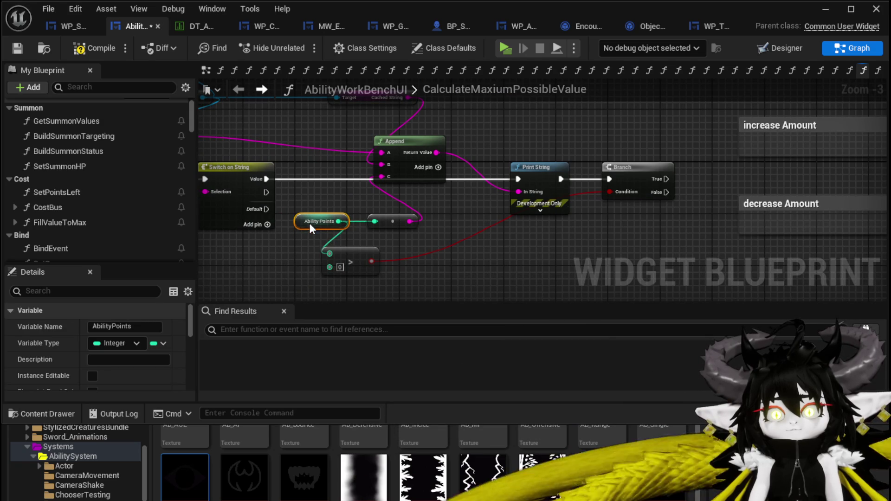
pyautogui.moveTo(348, 254); pyautogui.dragTo(348, 241)
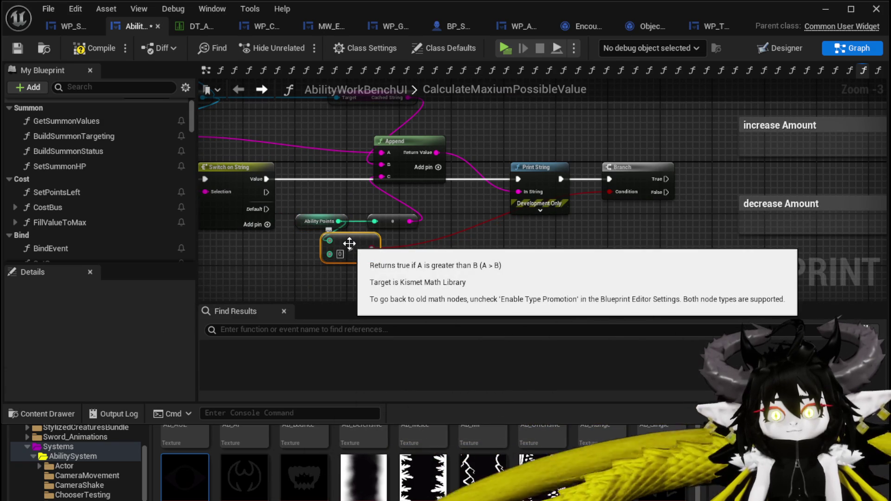
# Step: Wire the Branch's True output to the For Loop with Break and shift the loop nodes right
pyautogui.moveTo(620, 186); pyautogui.dragTo(597, 228)
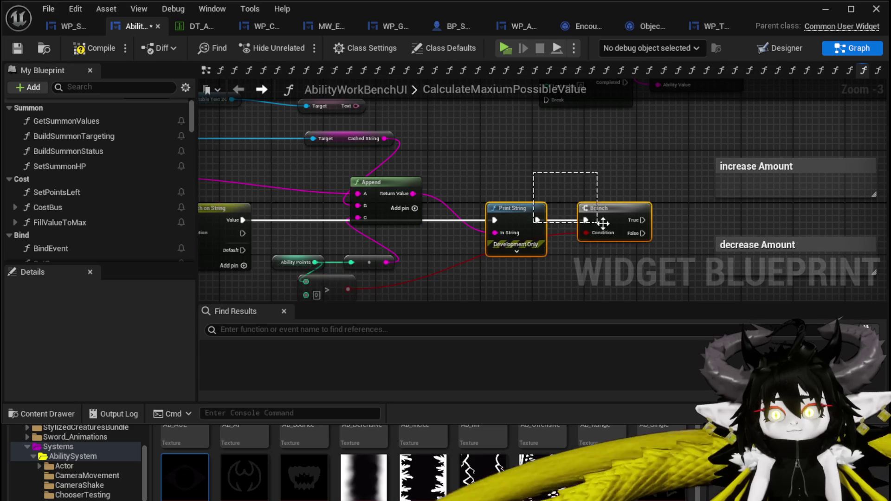
pyautogui.moveTo(630, 196)
pyautogui.mouseDown()
pyautogui.moveTo(449, 219)
pyautogui.moveTo(436, 157)
pyautogui.mouseUp()
pyautogui.scroll(-1, 359, 258)
pyautogui.moveTo(359, 258); pyautogui.dragTo(503, 116)
pyautogui.moveTo(391, 185); pyautogui.dragTo(458, 191)
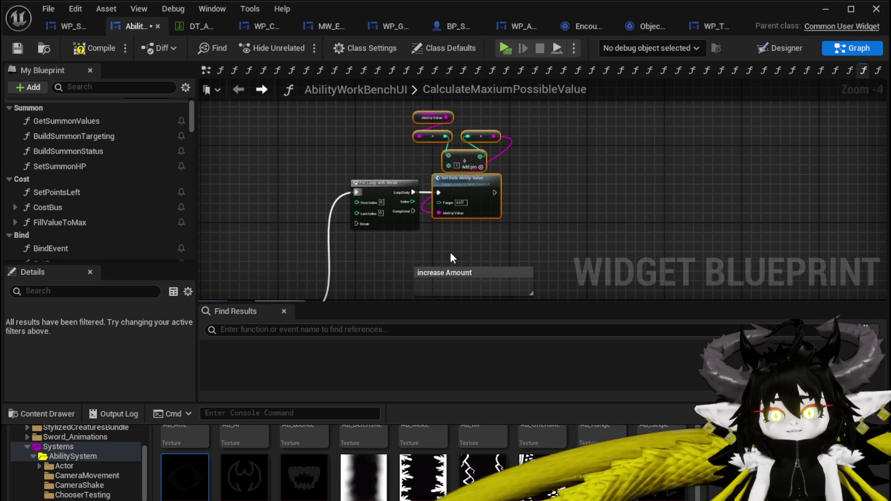
pyautogui.moveTo(484, 183); pyautogui.dragTo(520, 190)
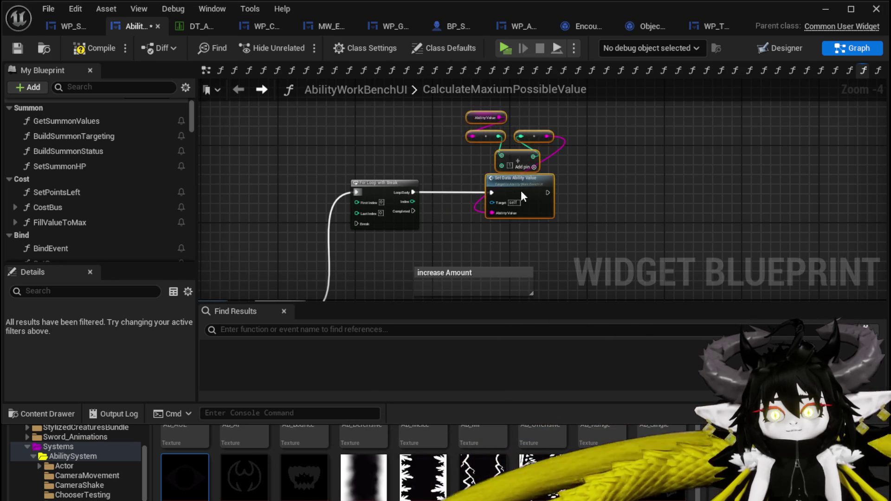
# Step: Inspect the SetData_AbilityValue function graph, then return to CalculateMaxiumPossibleValue
pyautogui.doubleClick(522, 191)
pyautogui.moveTo(623, 201)
pyautogui.mouseDown()
pyautogui.moveTo(557, 99)
pyautogui.moveTo(587, 183)
pyautogui.mouseUp()
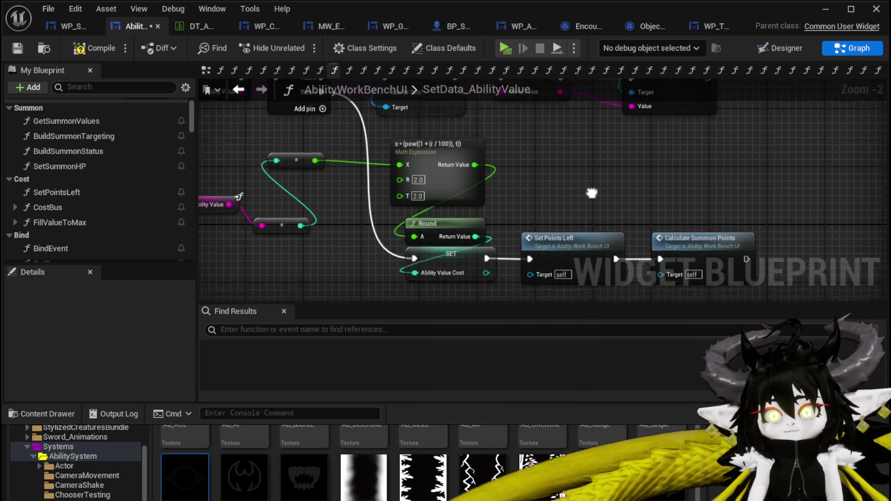
pyautogui.moveTo(600, 109)
pyautogui.mouseDown()
pyautogui.moveTo(622, 72)
pyautogui.moveTo(624, 121)
pyautogui.mouseUp()
pyautogui.click(240, 90)
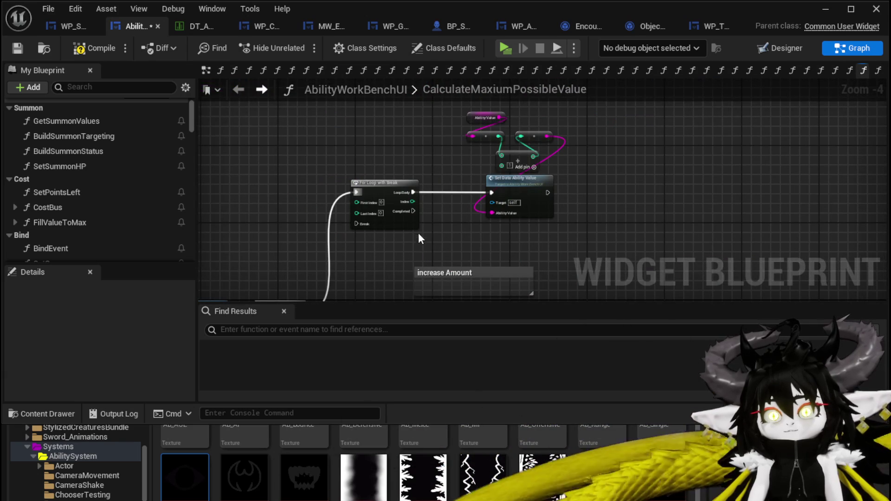
# Step: Place a new Branch on the Loop Body wire before Set Data Ability Value
pyautogui.click(441, 194)
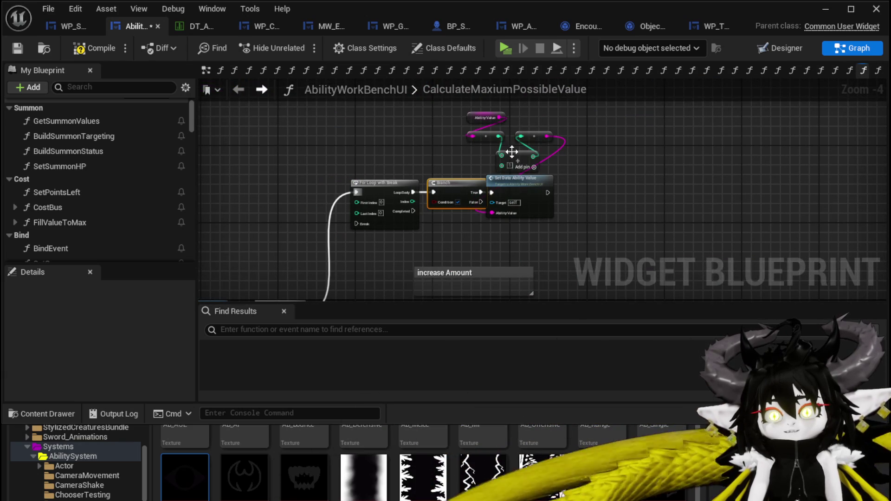
pyautogui.moveTo(496, 110); pyautogui.dragTo(431, 136)
pyautogui.moveTo(483, 225); pyautogui.dragTo(577, 228)
pyautogui.click(415, 214)
pyautogui.moveTo(410, 227); pyautogui.dragTo(527, 131)
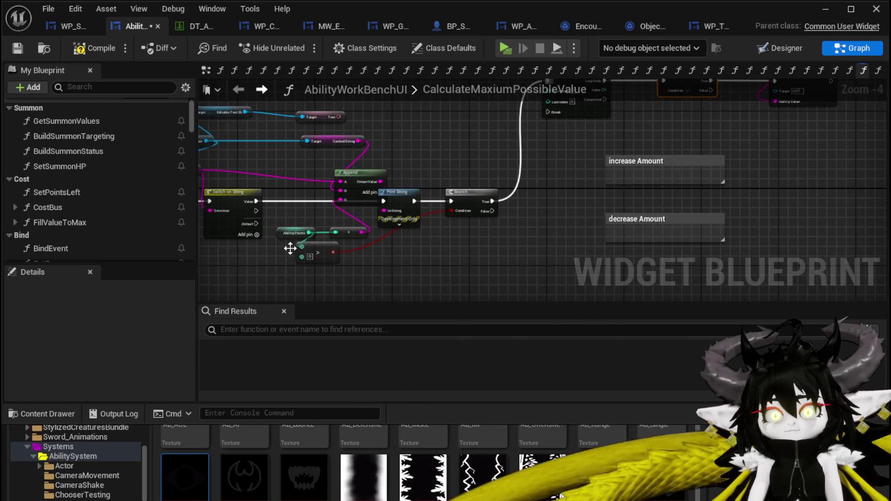
pyautogui.click(297, 249)
pyautogui.scroll(3, 414, 253)
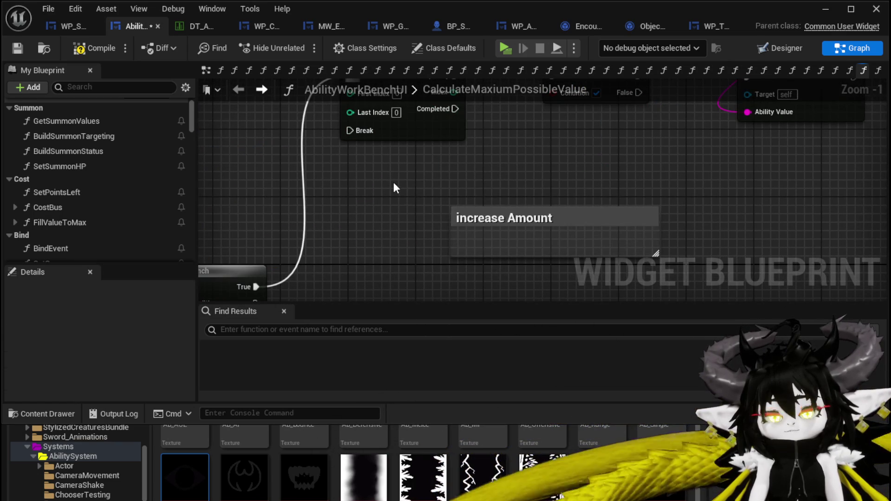
# Step: Feed an Ability Points <= comparison into the Branch Condition and route False to the loop's Break
pyautogui.hotkey('ctrl', 'v')
pyautogui.moveTo(447, 190); pyautogui.dragTo(505, 182)
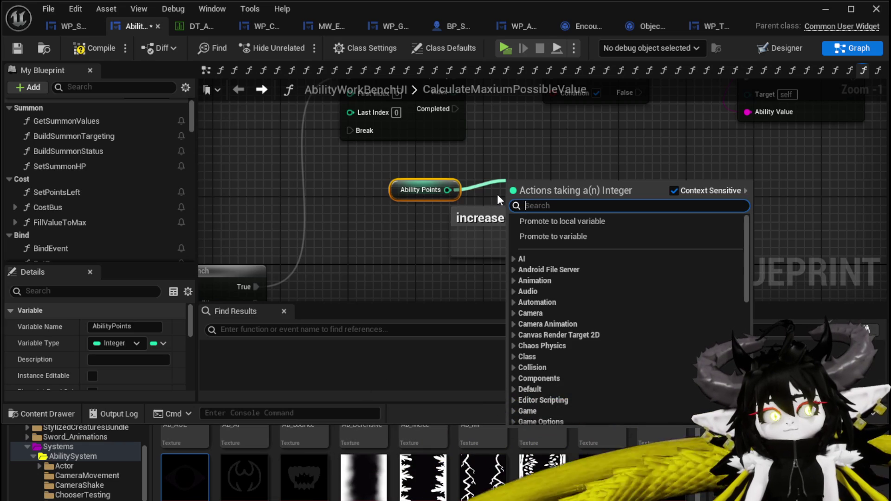
pyautogui.write('less')
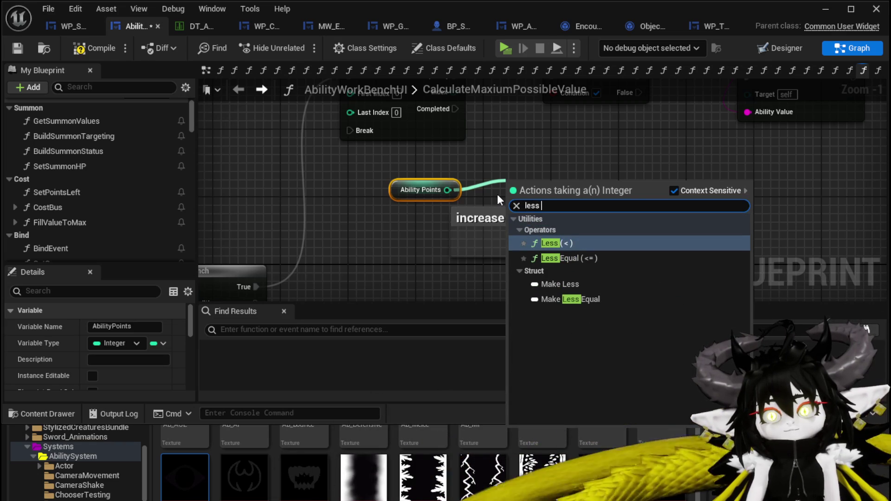
pyautogui.click(575, 259)
pyautogui.moveTo(575, 201); pyautogui.dragTo(554, 103)
pyautogui.moveTo(626, 103); pyautogui.dragTo(350, 141)
# Step: Tidy the Break wire with two reroute points and set the loop's Last Index to 50
pyautogui.doubleClick(503, 113)
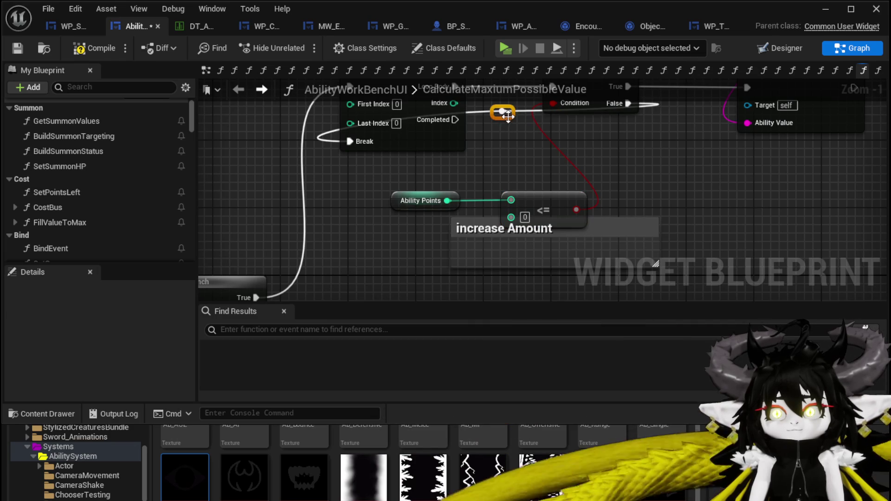
pyautogui.moveTo(656, 152)
pyautogui.mouseDown()
pyautogui.moveTo(650, 163)
pyautogui.moveTo(609, 176)
pyautogui.mouseUp()
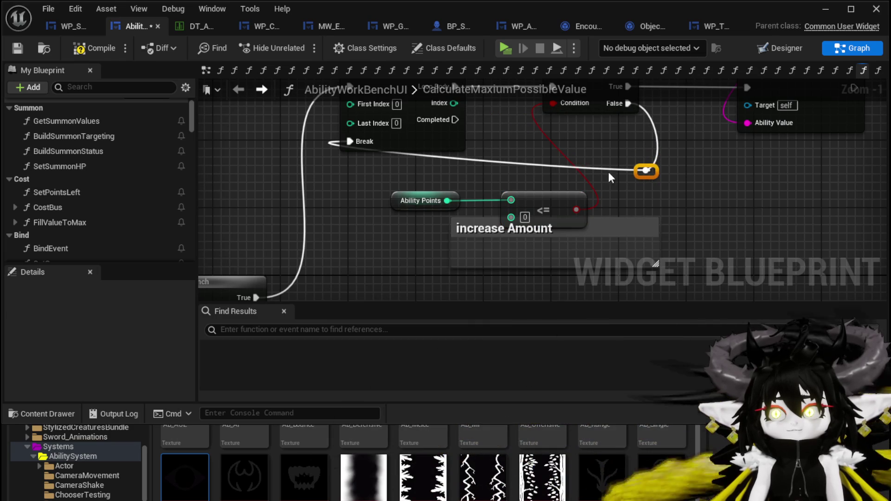
pyautogui.doubleClick(453, 157)
pyautogui.moveTo(461, 158); pyautogui.dragTo(361, 172)
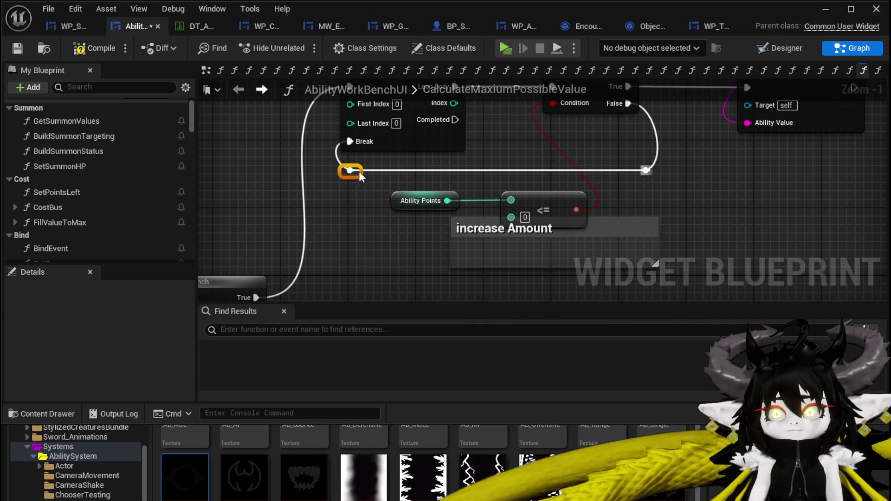
pyautogui.moveTo(484, 157); pyautogui.dragTo(426, 182)
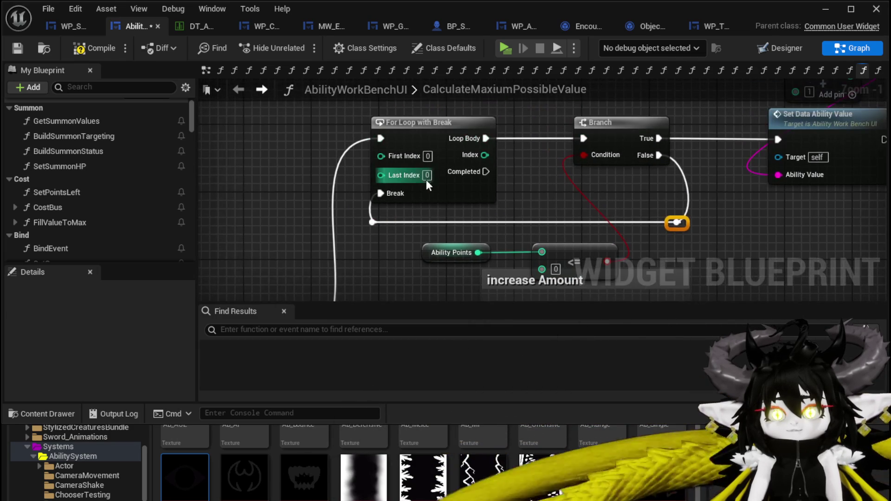
pyautogui.write('50')
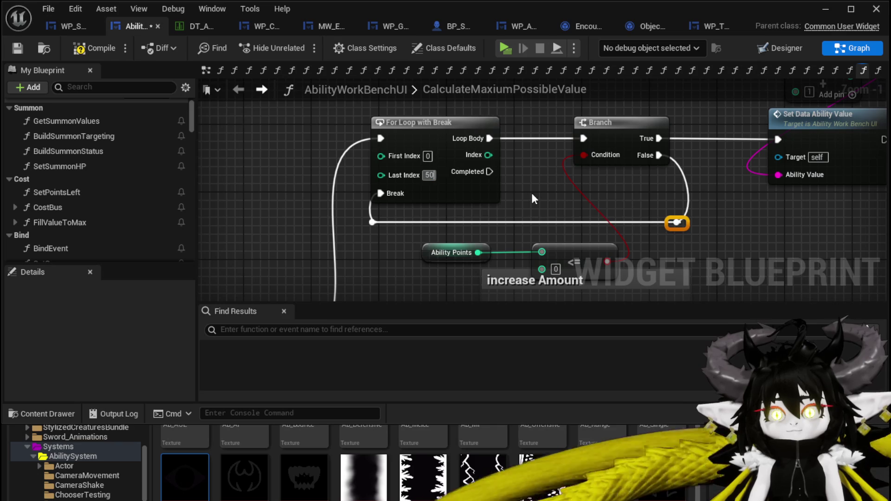
pyautogui.click(530, 193)
# Step: Move the Append node away from Print String, then compile and save the blueprint
pyautogui.scroll(-1, 531, 193)
pyautogui.moveTo(531, 193); pyautogui.dragTo(525, 138)
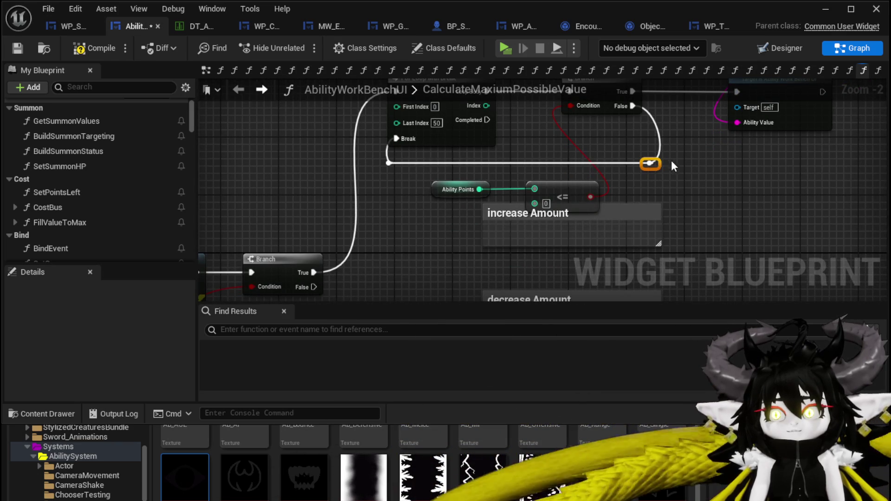
pyautogui.scroll(-1, 700, 170)
pyautogui.moveTo(700, 170); pyautogui.dragTo(505, 174)
pyautogui.moveTo(458, 204); pyautogui.dragTo(394, 196)
pyautogui.moveTo(503, 151)
pyautogui.mouseDown()
pyautogui.moveTo(574, 130)
pyautogui.moveTo(574, 157)
pyautogui.moveTo(687, 172)
pyautogui.moveTo(582, 181)
pyautogui.mouseUp()
pyautogui.click(88, 48)
pyautogui.click(19, 46)
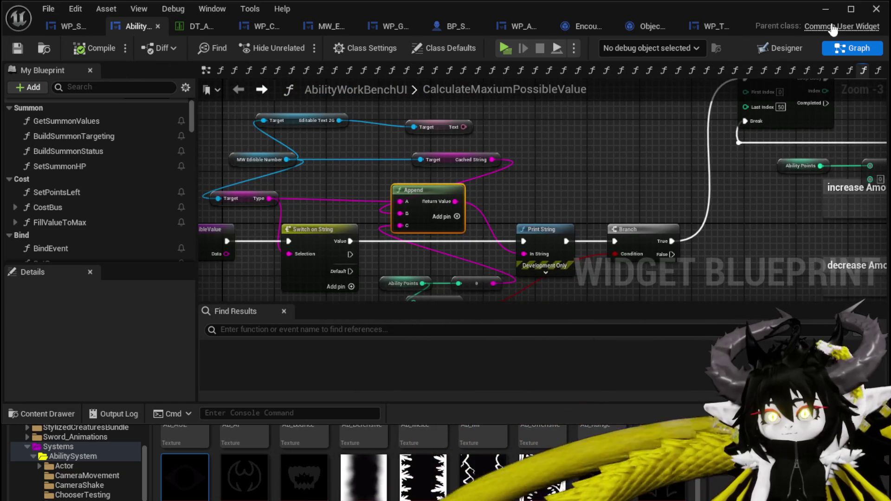
# Step: Play in-game, open the ability workbench, and open the green magic card in the card editor
pyautogui.click(826, 11)
pyautogui.click(306, 45)
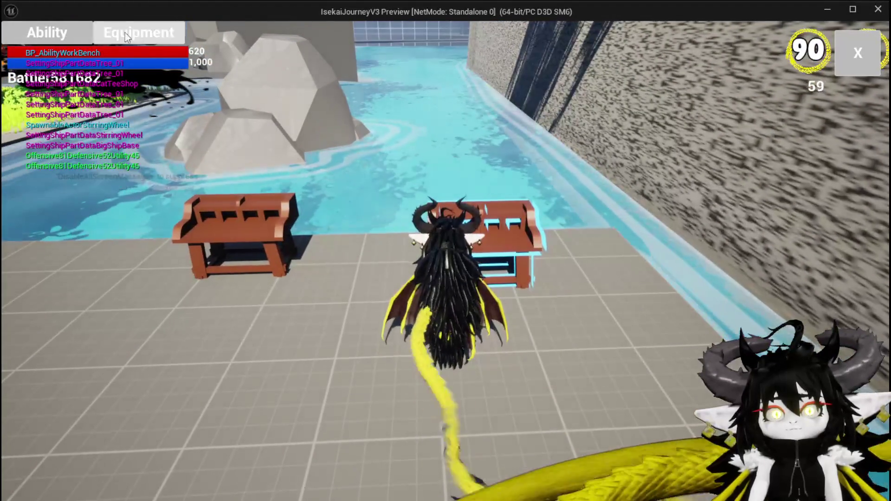
pyautogui.click(71, 32)
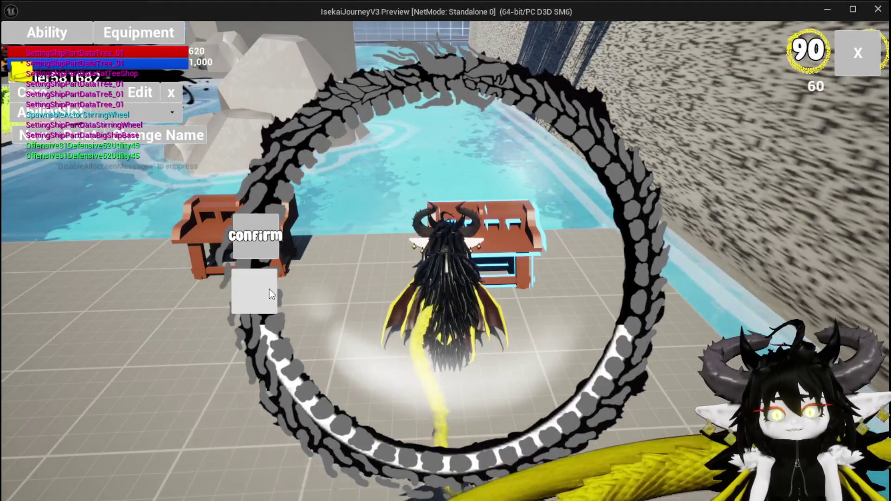
pyautogui.click(271, 293)
pyautogui.click(143, 112)
pyautogui.click(137, 120)
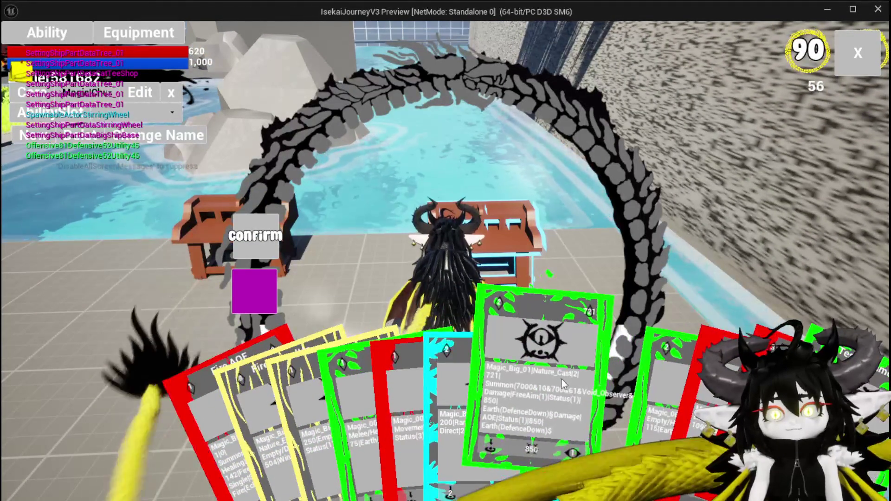
pyautogui.click(561, 379)
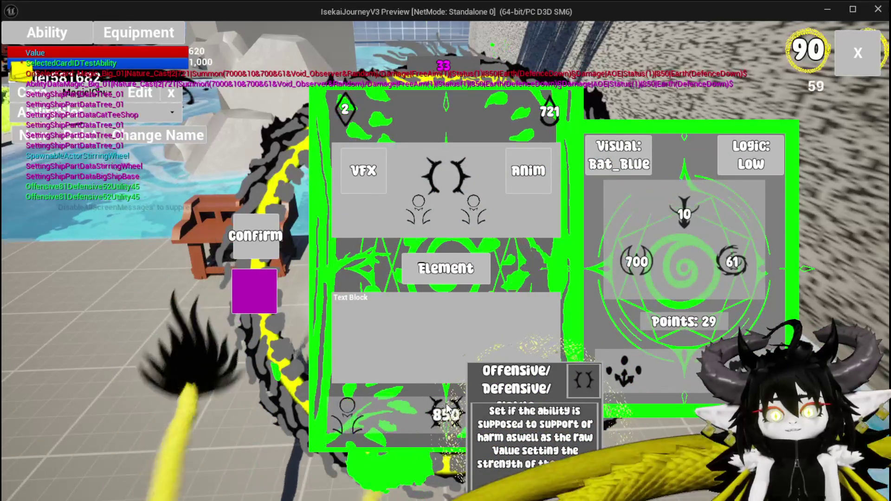
# Step: Fill the card to the 850 value, close the box, and stop the preview
pyautogui.click(447, 411)
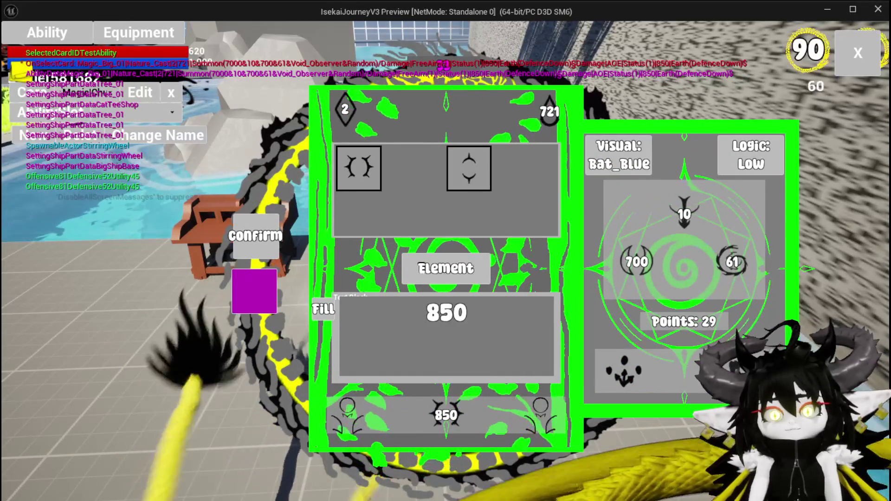
pyautogui.click(389, 319)
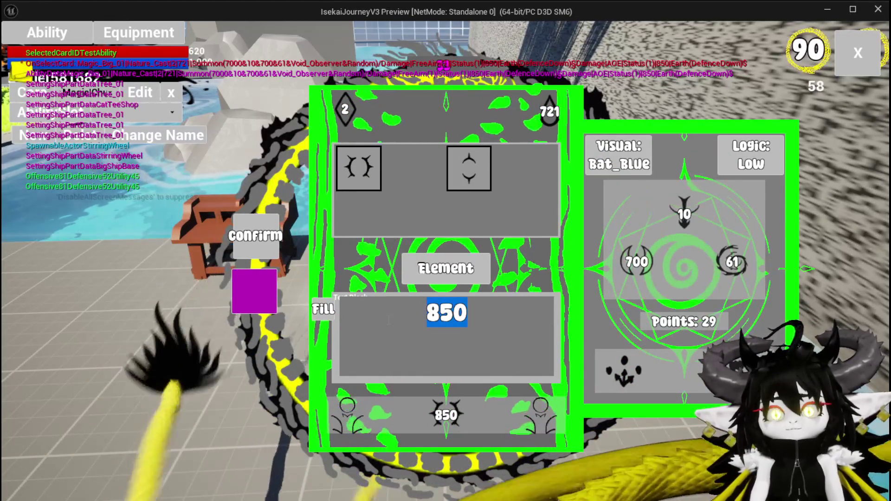
pyautogui.click(324, 310)
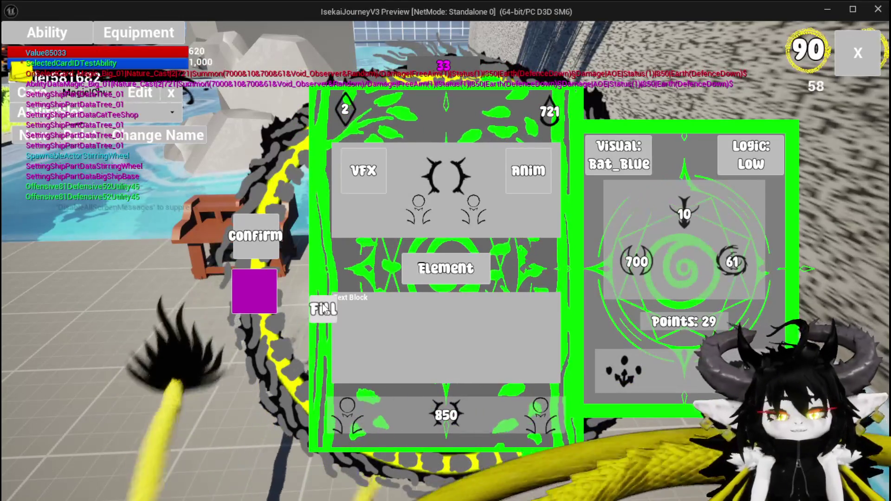
pyautogui.press('Escape')
pyautogui.hotkey('ctrl', 's')
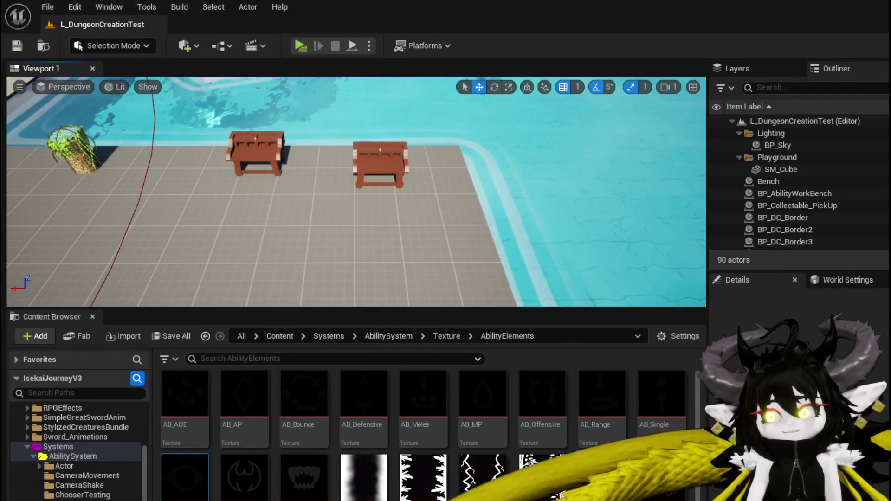
# Step: Add a breakpoint to the CalculateMaxiumPossibleValue entry node
pyautogui.hotkey('alt', 'Tab')
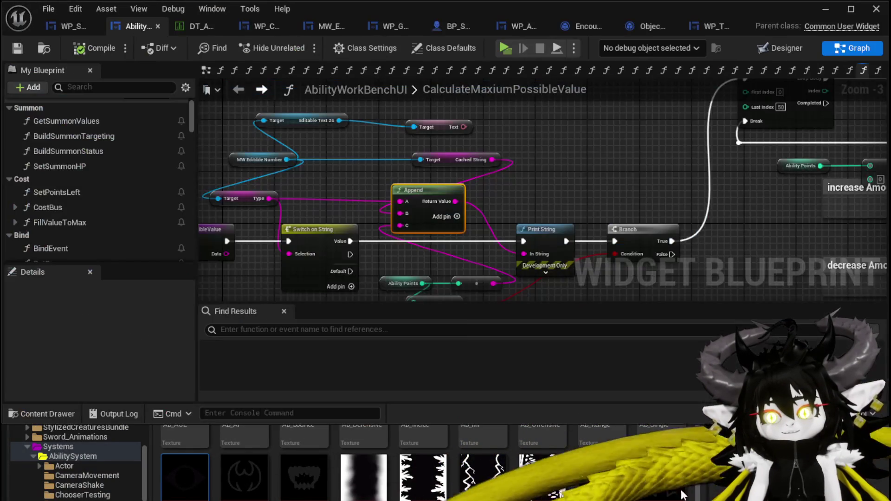
pyautogui.rightClick(304, 238)
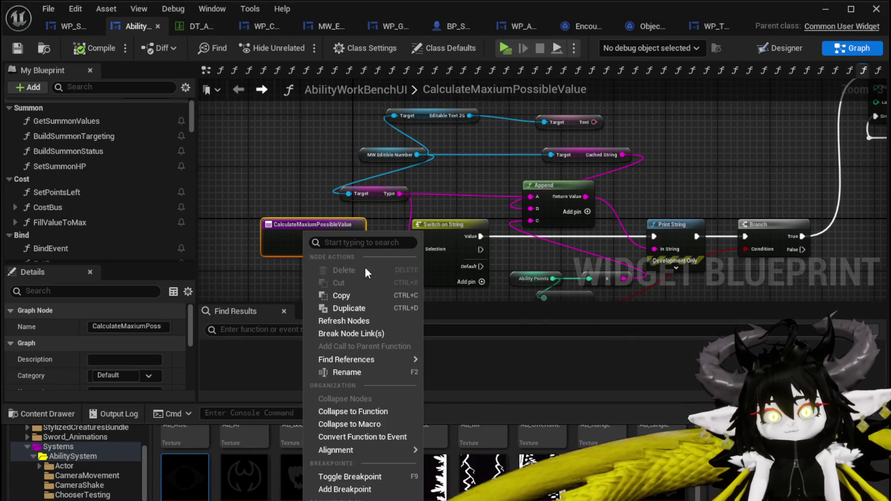
pyautogui.moveTo(354, 357)
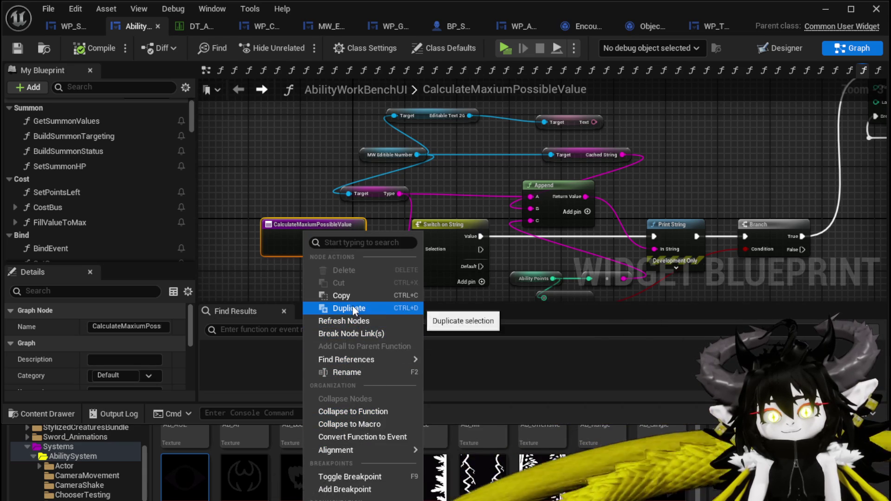
pyautogui.click(348, 489)
# Step: Save, play, and fill the cyan water splash magic card to hit the breakpoint
pyautogui.click(22, 48)
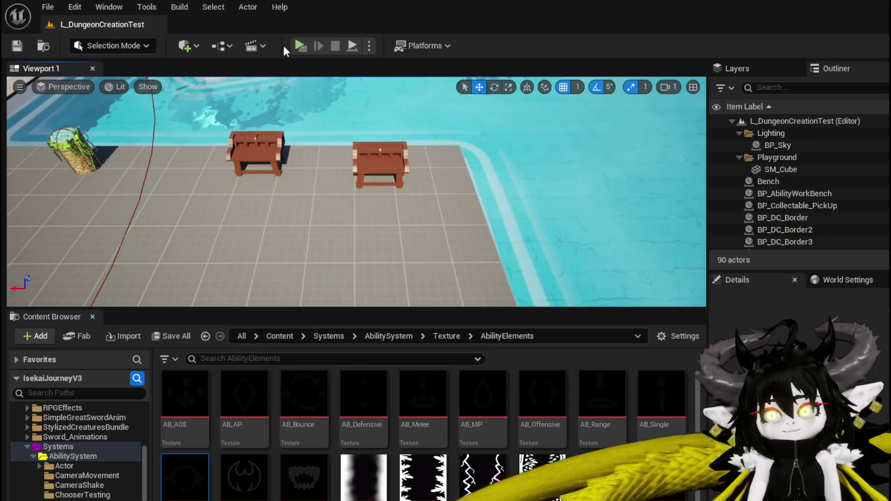
pyautogui.click(307, 42)
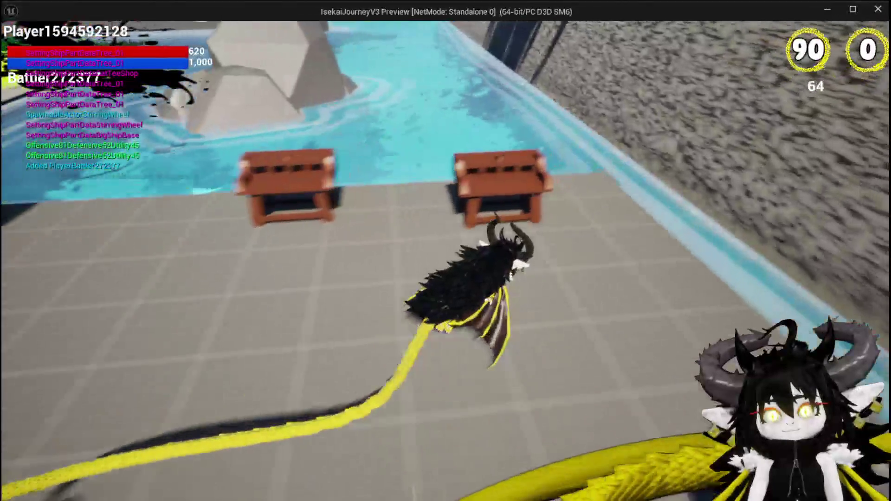
pyautogui.press('e')
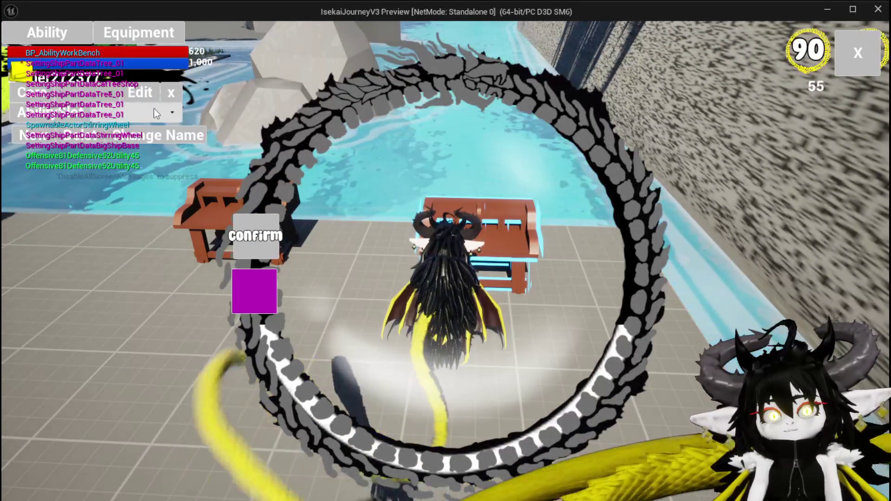
pyautogui.click(93, 112)
pyautogui.click(126, 123)
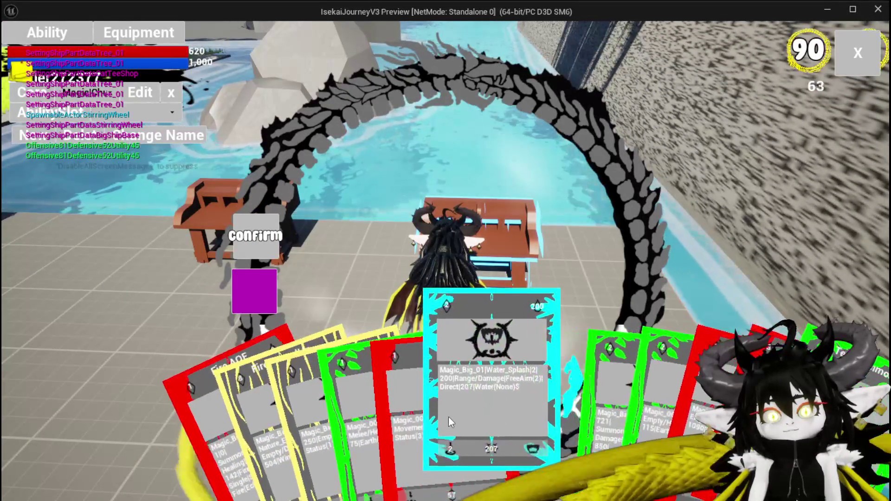
pyautogui.click(461, 411)
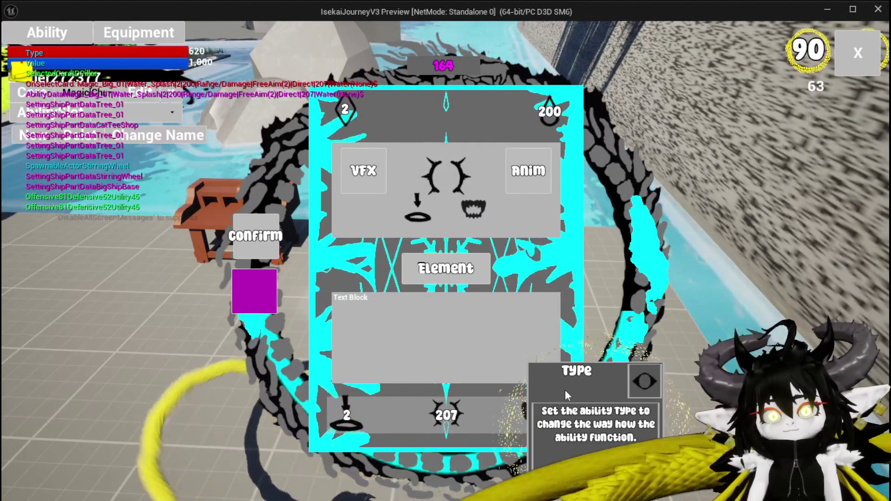
pyautogui.click(462, 420)
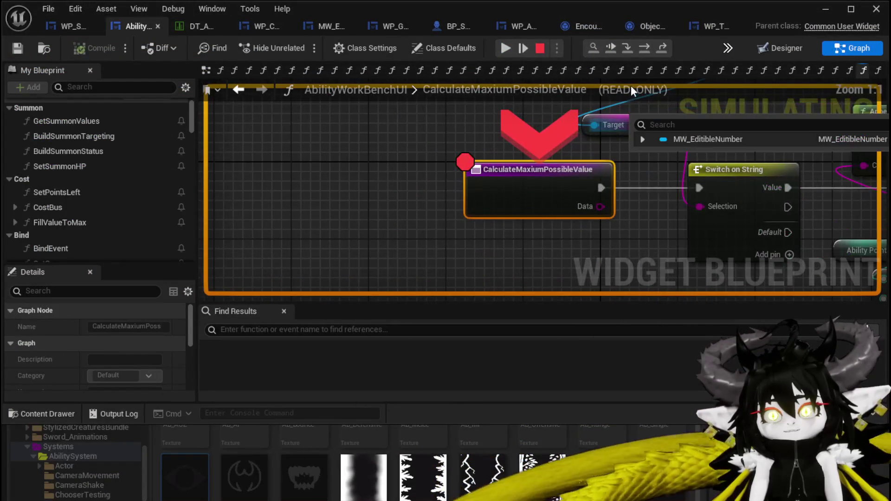
# Step: Step over through Switch on String, Print String, Branch and two For Loop with Break iterations
pyautogui.click(645, 48)
pyautogui.click(645, 47)
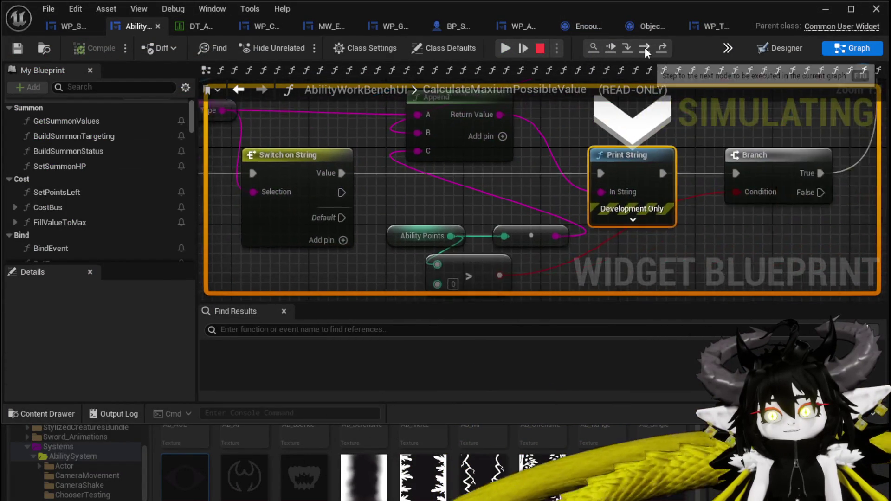
pyautogui.click(644, 47)
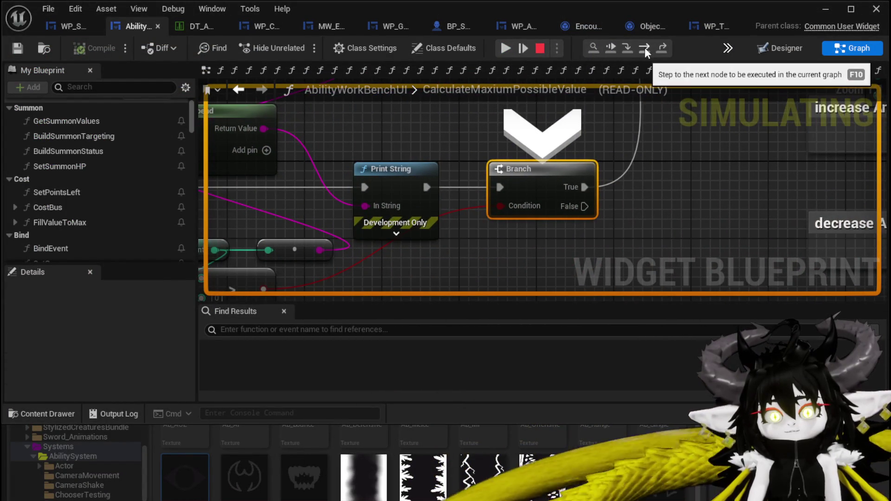
pyautogui.click(645, 47)
pyautogui.click(644, 47)
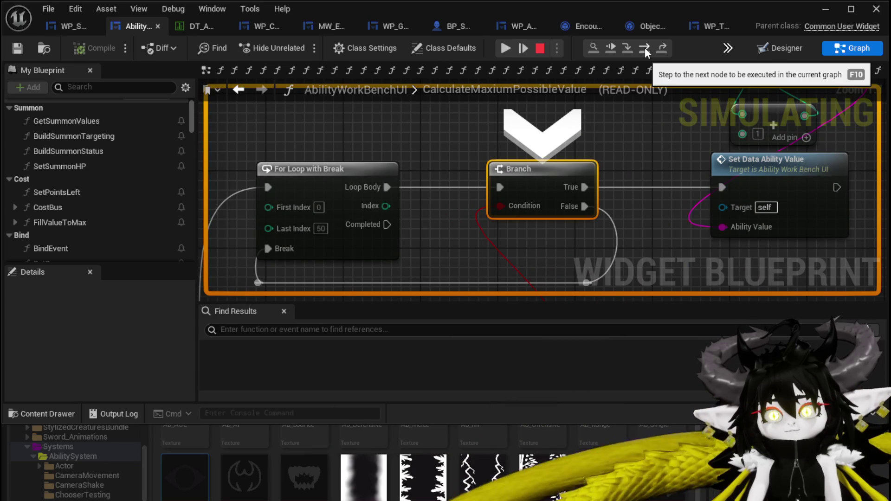
pyautogui.click(645, 47)
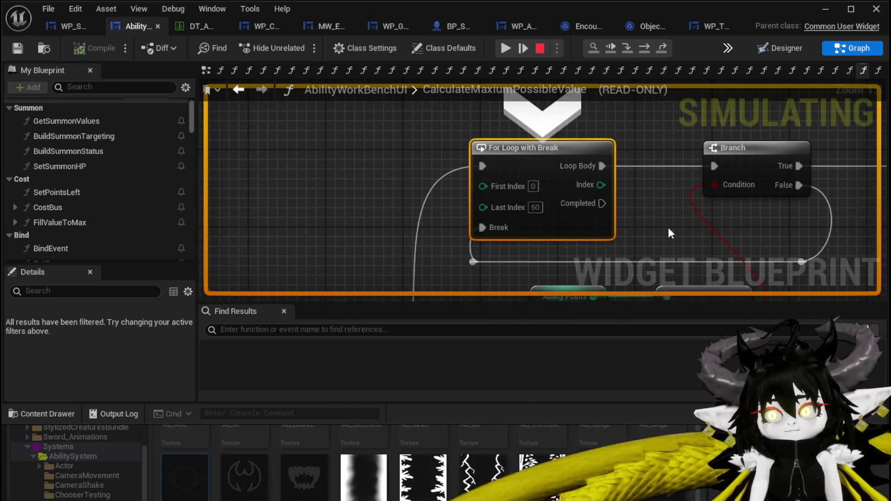
# Step: Inspect the <= comparison and other paused nodes, then resume execution
pyautogui.moveTo(686, 229)
pyautogui.mouseDown()
pyautogui.moveTo(612, 193)
pyautogui.moveTo(588, 126)
pyautogui.moveTo(510, 153)
pyautogui.moveTo(517, 243)
pyautogui.mouseUp()
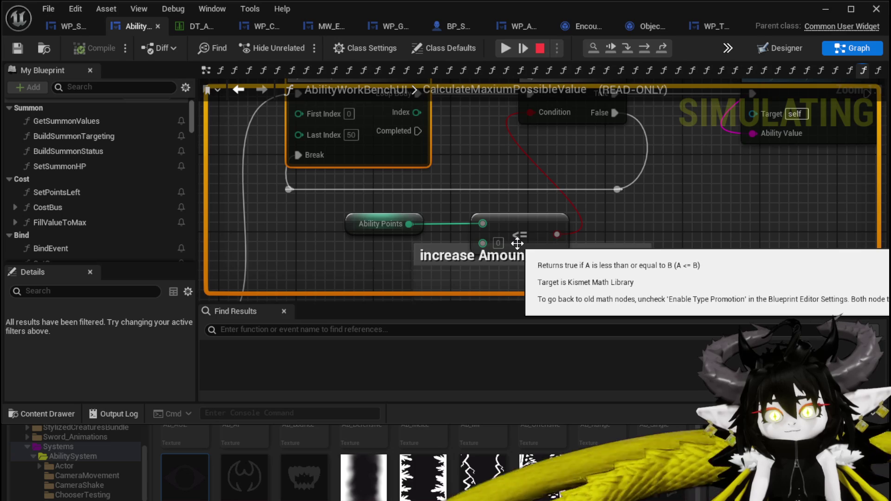
pyautogui.moveTo(517, 244)
pyautogui.mouseDown()
pyautogui.moveTo(519, 146)
pyautogui.moveTo(350, 268)
pyautogui.moveTo(407, 258)
pyautogui.moveTo(400, 264)
pyautogui.moveTo(456, 193)
pyautogui.moveTo(768, 127)
pyautogui.moveTo(414, 274)
pyautogui.moveTo(631, 263)
pyautogui.moveTo(701, 199)
pyautogui.moveTo(700, 169)
pyautogui.moveTo(692, 200)
pyautogui.mouseUp()
pyautogui.click(507, 47)
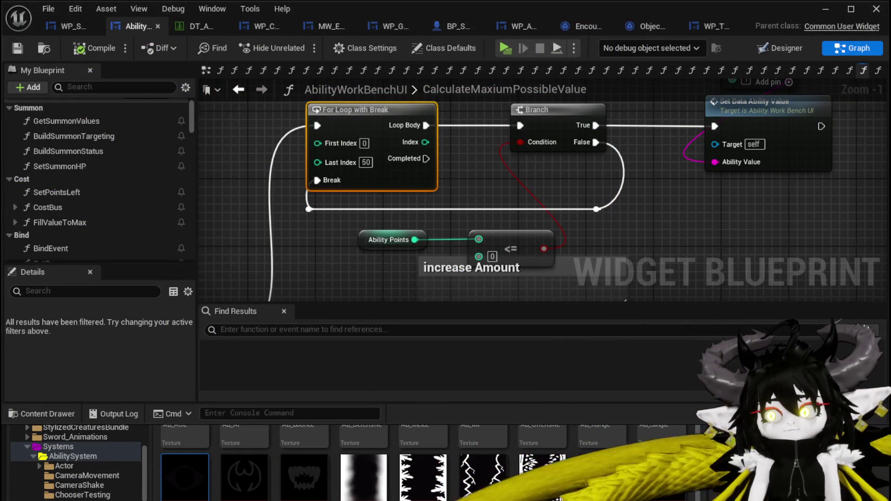
# Step: Select the Ability Points node and move the increase Amount comment lower
pyautogui.click(366, 240)
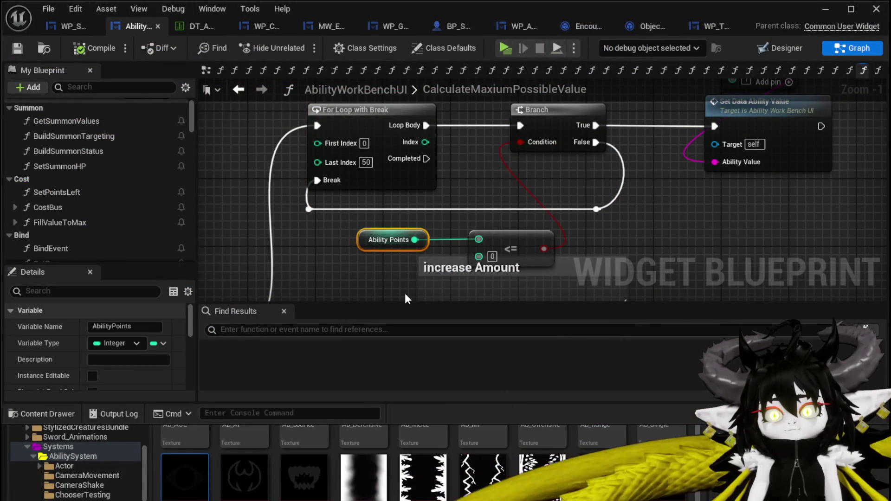
pyautogui.moveTo(490, 221); pyautogui.dragTo(574, 278)
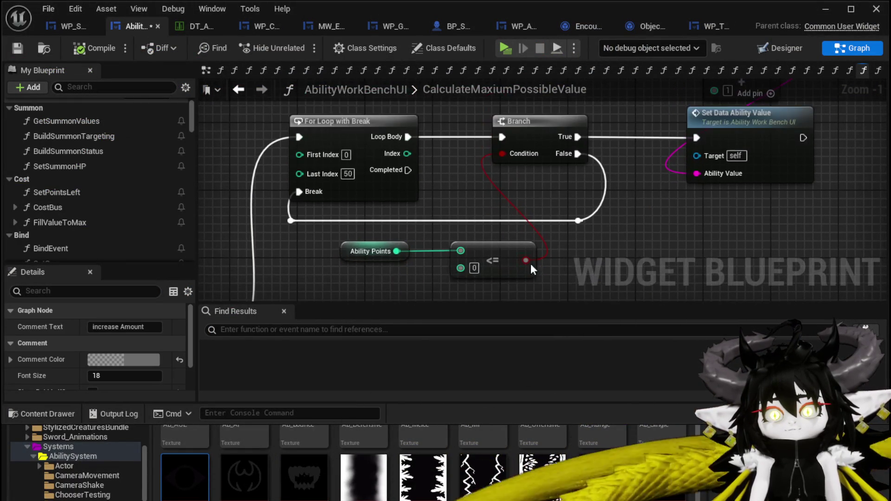
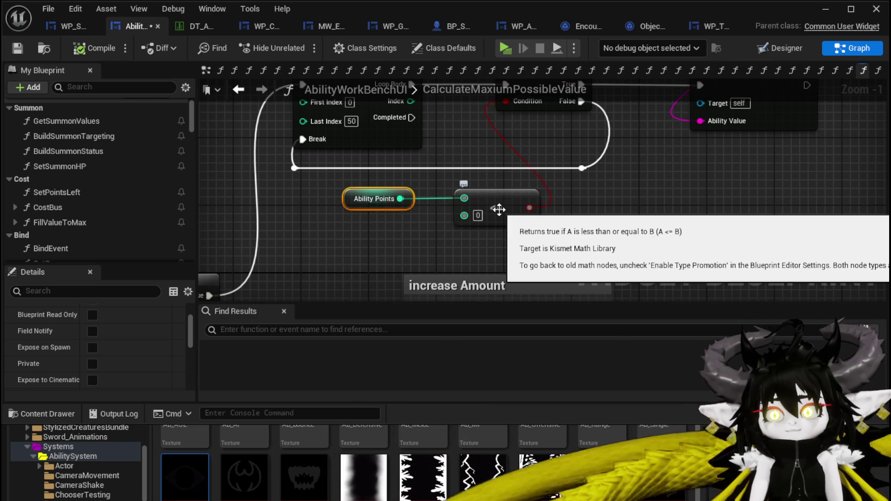
# Step: Add a comparison node on Ability Points and wire its result into the Branch Condition
pyautogui.moveTo(400, 199); pyautogui.dragTo(418, 247)
pyautogui.write('==')
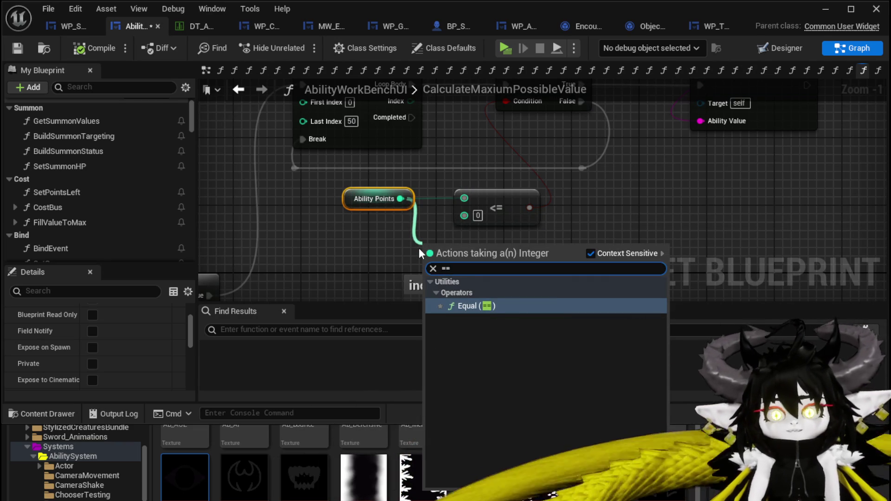
pyautogui.click(470, 306)
pyautogui.moveTo(495, 258)
pyautogui.mouseDown()
pyautogui.moveTo(529, 104)
pyautogui.moveTo(517, 105)
pyautogui.mouseUp()
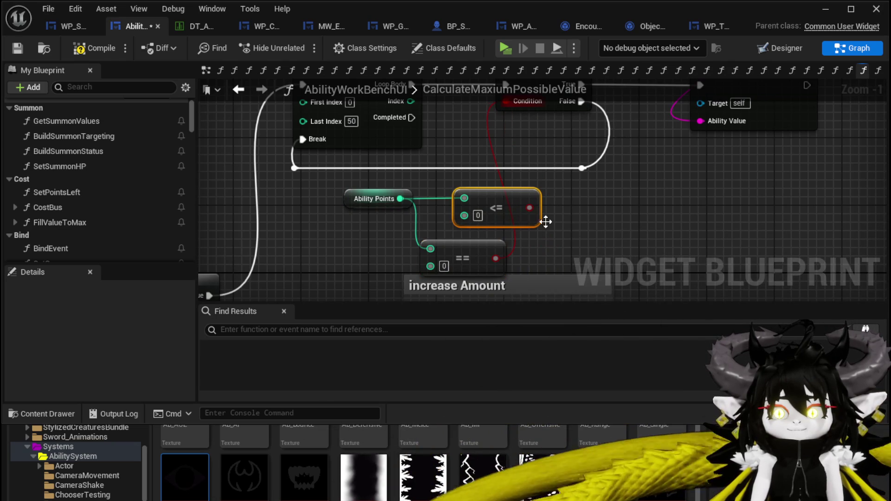
pyautogui.moveTo(546, 214); pyautogui.dragTo(520, 229)
pyautogui.moveTo(486, 123); pyautogui.dragTo(489, 124)
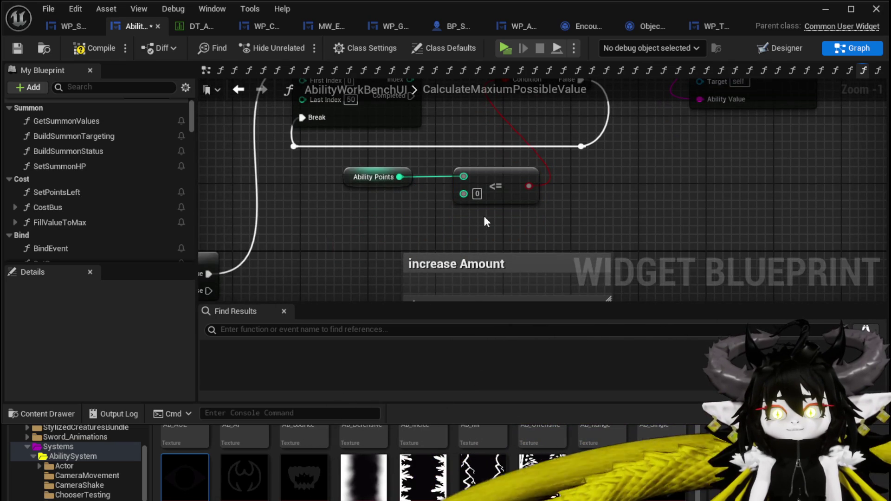
pyautogui.moveTo(483, 218); pyautogui.dragTo(404, 290)
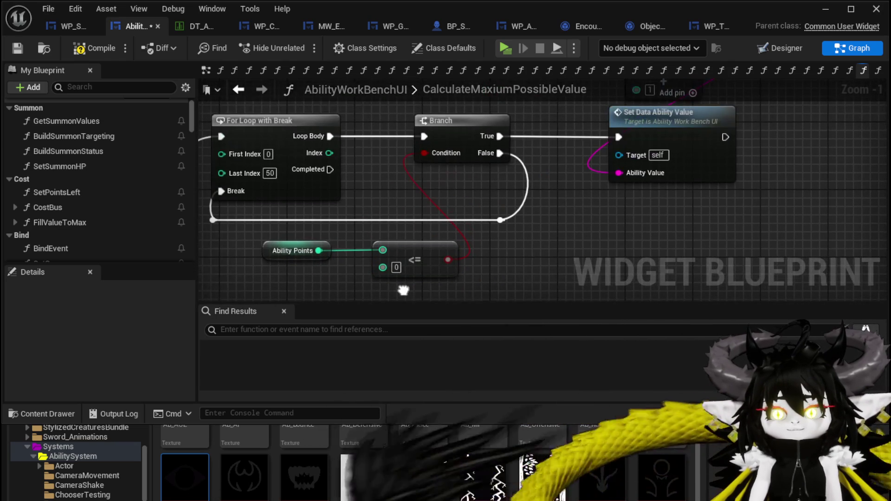
# Step: Replace the <= node with a Greater (>) comparison on Ability Points feeding the Branch
pyautogui.click(492, 252)
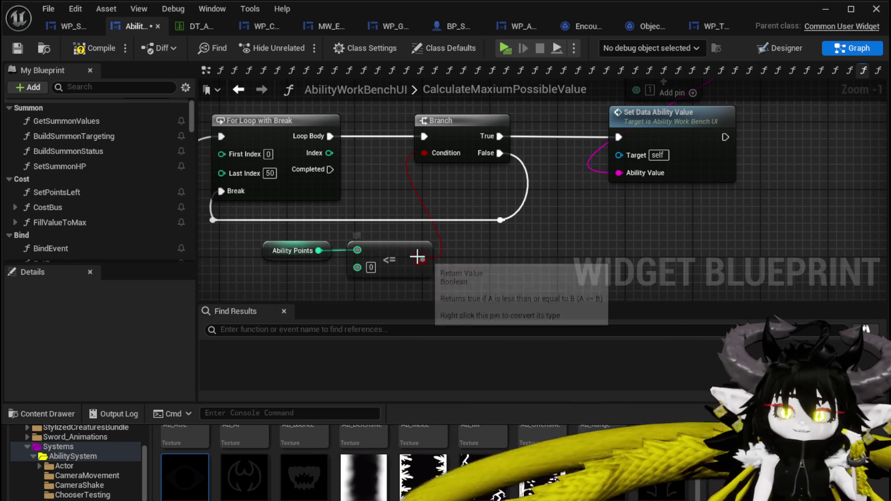
pyautogui.moveTo(395, 258); pyautogui.dragTo(493, 238)
pyautogui.click(502, 226)
pyautogui.press('Delete')
pyautogui.moveTo(413, 232); pyautogui.dragTo(483, 250)
pyautogui.write('Greate')
pyautogui.click(533, 313)
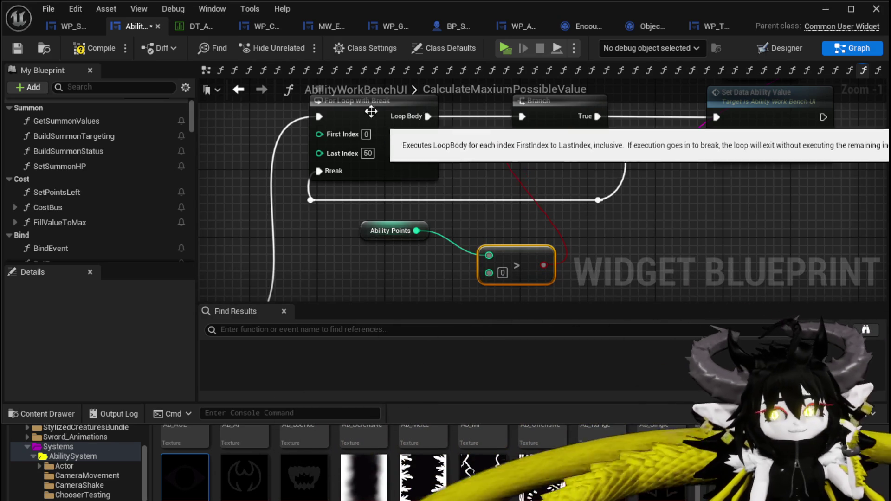
# Step: Compile and save the widget blueprint, then launch the game preview
pyautogui.click(74, 49)
pyautogui.click(18, 48)
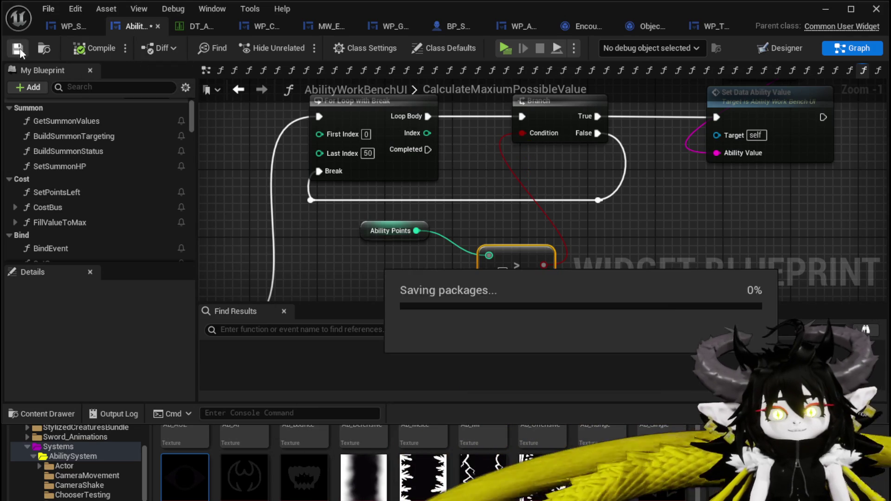
pyautogui.click(825, 9)
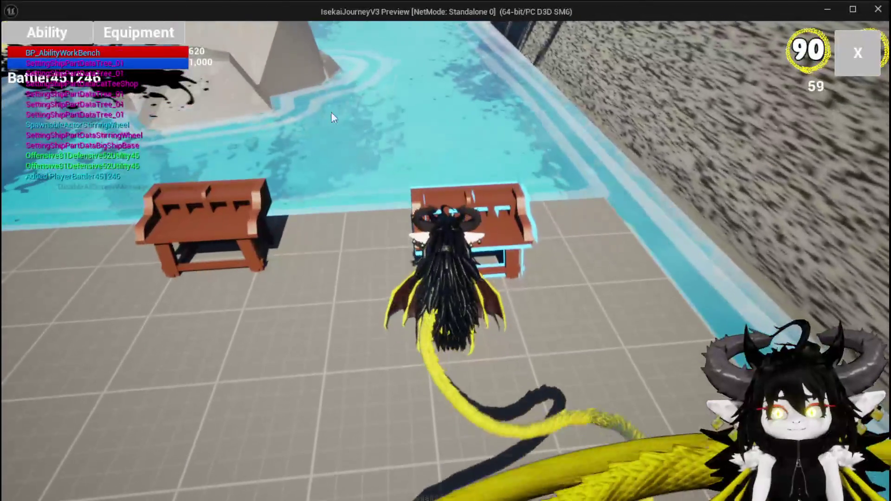
# Step: In the game, open the workbench, choose the Water_Splash card's Element view, and press Fill until the breakpoint hits
pyautogui.press('e')
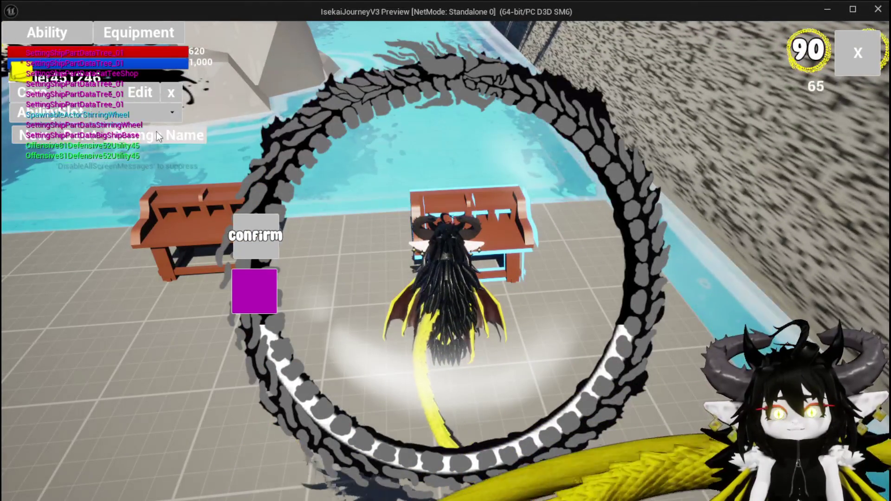
pyautogui.click(116, 116)
pyautogui.click(118, 119)
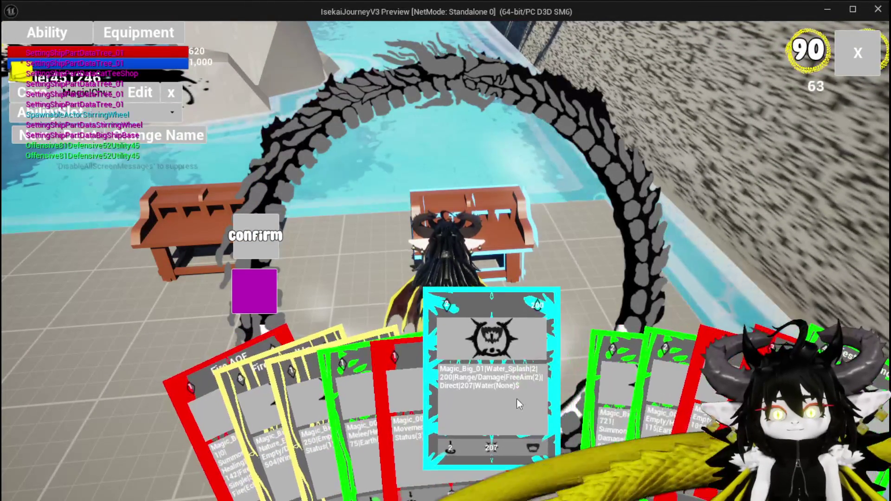
pyautogui.click(517, 398)
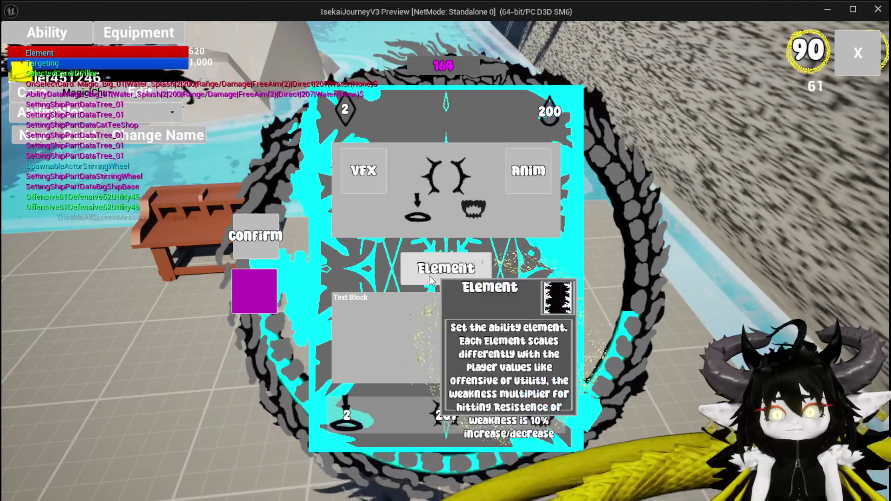
pyautogui.click(446, 414)
pyautogui.click(314, 310)
pyautogui.click(498, 46)
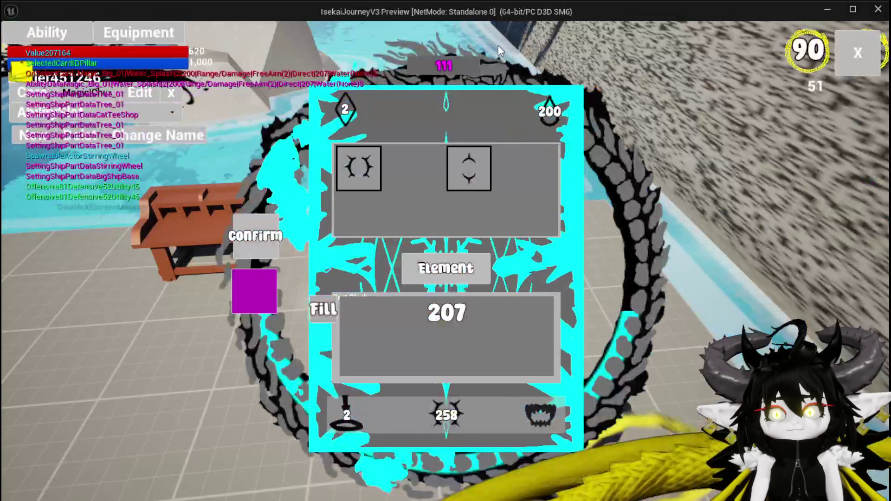
pyautogui.click(328, 309)
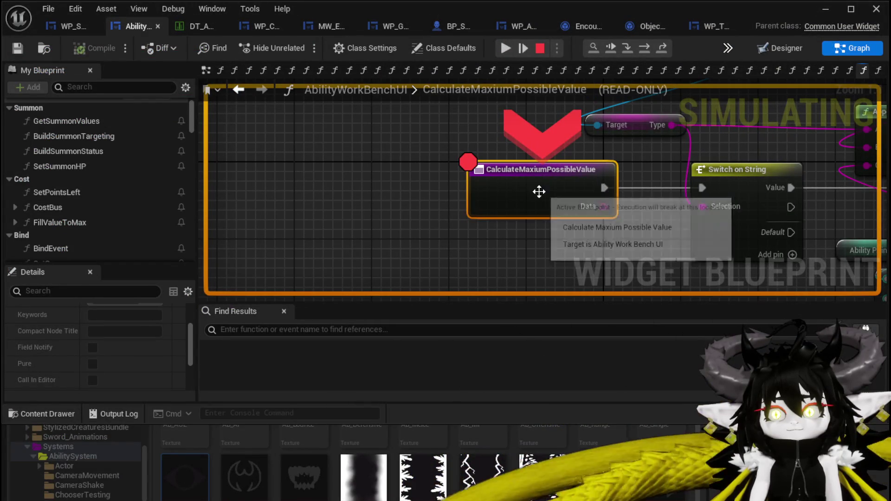
# Step: Step over the Branch, Set Data Ability Value and ForLoopWithBreak nodes, then resume
pyautogui.click(643, 48)
pyautogui.click(642, 48)
pyautogui.click(642, 48)
pyautogui.click(642, 47)
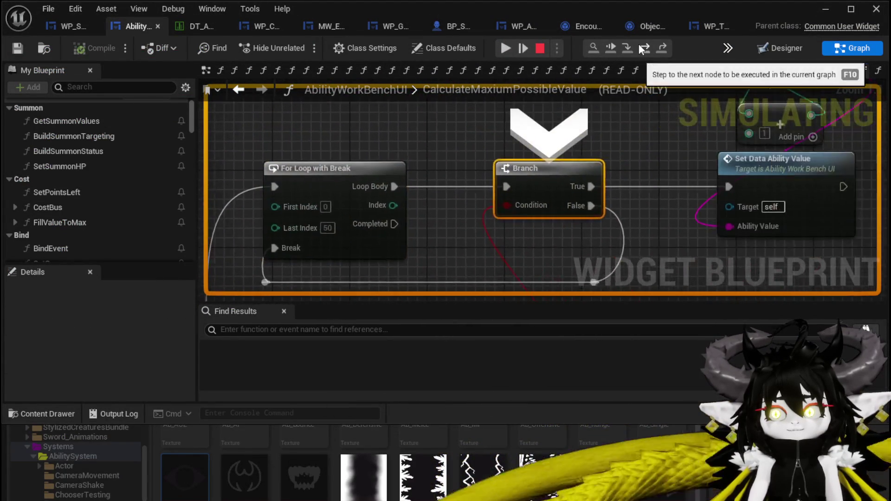
pyautogui.click(643, 47)
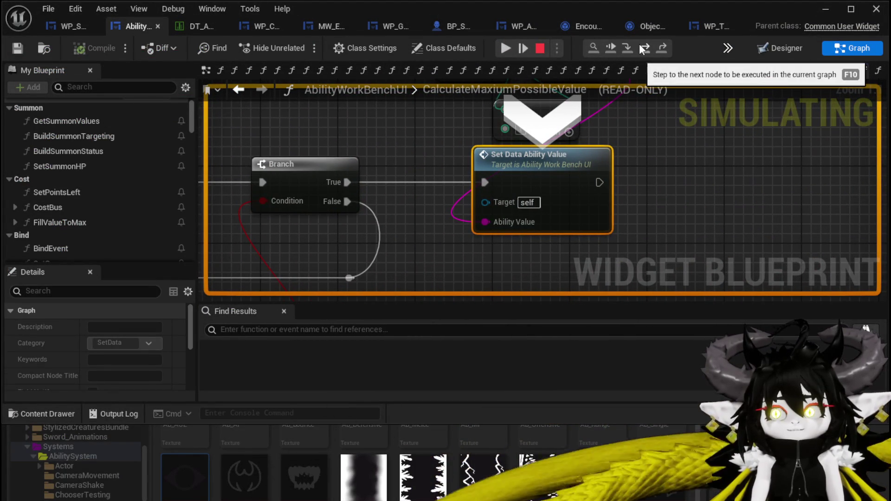
pyautogui.click(643, 48)
pyautogui.click(643, 47)
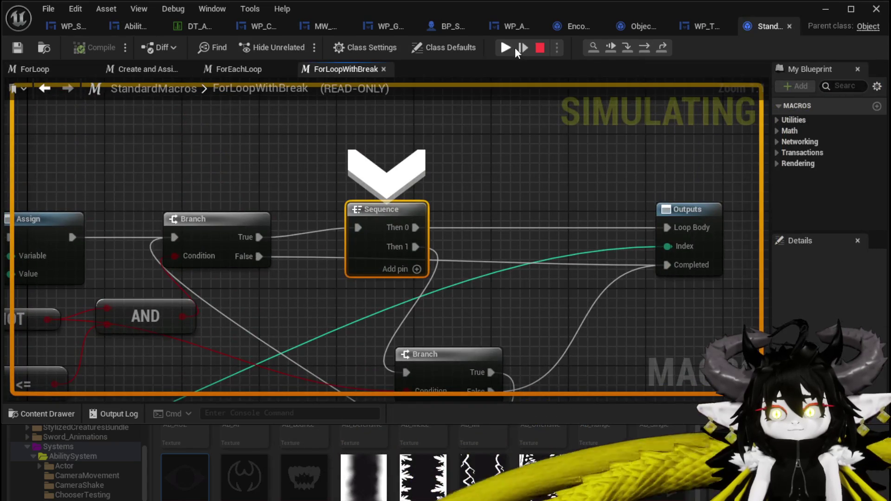
pyautogui.click(514, 48)
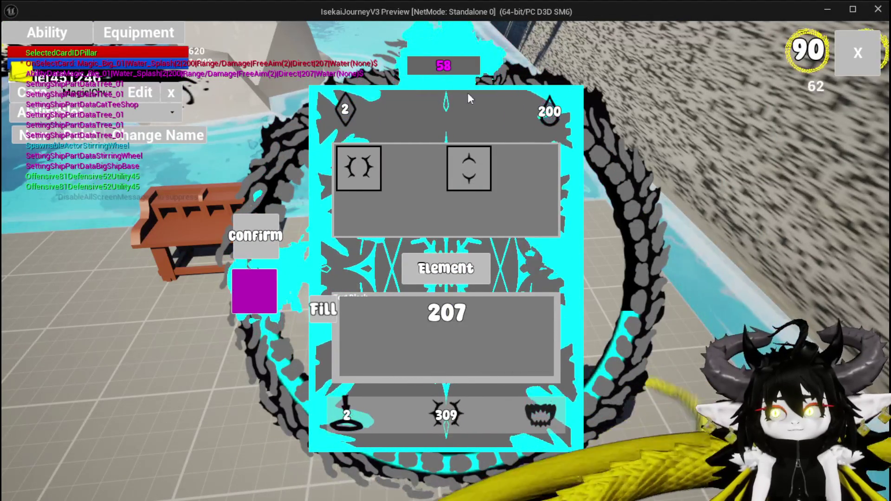
# Step: Confirm the card edit, disable the breakpoint on CalculateMaxiumPossibleValue, and resume play
pyautogui.click(241, 238)
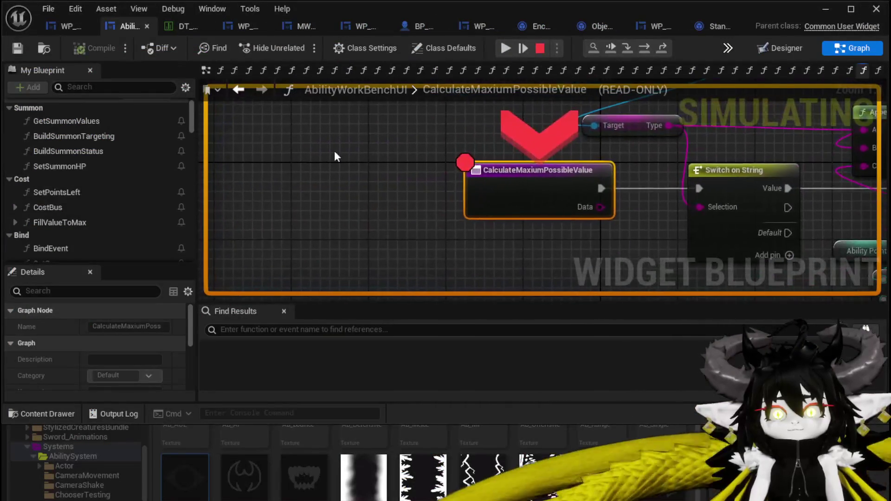
pyautogui.rightClick(519, 179)
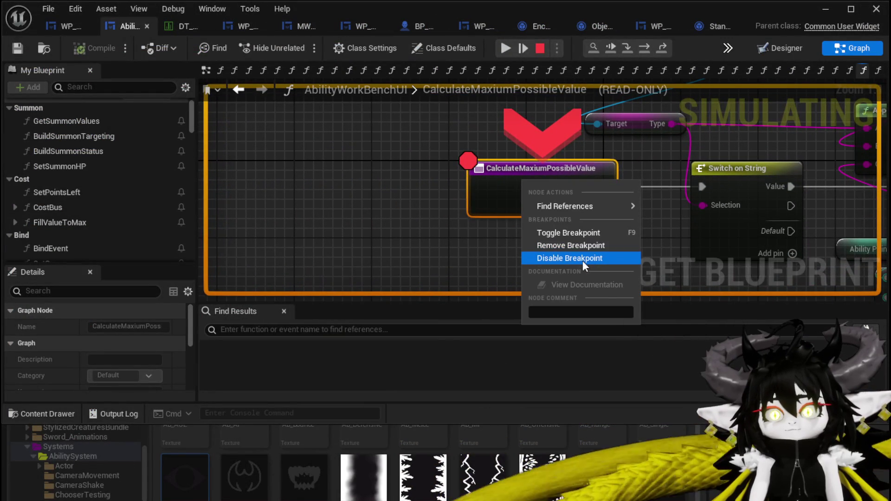
pyautogui.click(583, 259)
pyautogui.click(505, 48)
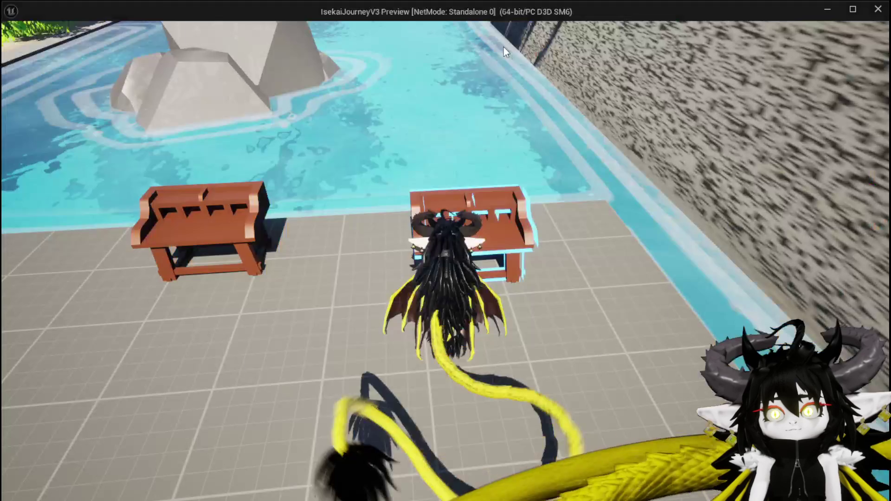
# Step: Fill the card's value, erase the 207 entry, close the workbench and stop the play session
pyautogui.click(317, 312)
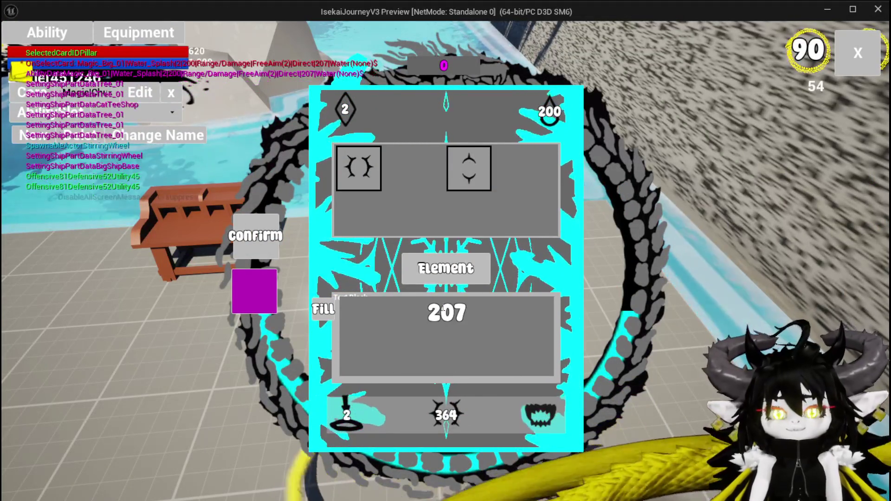
pyautogui.click(446, 312)
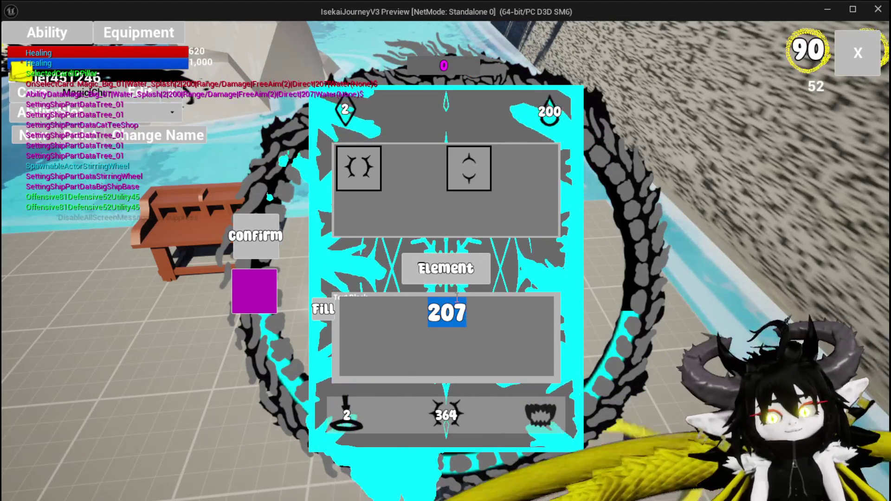
pyautogui.press('BackSpace')
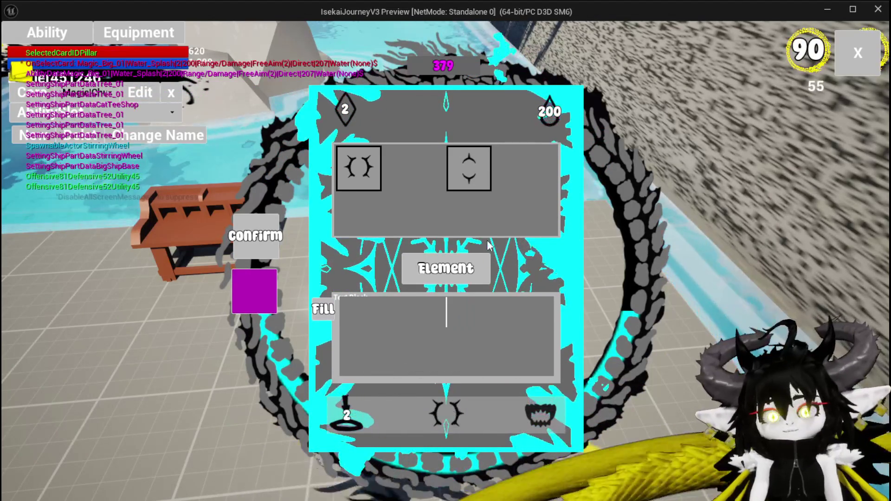
pyautogui.press('Escape')
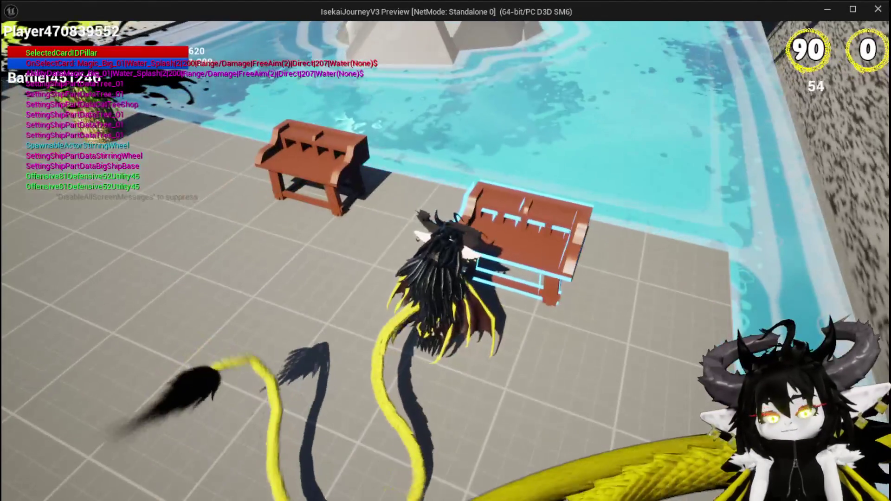
pyautogui.press('Escape')
pyautogui.scroll(-4, 483, 170)
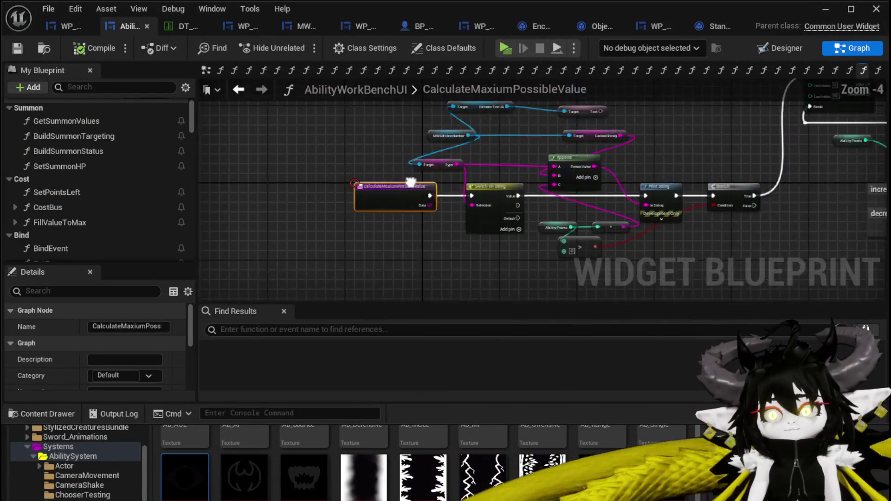
# Step: Add an MW Editable Number getter and a Set Number node chained after Set Data Ability Value
pyautogui.scroll(2, 422, 223)
pyautogui.moveTo(529, 185)
pyautogui.mouseDown()
pyautogui.moveTo(629, 168)
pyautogui.moveTo(484, 225)
pyautogui.moveTo(585, 194)
pyautogui.moveTo(478, 184)
pyautogui.mouseUp()
pyautogui.rightClick(525, 157)
pyautogui.write('E')
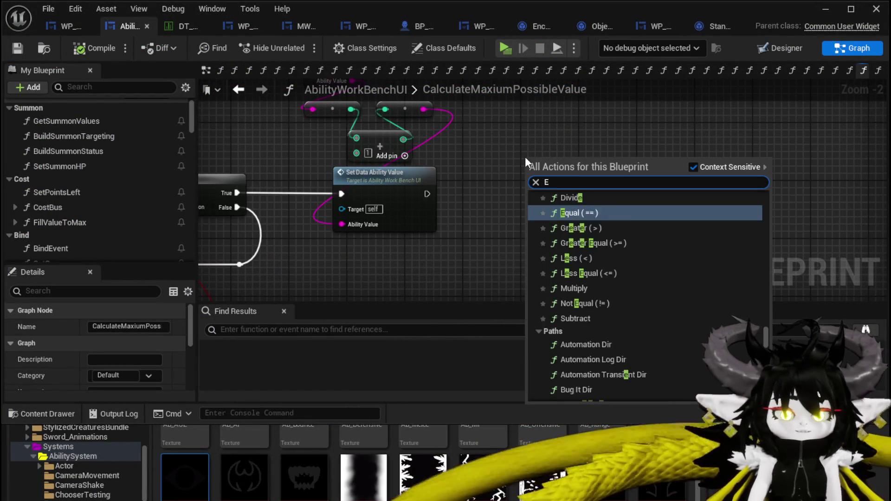
pyautogui.write('diti')
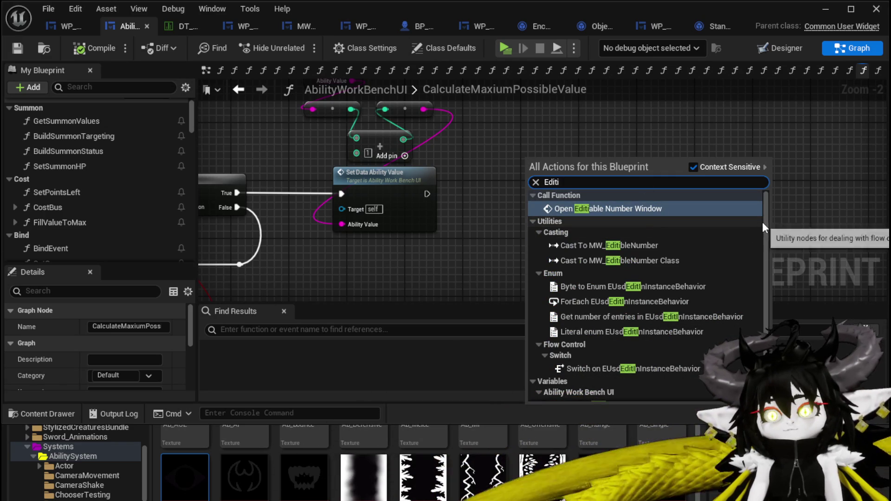
pyautogui.scroll(-1, 633, 319)
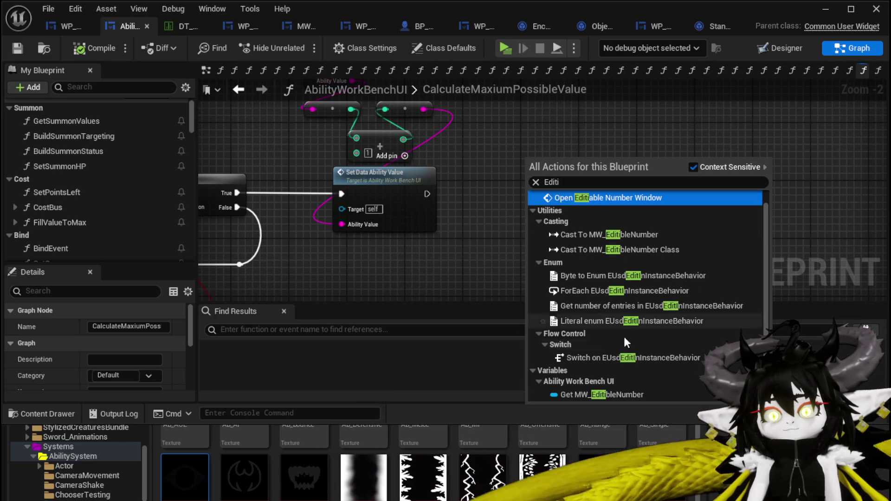
pyautogui.click(597, 395)
pyautogui.moveTo(584, 161); pyautogui.dragTo(613, 191)
pyautogui.write('Set Text')
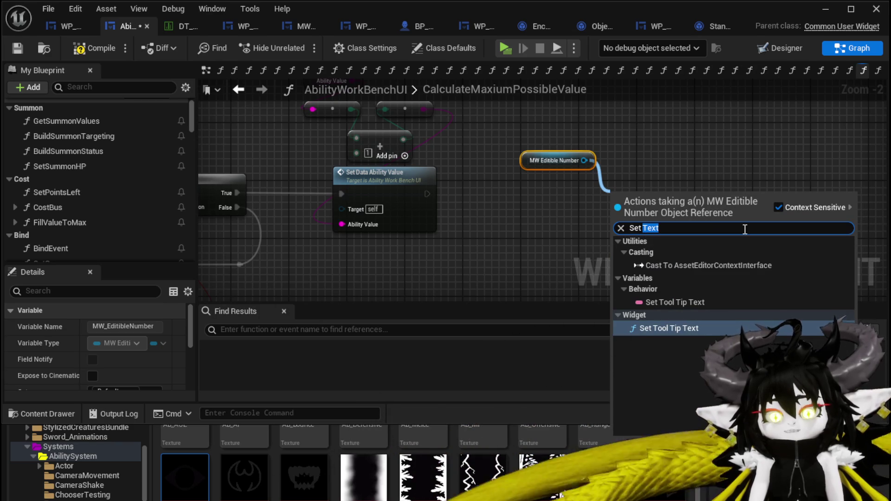
pyautogui.write('Num')
pyautogui.press('Return')
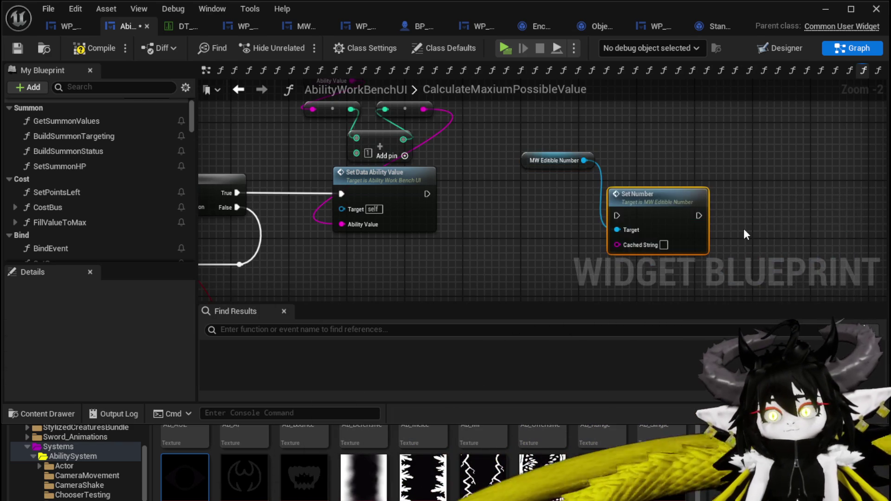
pyautogui.moveTo(624, 218); pyautogui.dragTo(548, 196)
pyautogui.moveTo(532, 160); pyautogui.dragTo(553, 153)
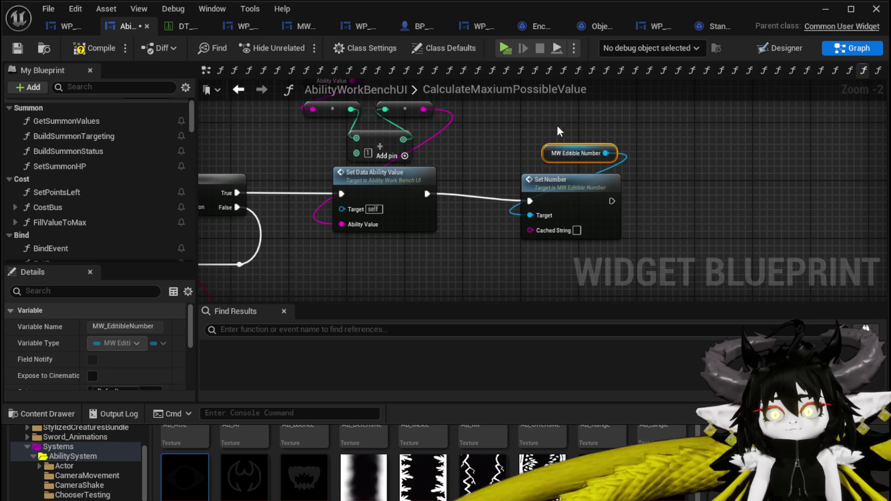
pyautogui.keyDown('ctrl'); pyautogui.click(573, 187); pyautogui.keyUp('ctrl')
pyautogui.moveTo(573, 187); pyautogui.dragTo(566, 180)
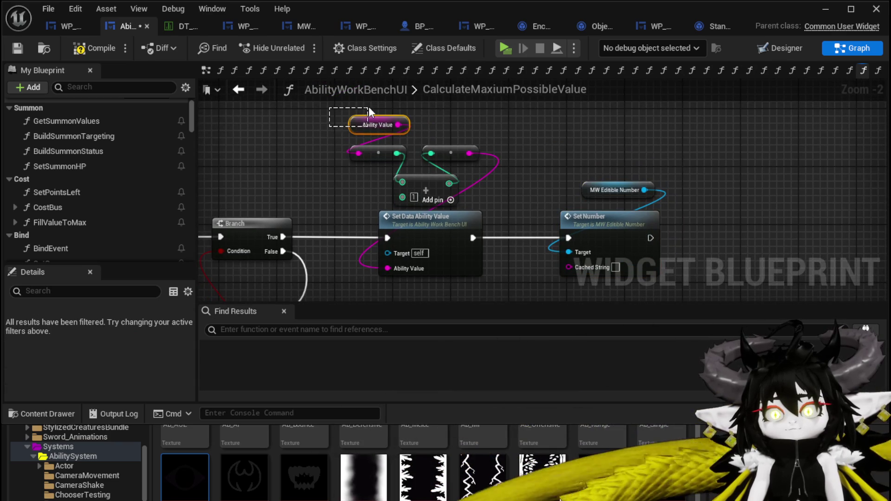
# Step: Copy the Ability Value getter and paste a duplicate beside the Set Number node
pyautogui.moveTo(368, 107); pyautogui.dragTo(368, 107)
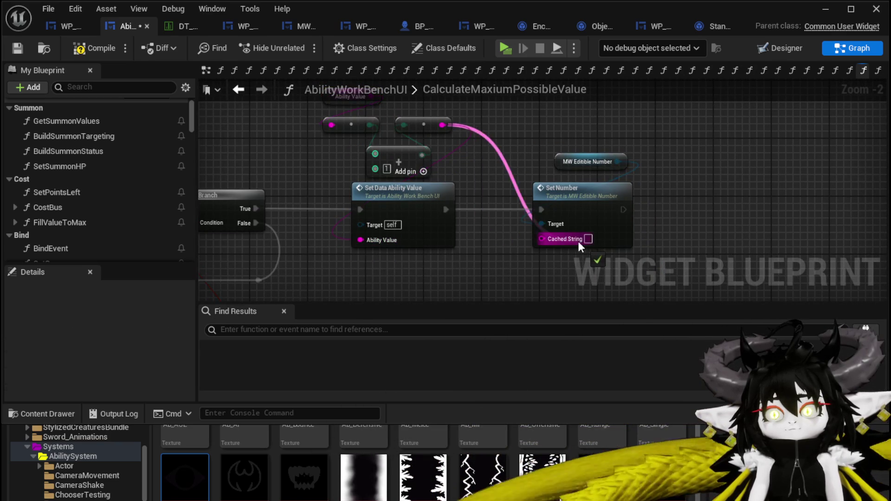
pyautogui.moveTo(503, 207)
pyautogui.mouseDown()
pyautogui.moveTo(513, 251)
pyautogui.moveTo(456, 247)
pyautogui.mouseUp()
pyautogui.click(350, 140)
pyautogui.hotkey('ctrl', 'c')
pyautogui.hotkey('ctrl', 'v')
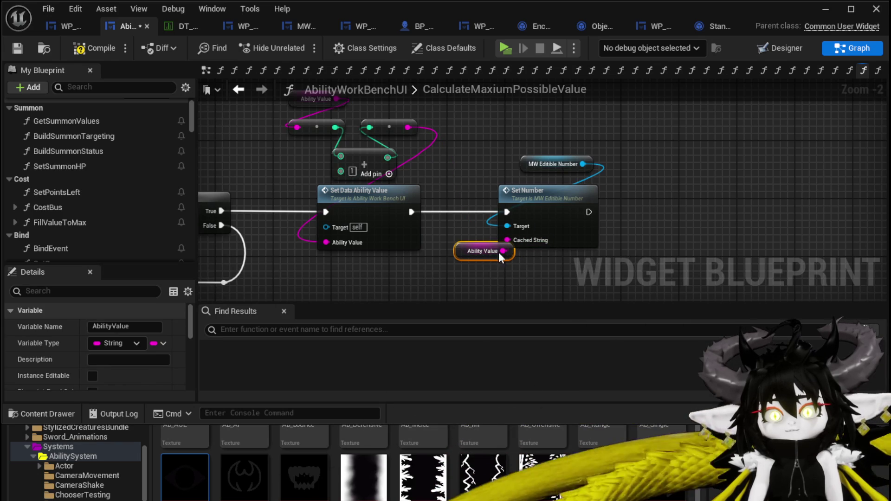
pyautogui.click(460, 184)
pyautogui.scroll(-2, 512, 195)
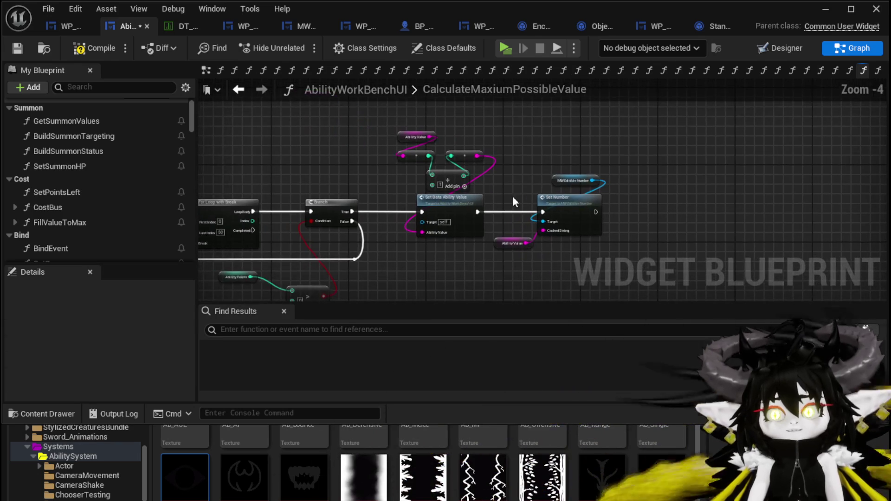
# Step: Compile and save the widget blueprint, then start a play session from the level editor
pyautogui.click(88, 49)
pyautogui.click(11, 48)
pyautogui.click(814, 10)
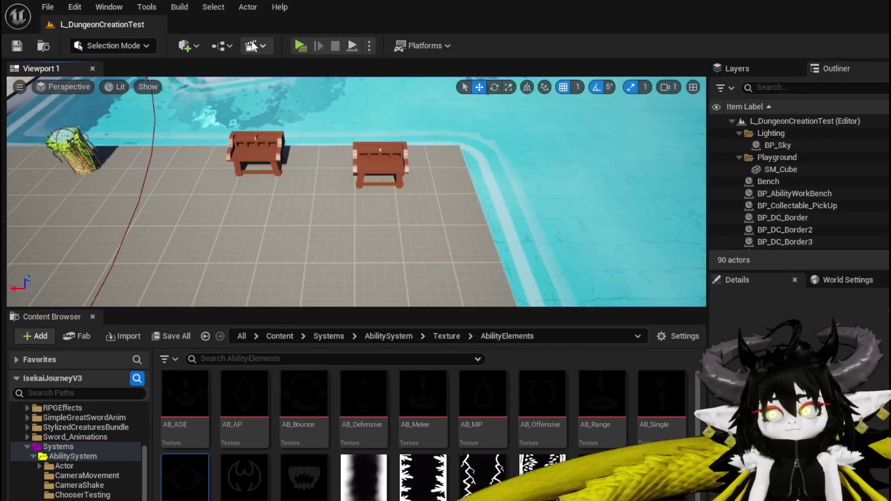
pyautogui.click(299, 45)
# Step: Open the workbench's Ability panel, pick the water card, fill its value to 364, then stop play
pyautogui.press('w')
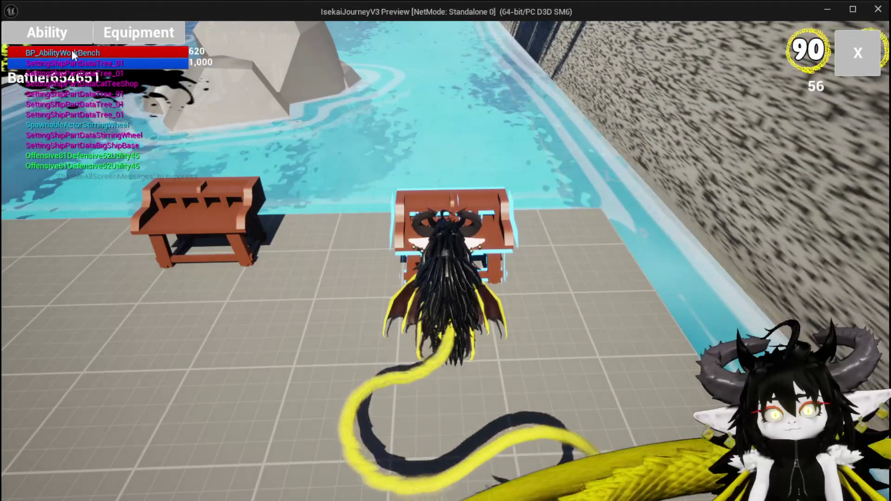
pyautogui.click(69, 40)
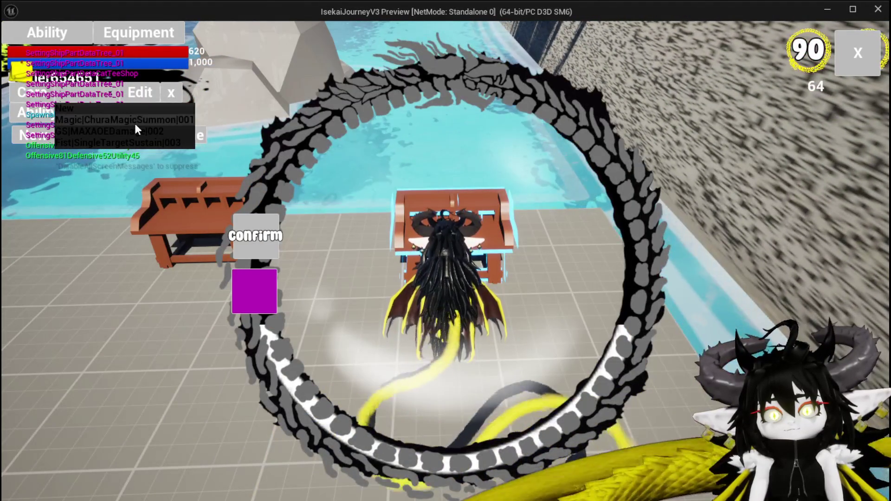
pyautogui.click(433, 373)
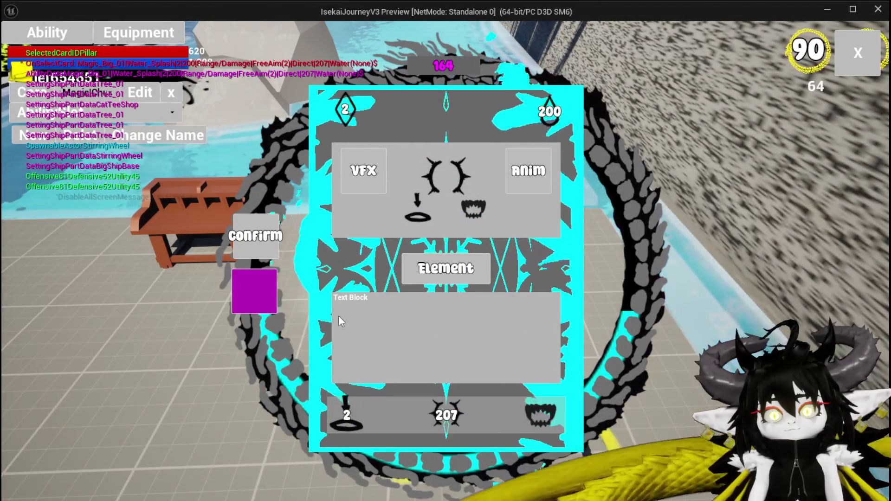
pyautogui.click(316, 314)
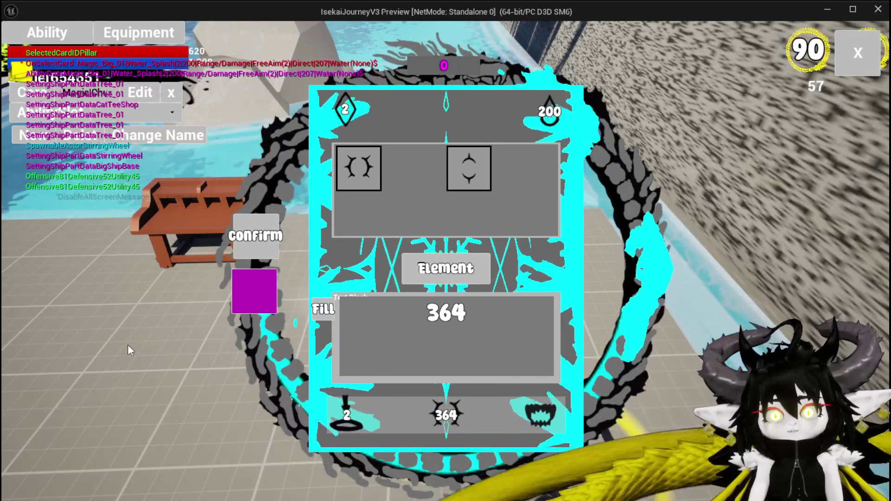
pyautogui.press('Escape')
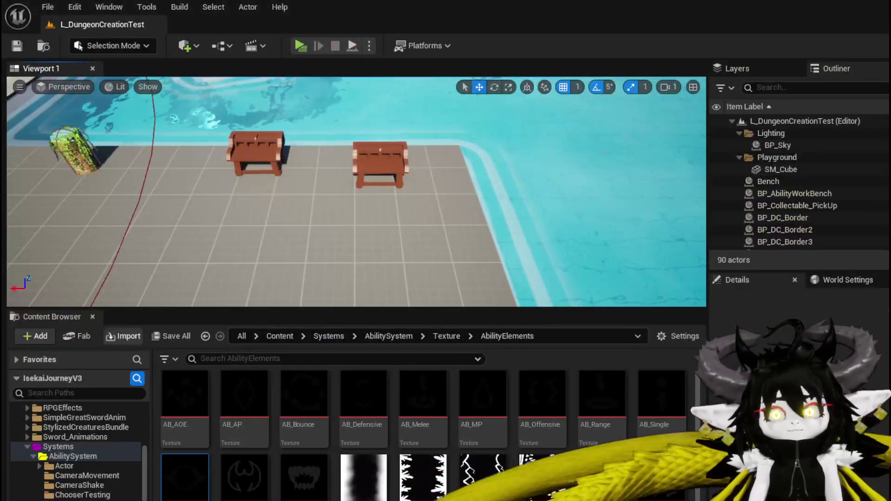
# Step: Save the level, set the For Loop with Break Last Index to 999, compile, save and play again
pyautogui.hotkey('ctrl', 's')
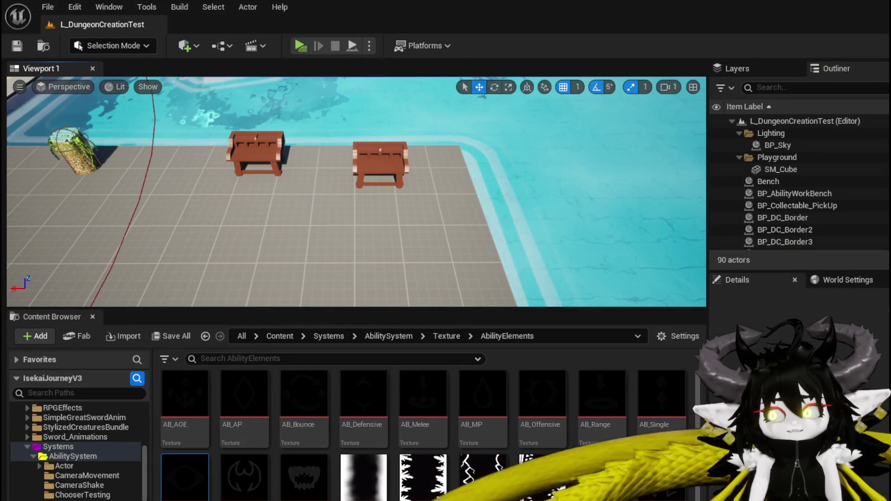
pyautogui.hotkey('alt', 'Tab')
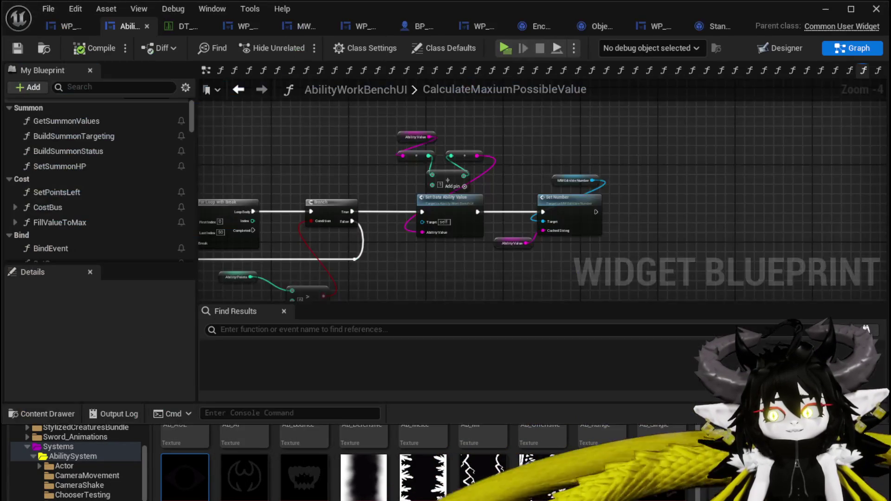
pyautogui.scroll(5, 412, 226)
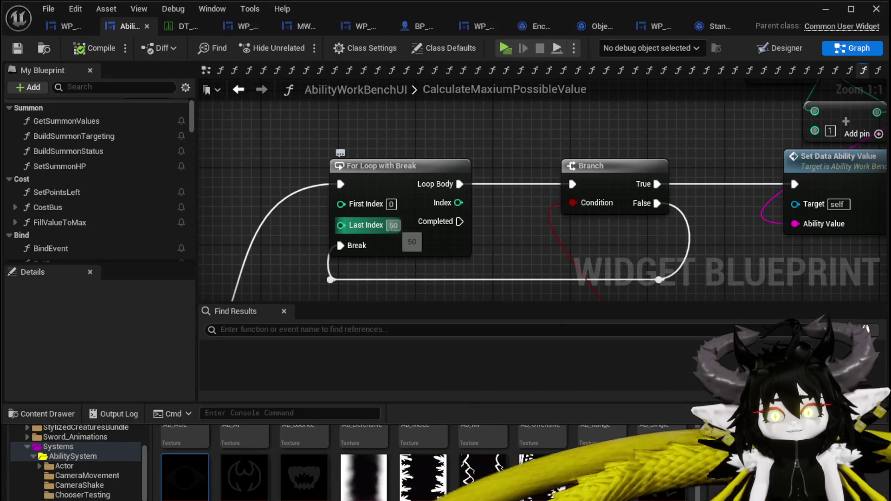
pyautogui.write('999')
pyautogui.press('Return')
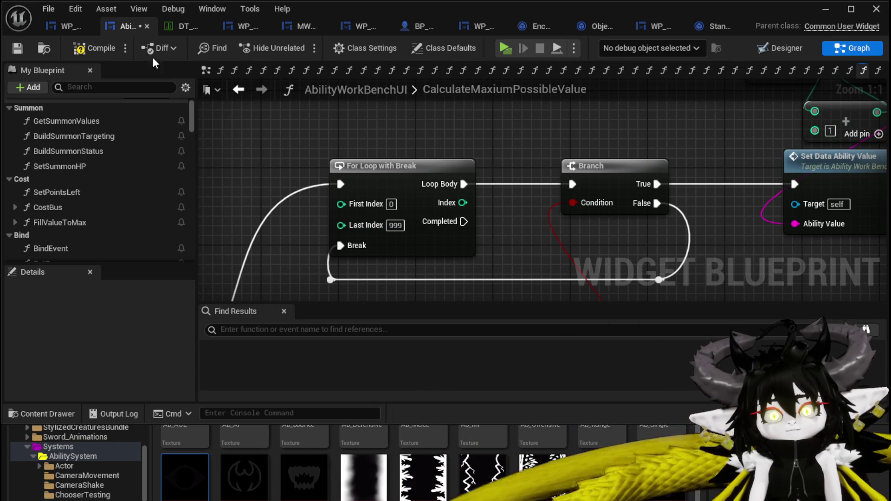
pyautogui.click(12, 50)
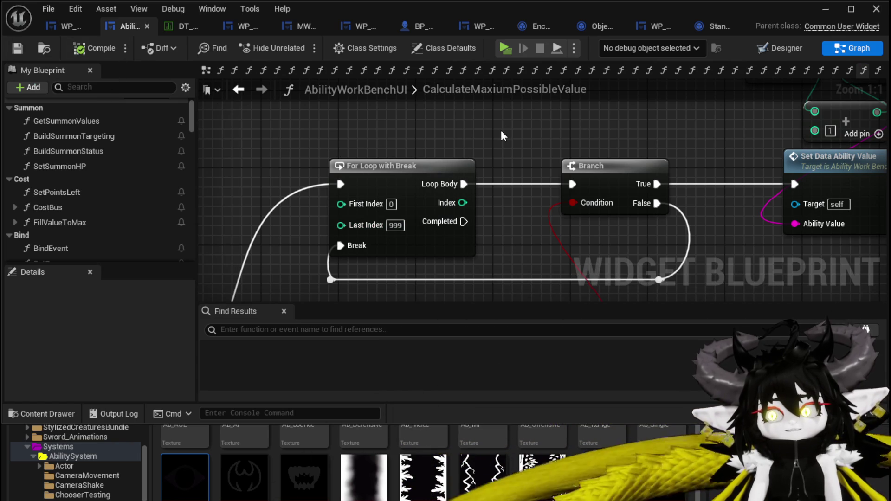
pyautogui.click(826, 11)
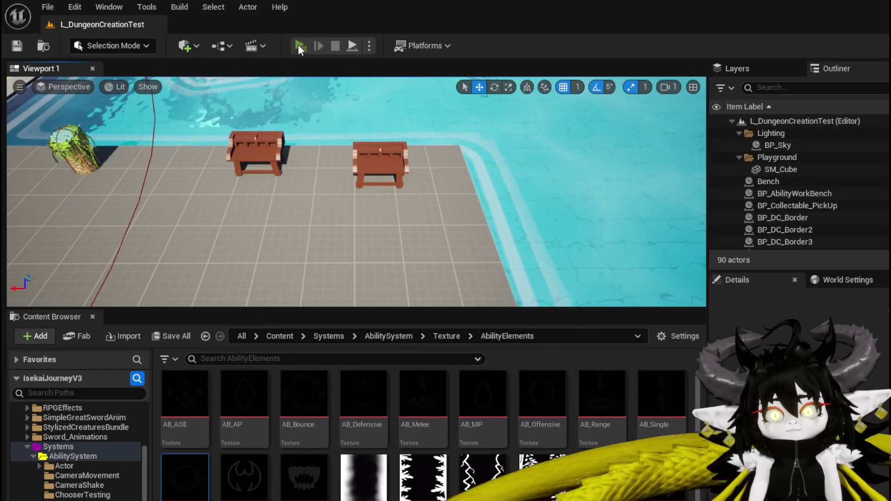
pyautogui.click(298, 43)
# Step: Open the Water_Splash card, fill its value to 364, and confirm the ability changes
pyautogui.press('w')
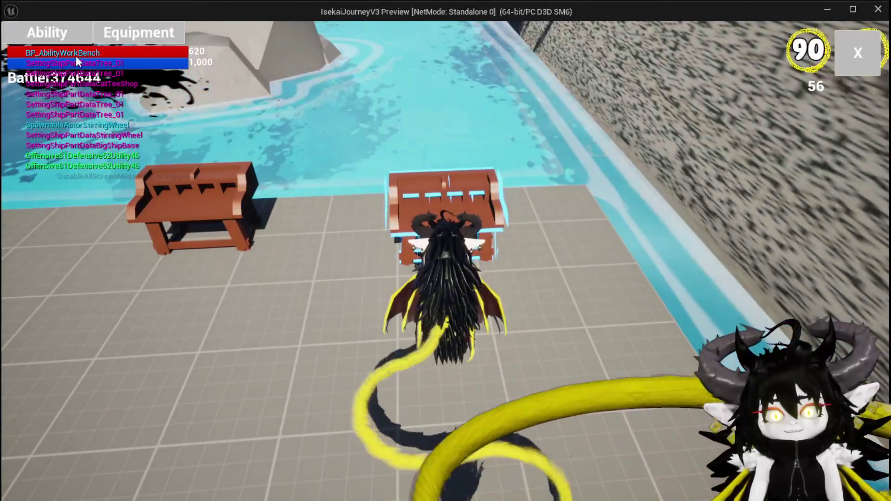
pyautogui.click(76, 41)
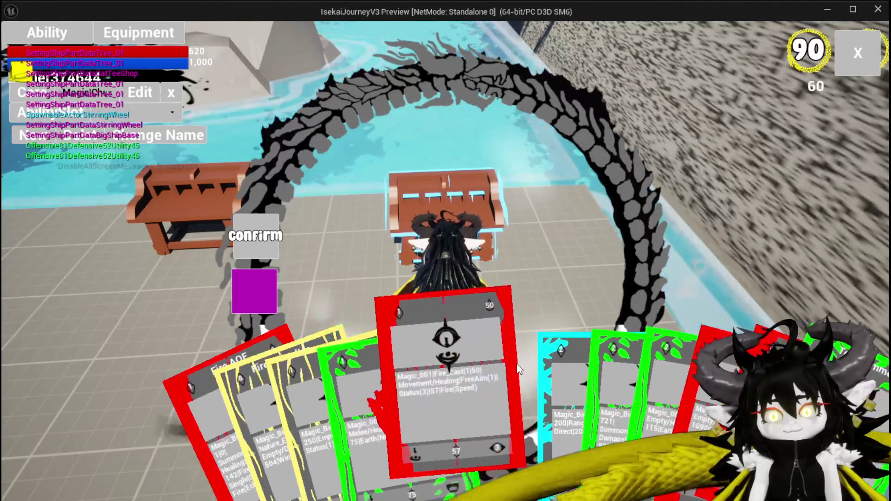
pyautogui.click(519, 353)
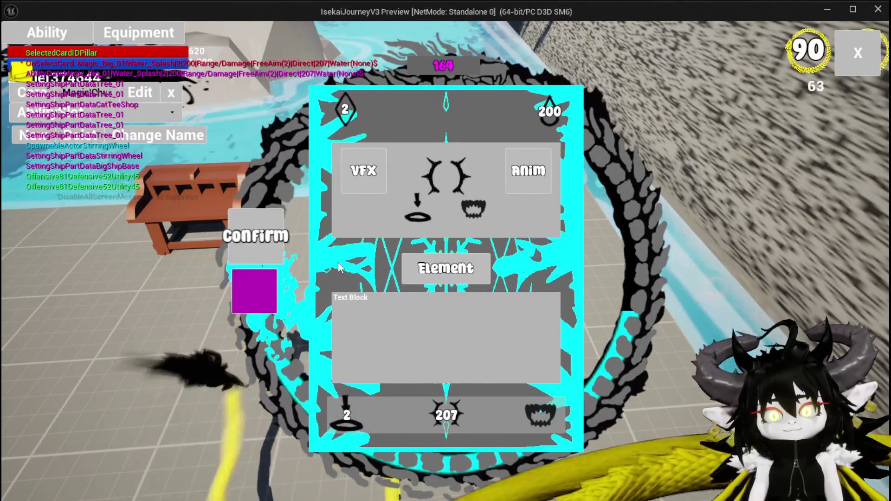
pyautogui.click(459, 412)
pyautogui.click(323, 309)
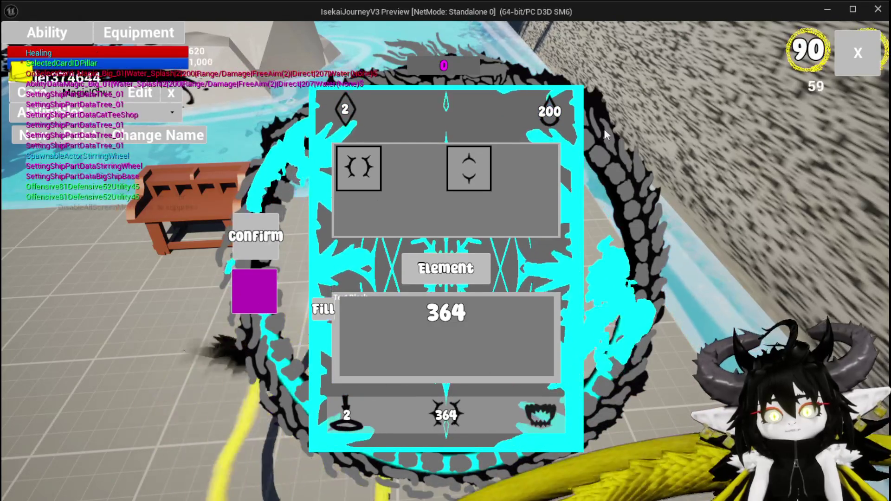
pyautogui.click(265, 314)
pyautogui.press('e')
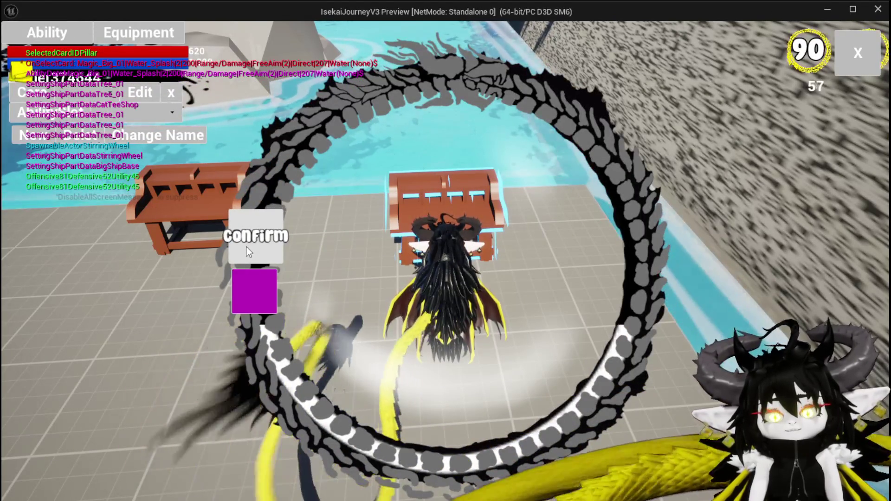
pyautogui.click(246, 249)
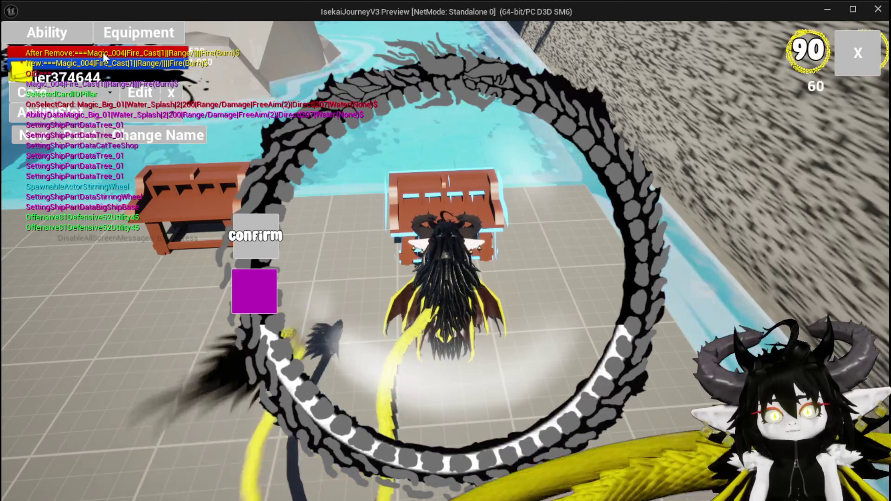
# Step: Reopen the water card, enter 800 as its value, stop the preview and save the level
pyautogui.click(110, 95)
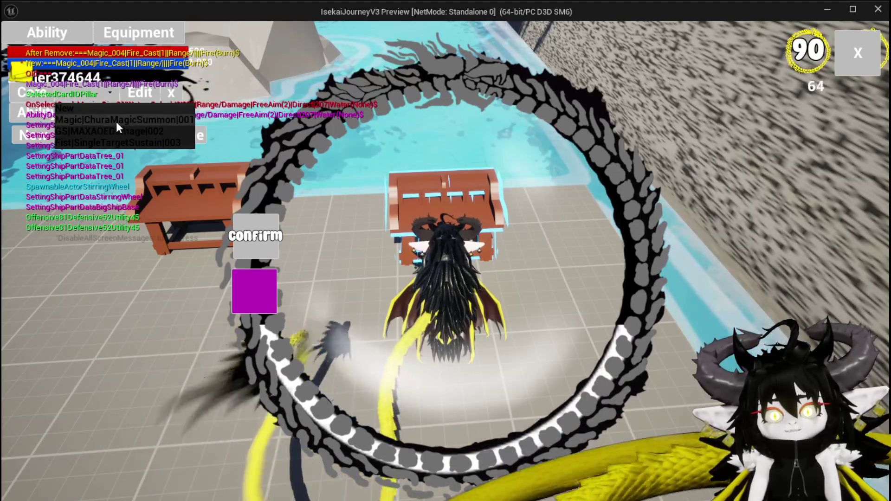
pyautogui.click(116, 121)
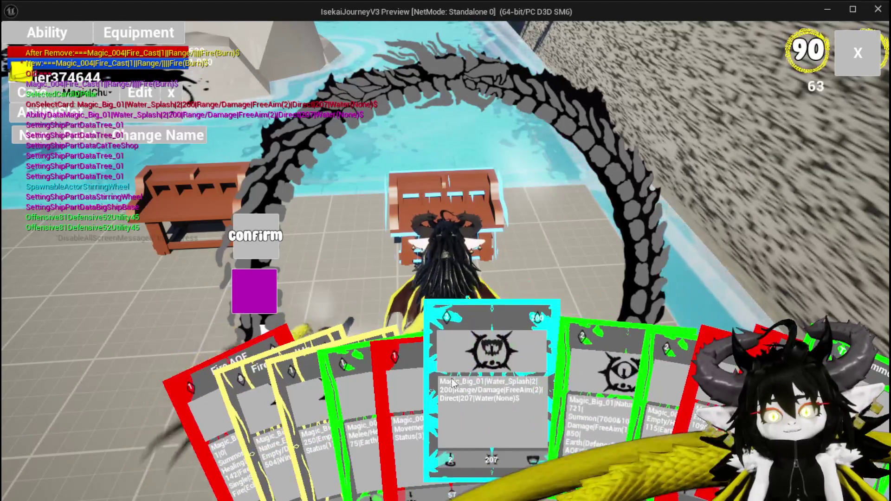
pyautogui.click(501, 383)
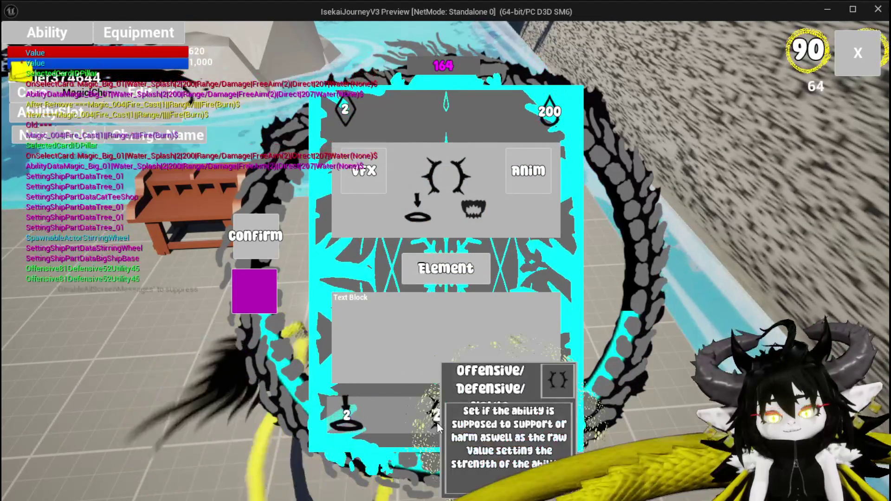
pyautogui.click(437, 422)
pyautogui.click(446, 313)
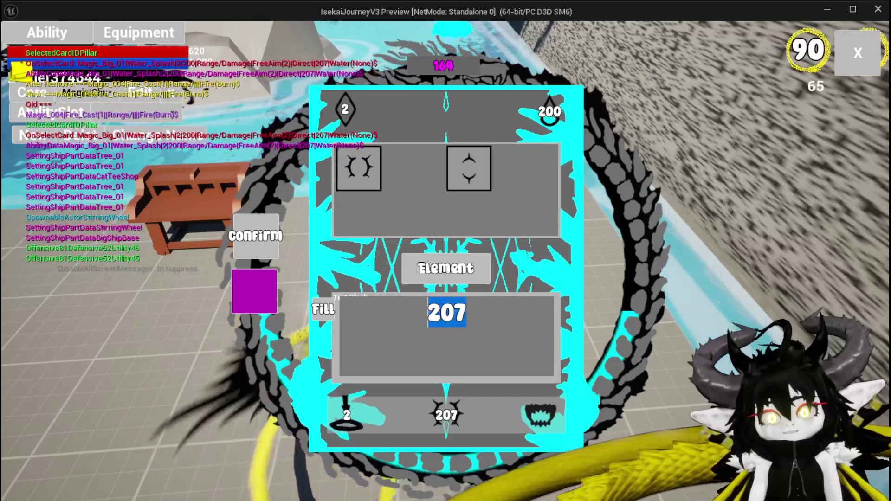
pyautogui.write('800')
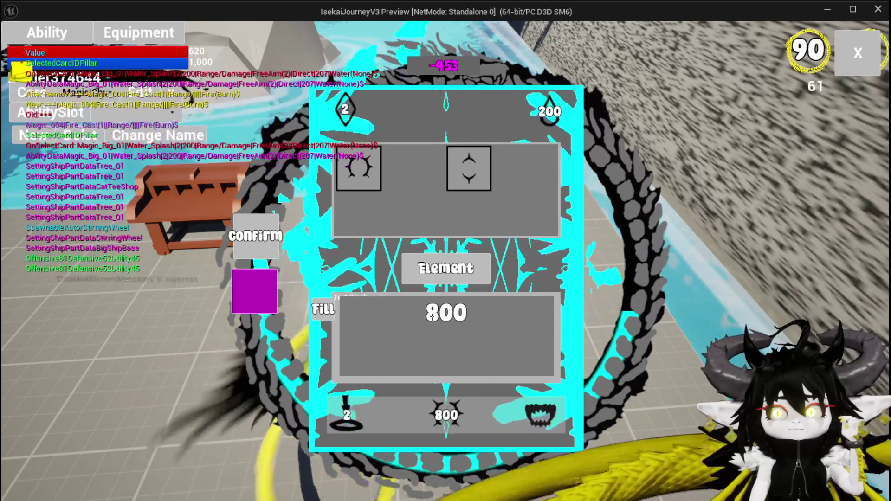
pyautogui.press('Escape')
pyautogui.click(23, 50)
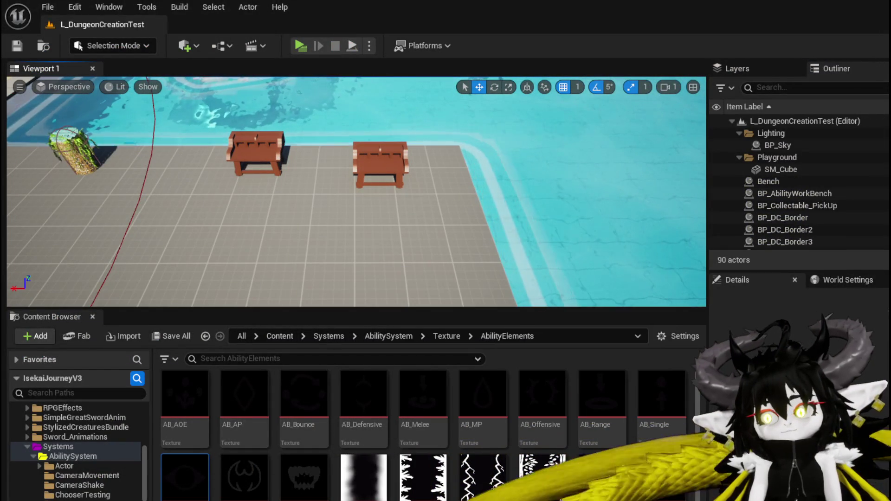
# Step: Duplicate the loop, Branch and comparison nodes and place the copy below the original
pyautogui.hotkey('alt', 'Tab')
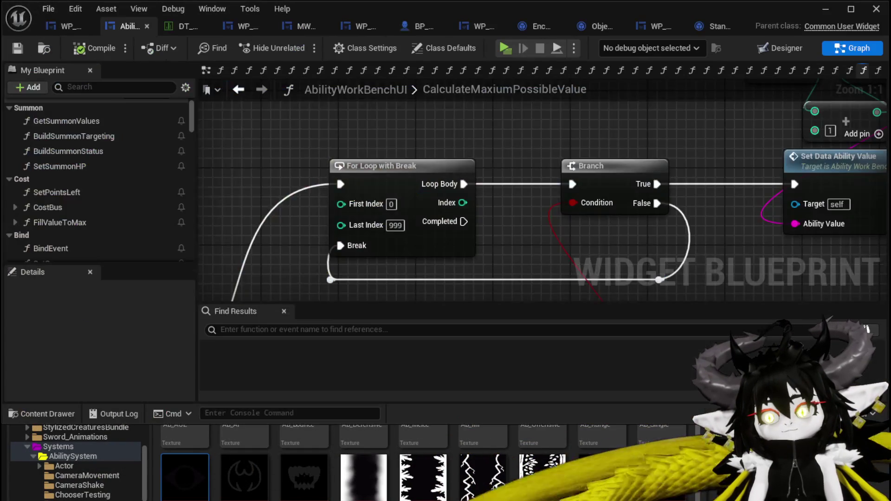
pyautogui.scroll(-3, 530, 262)
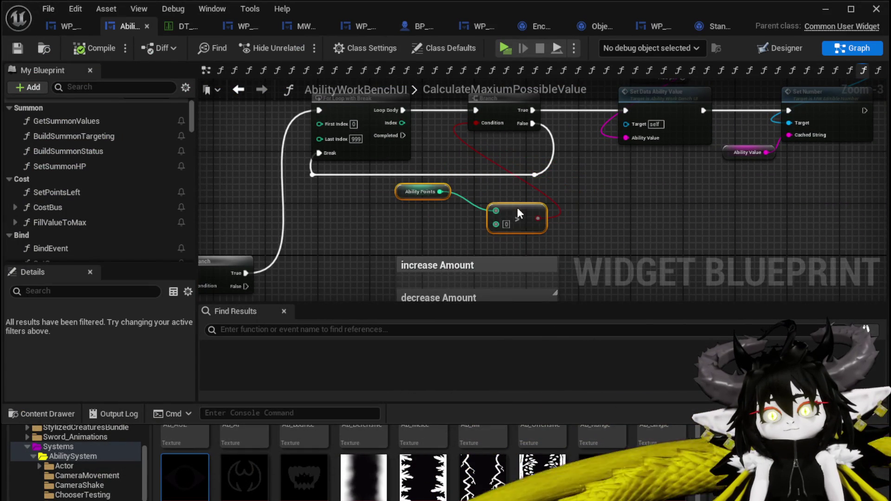
pyautogui.scroll(-1, 411, 216)
pyautogui.moveTo(427, 228); pyautogui.dragTo(399, 325)
pyautogui.moveTo(326, 246); pyautogui.dragTo(484, 119)
pyautogui.hotkey('ctrl', 'c')
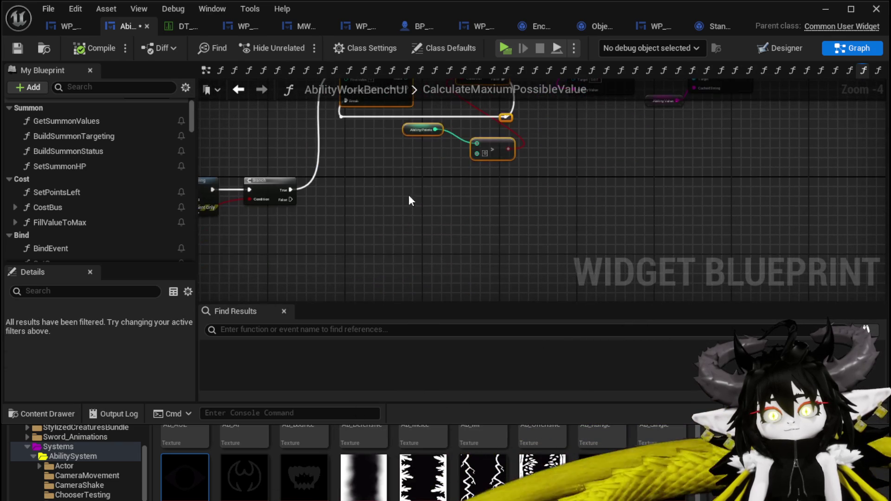
pyautogui.hotkey('ctrl', 'v')
pyautogui.moveTo(351, 179); pyautogui.dragTo(389, 201)
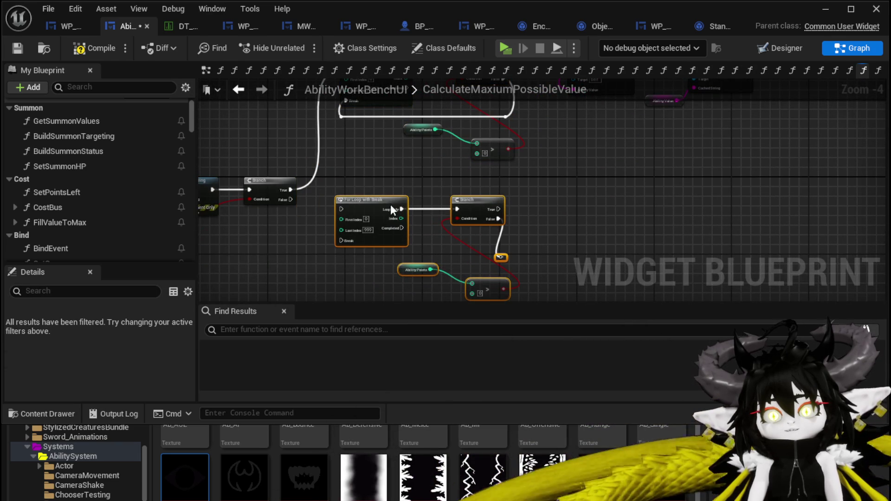
# Step: Connect the Branch True output to Set Data Ability Value and reposition the upper node group
pyautogui.scroll(1, 354, 177)
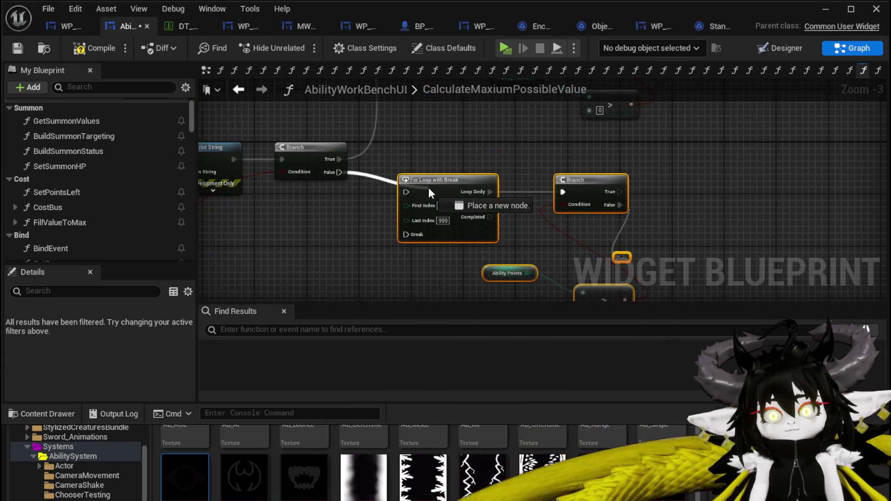
pyautogui.scroll(-1, 549, 169)
pyautogui.moveTo(549, 169); pyautogui.dragTo(449, 288)
pyautogui.moveTo(397, 122); pyautogui.dragTo(614, 255)
pyautogui.moveTo(453, 289)
pyautogui.mouseDown()
pyautogui.moveTo(497, 222)
pyautogui.moveTo(464, 152)
pyautogui.mouseUp()
pyautogui.moveTo(368, 167)
pyautogui.mouseDown()
pyautogui.moveTo(431, 197)
pyautogui.moveTo(427, 188)
pyautogui.mouseUp()
pyautogui.moveTo(408, 241); pyautogui.dragTo(383, 277)
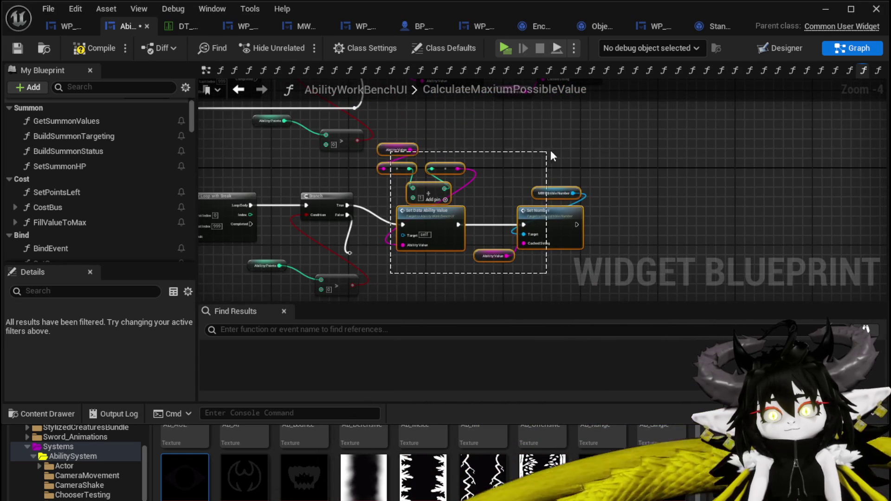
pyautogui.moveTo(439, 211); pyautogui.dragTo(464, 196)
pyautogui.scroll(3, 393, 184)
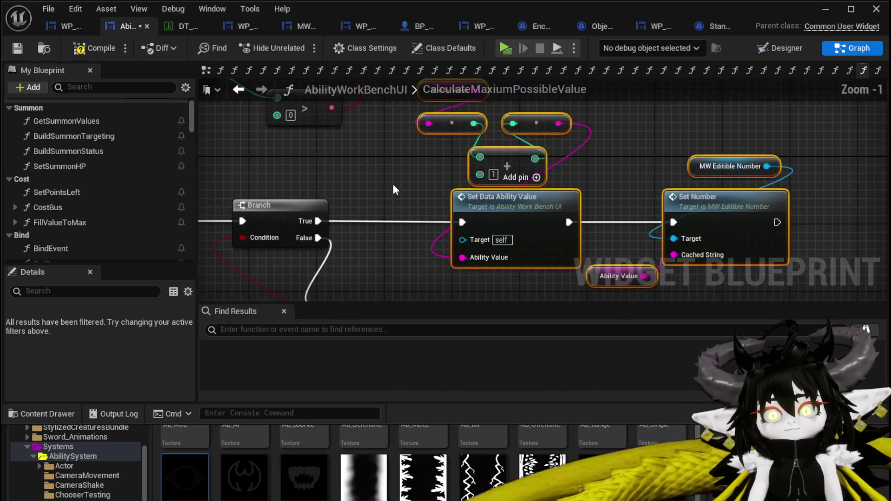
pyautogui.click(394, 184)
pyautogui.moveTo(410, 183); pyautogui.dragTo(427, 215)
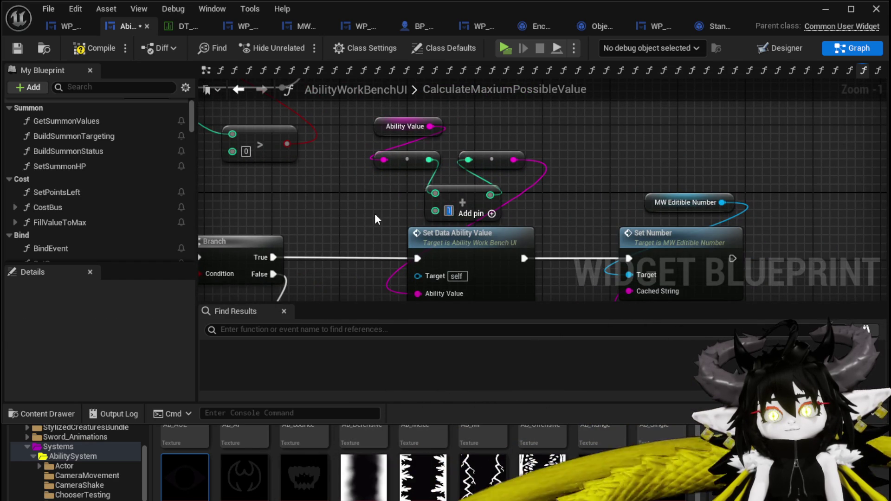
# Step: Replace the Add node with a Subtract node whose B value is 1
pyautogui.moveTo(429, 160)
pyautogui.mouseDown()
pyautogui.moveTo(364, 191)
pyautogui.moveTo(462, 200)
pyautogui.mouseUp()
pyautogui.write('-')
pyautogui.click(419, 343)
pyautogui.press('Delete')
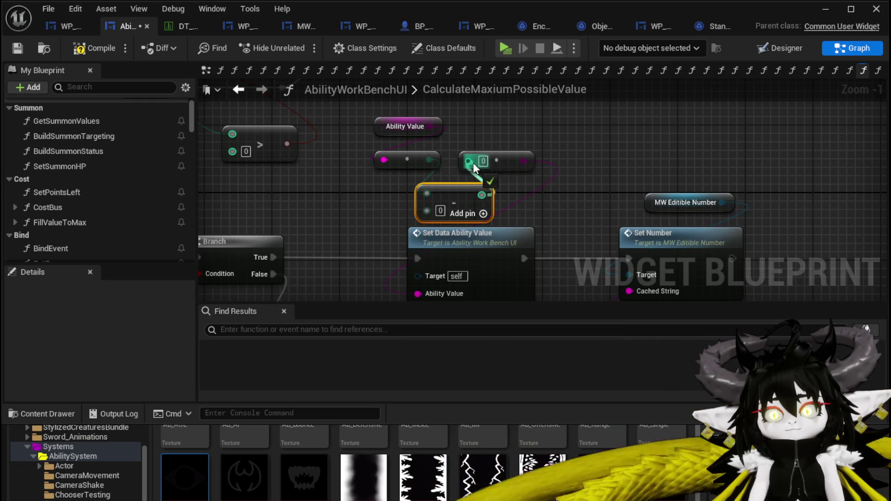
pyautogui.click(444, 213)
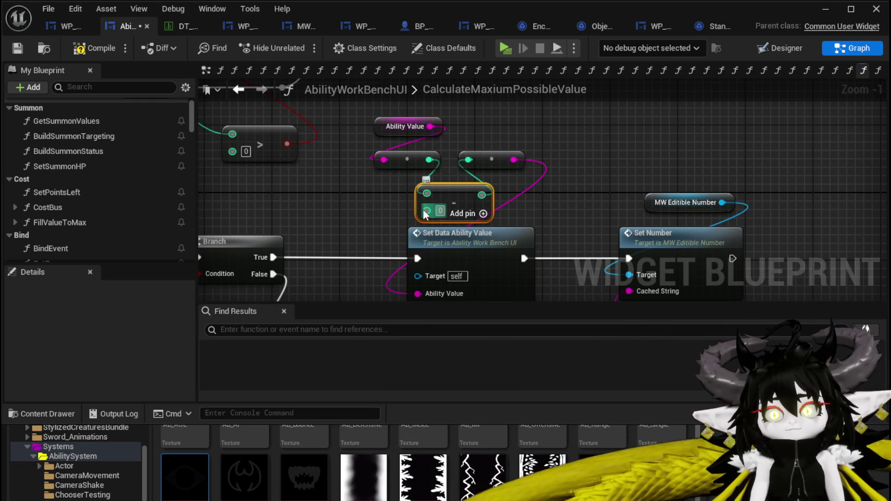
pyautogui.scroll(-1, 341, 205)
pyautogui.scroll(-1, 448, 172)
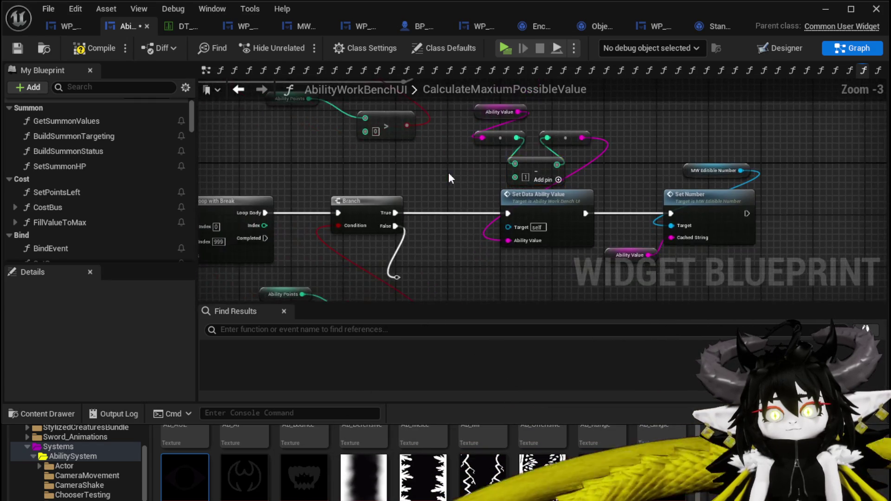
pyautogui.moveTo(426, 194); pyautogui.dragTo(517, 223)
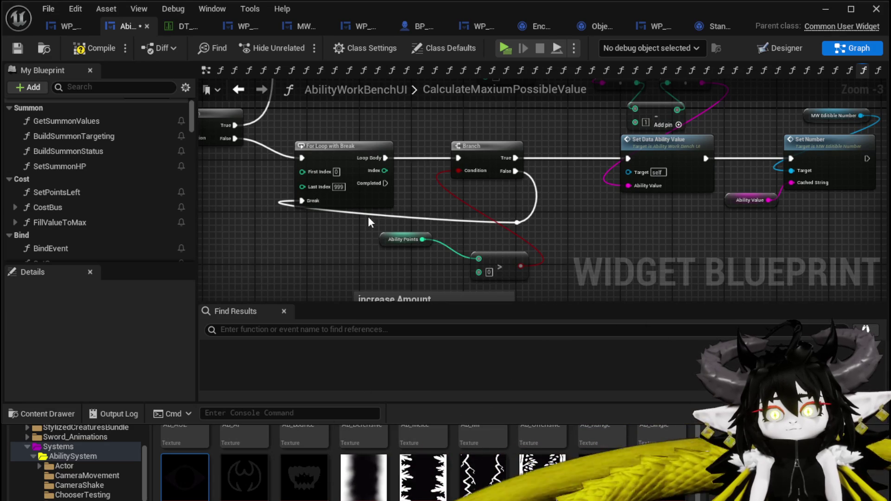
# Step: Route Branch False through a reroute to For Loop Break and feed Ability Points < 0 into the Condition
pyautogui.doubleClick(361, 216)
pyautogui.moveTo(302, 226)
pyautogui.mouseDown()
pyautogui.moveTo(327, 226)
pyautogui.moveTo(317, 224)
pyautogui.mouseUp()
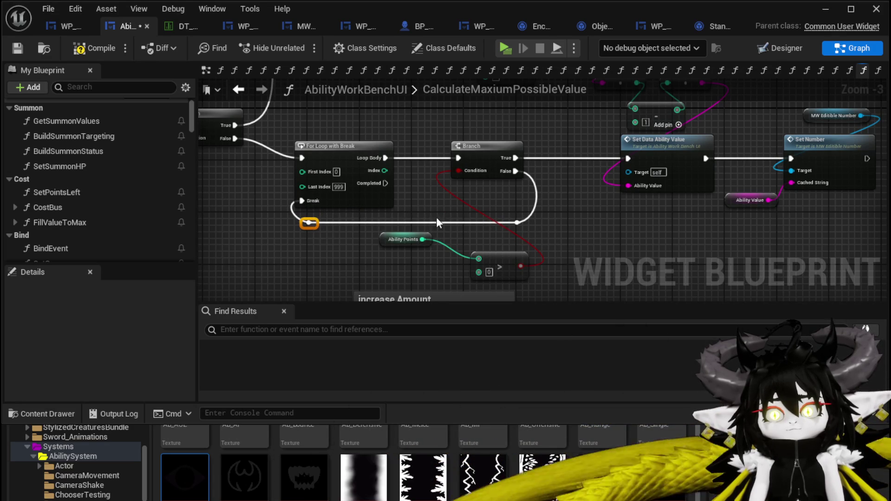
pyautogui.moveTo(448, 197); pyautogui.dragTo(407, 161)
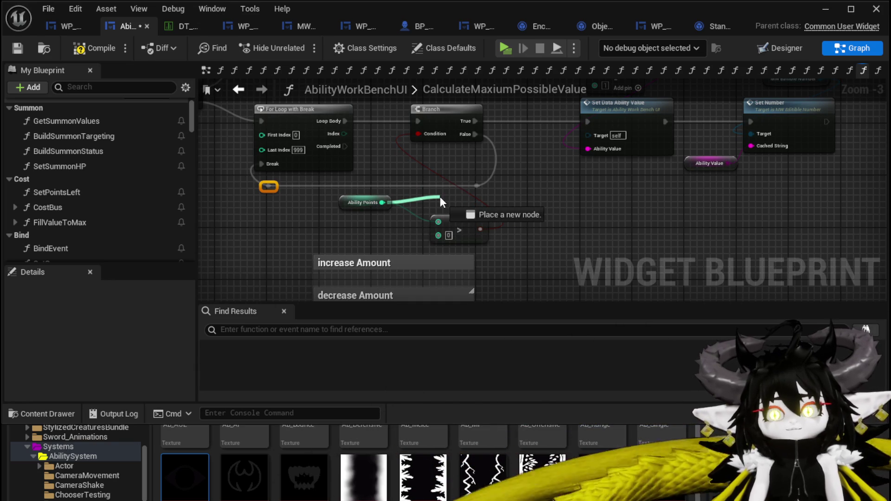
pyautogui.moveTo(440, 197); pyautogui.dragTo(440, 197)
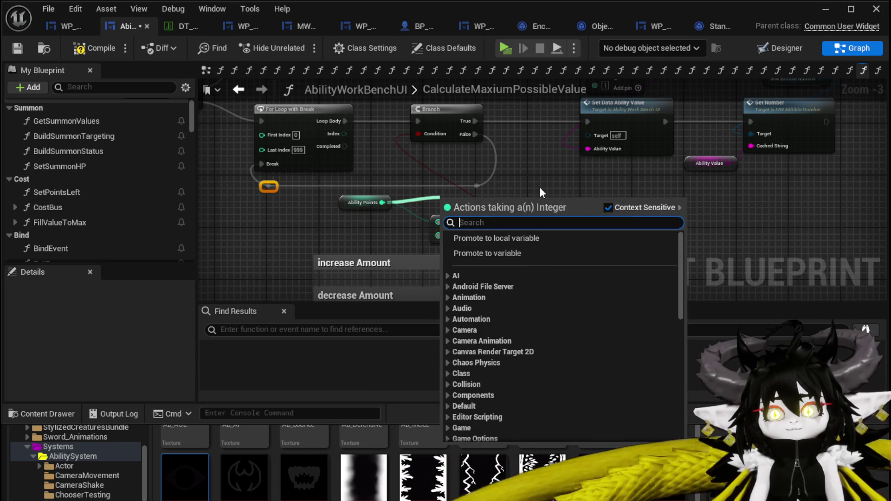
pyautogui.write('less')
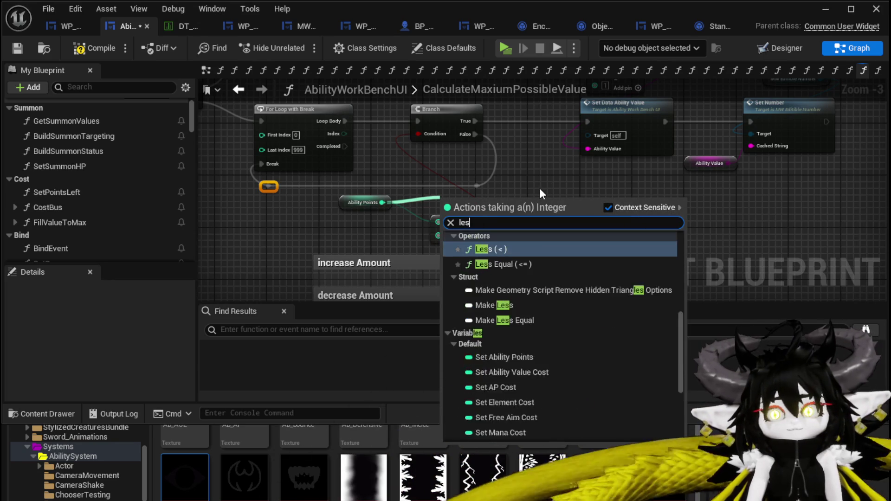
pyautogui.click(487, 261)
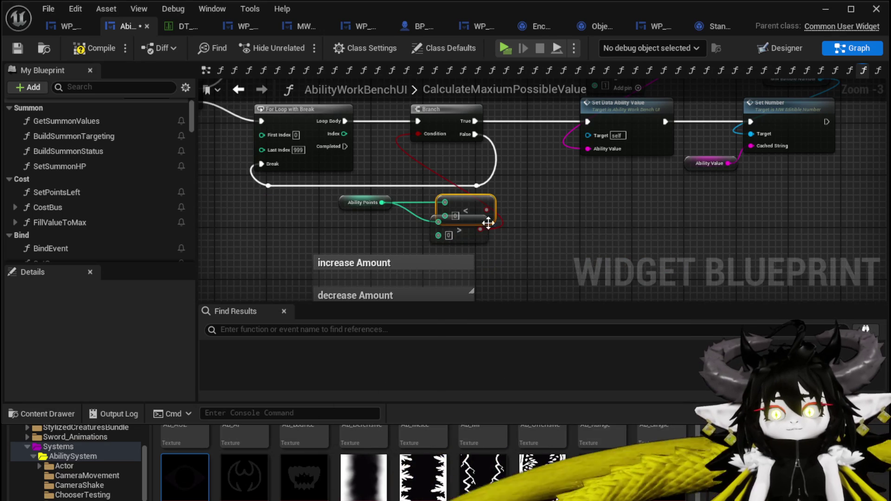
pyautogui.moveTo(433, 133); pyautogui.dragTo(433, 134)
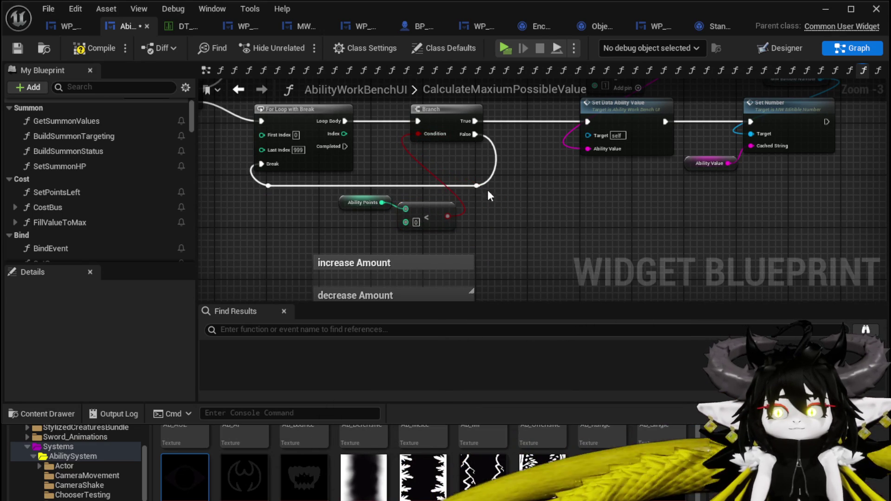
# Step: Compile the widget, start a game preview, and walk to the ability workbench to interact
pyautogui.click(83, 49)
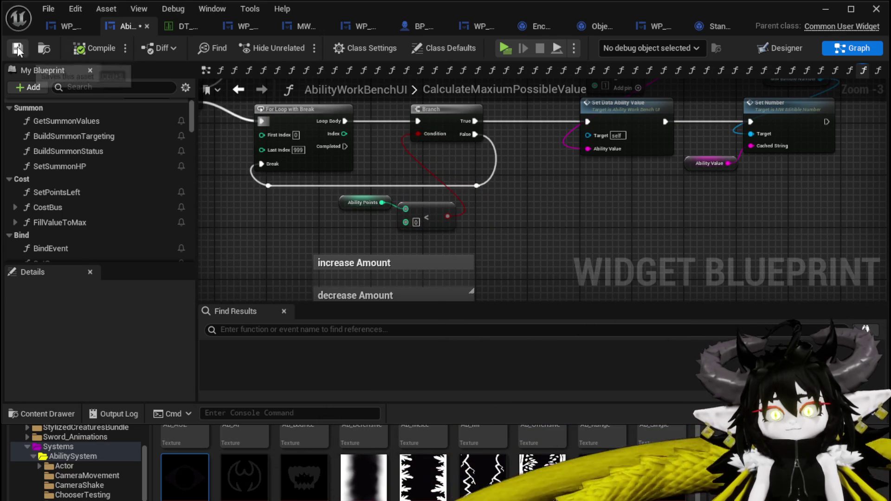
pyautogui.click(827, 9)
pyautogui.click(296, 44)
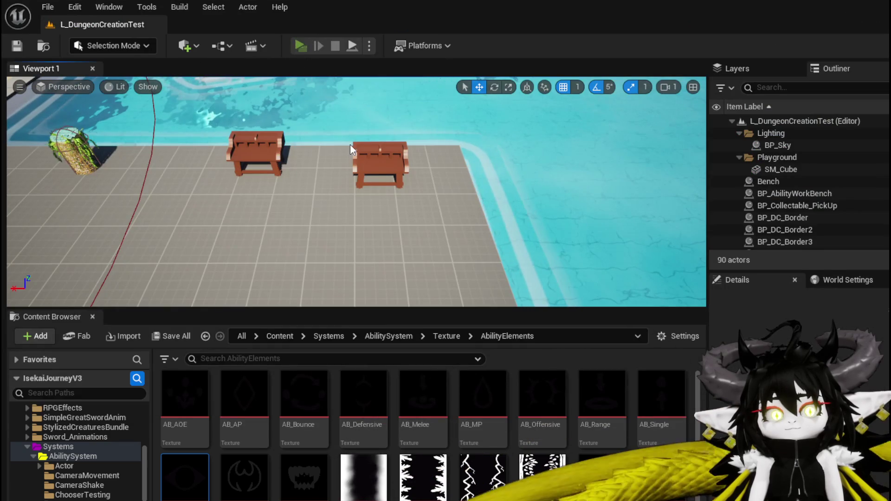
pyautogui.press('w')
pyautogui.press('e')
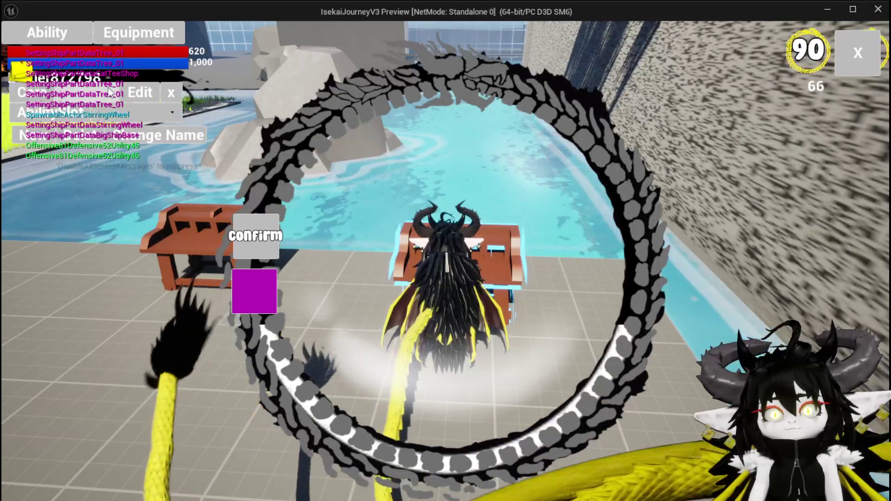
# Step: Open the cyan card in edit mode and try ability values 500, 200 and 300
pyautogui.click(462, 341)
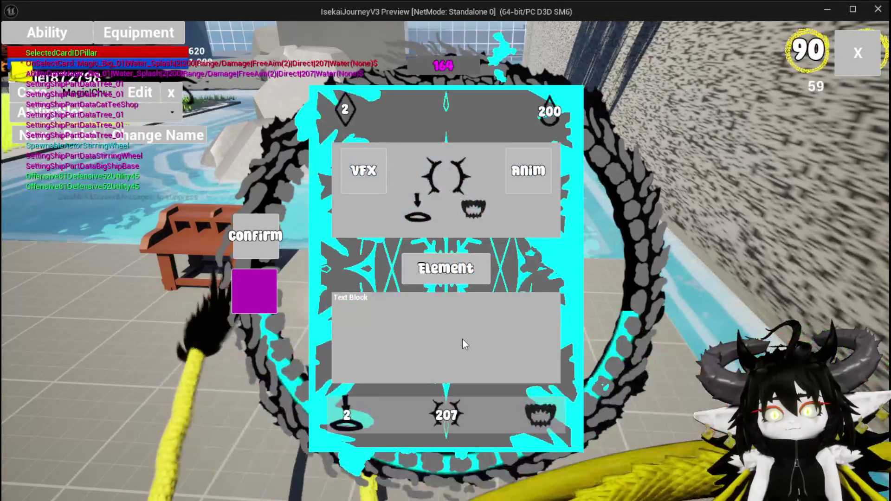
pyautogui.click(445, 413)
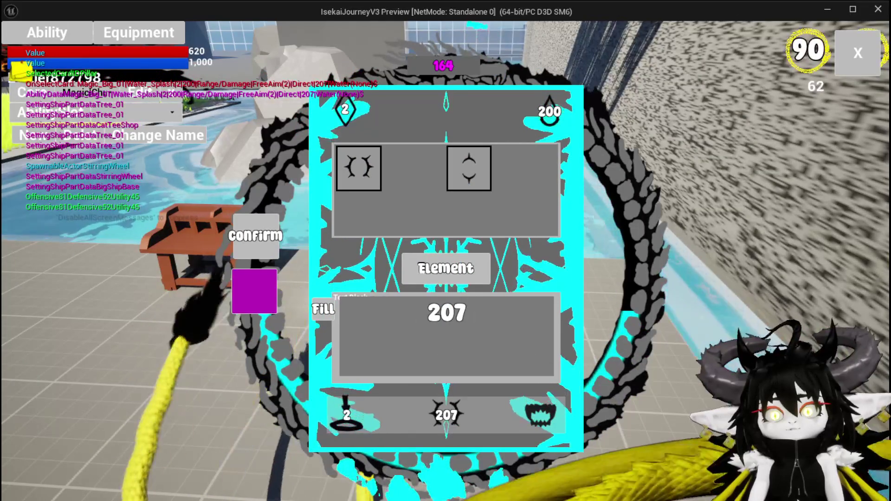
pyautogui.write('500')
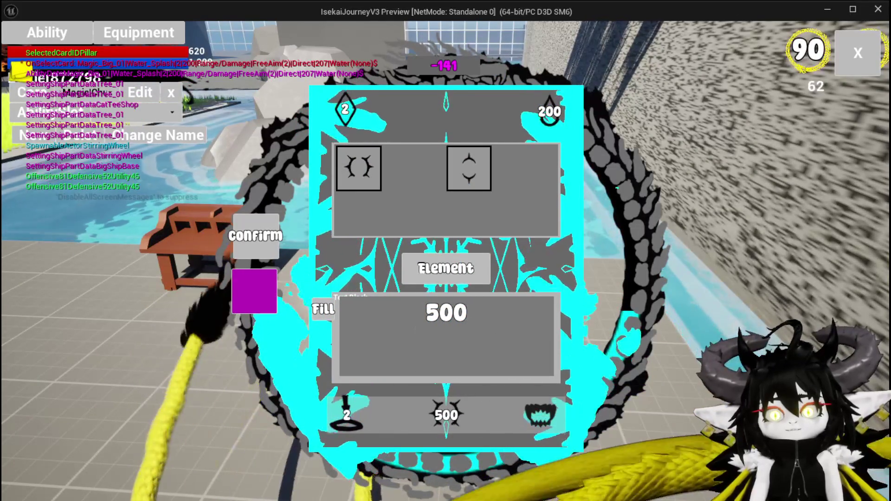
pyautogui.hotkey('ctrl', 'a')
pyautogui.write('200')
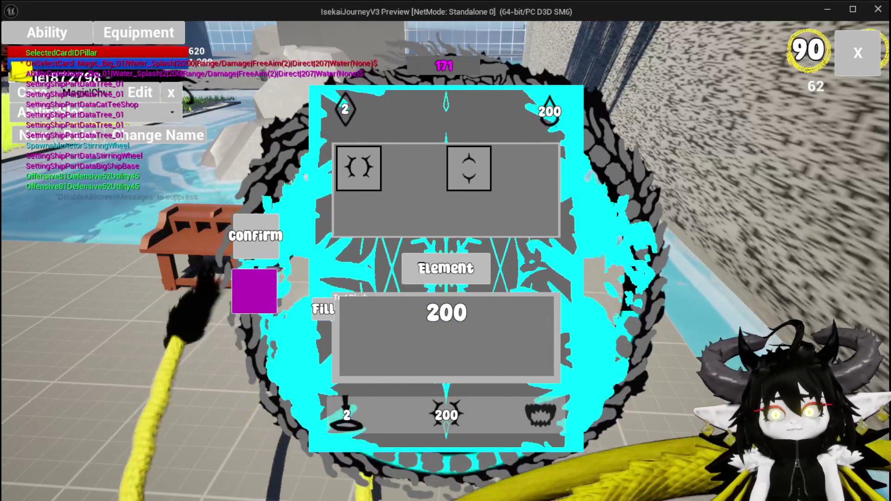
pyautogui.hotkey('ctrl', 'a')
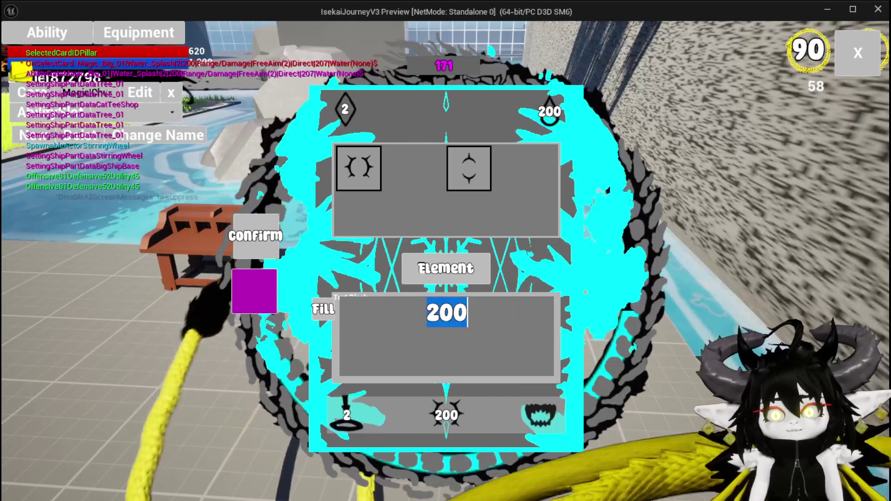
pyautogui.write('300')
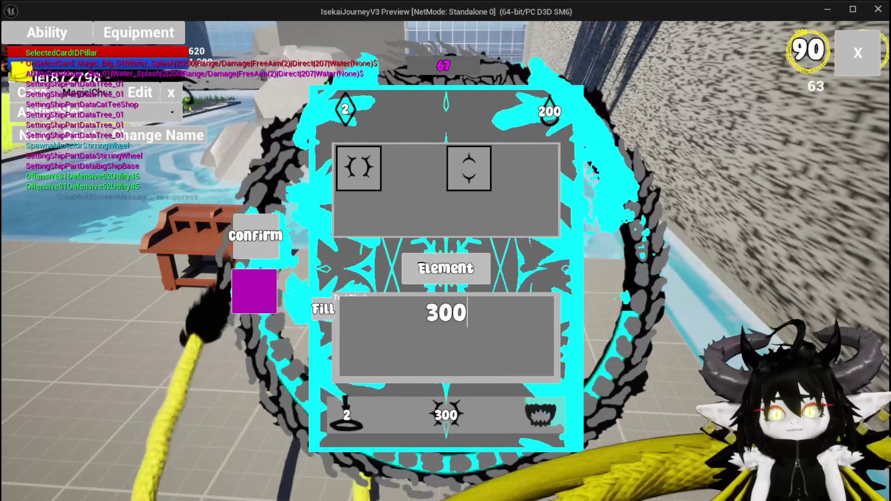
# Step: Fill the Water_Splash card to its affordable maximum of 170, leaving 0 points
pyautogui.click(444, 269)
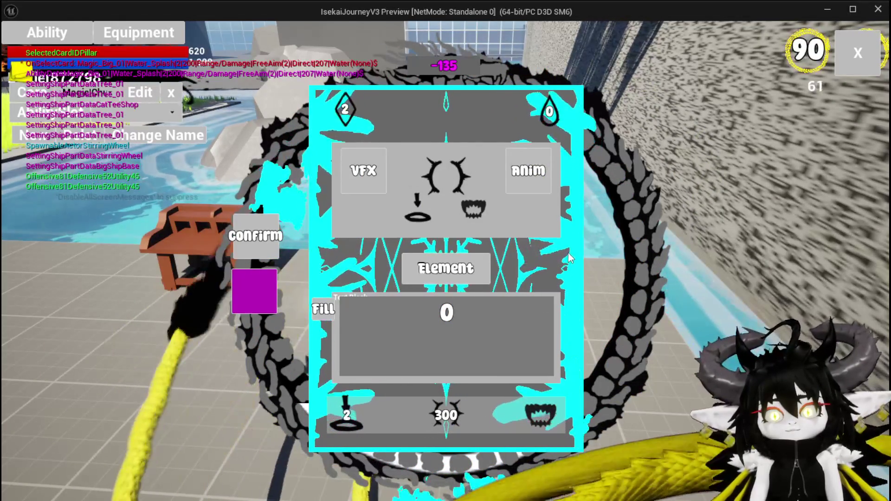
pyautogui.moveTo(511, 140)
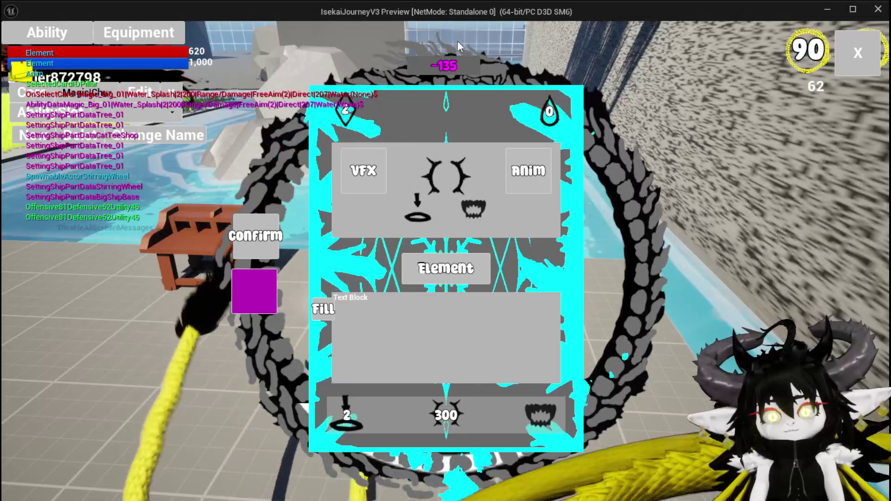
pyautogui.click(333, 311)
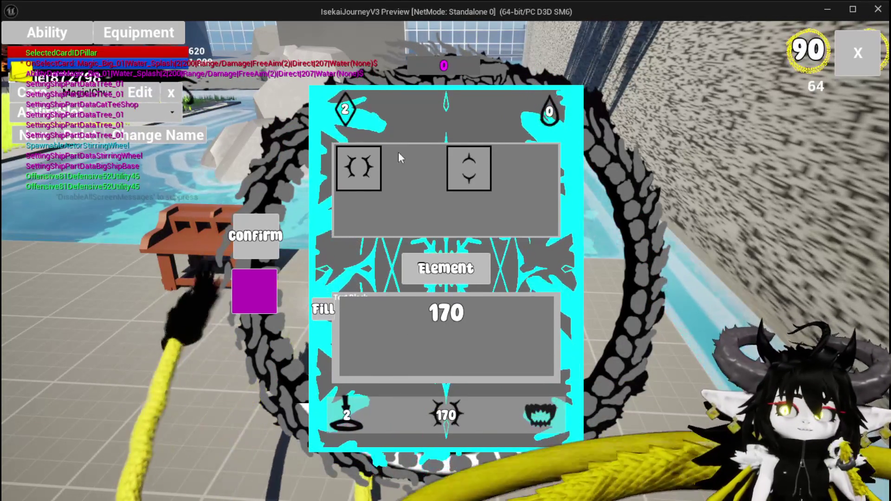
pyautogui.click(342, 109)
pyautogui.write('2')
# Step: Change the card's AP value to 1
pyautogui.click(348, 320)
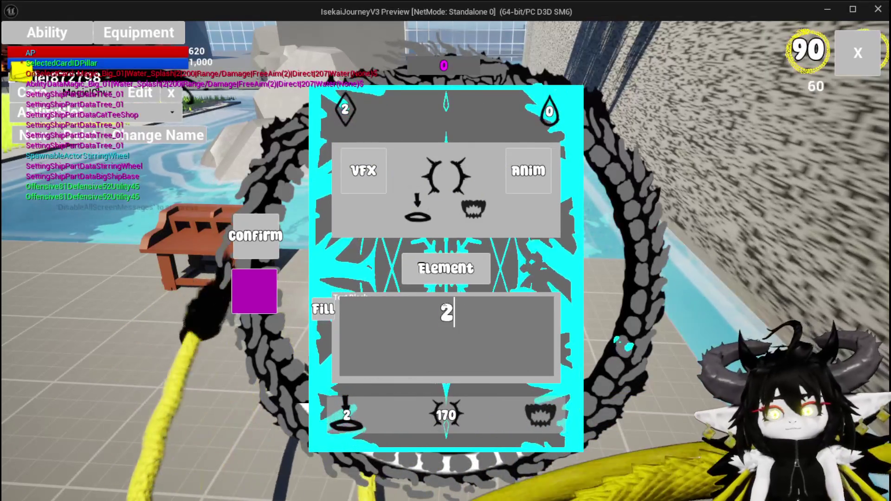
pyautogui.press('BackSpace')
pyautogui.write('1')
pyautogui.press('Return')
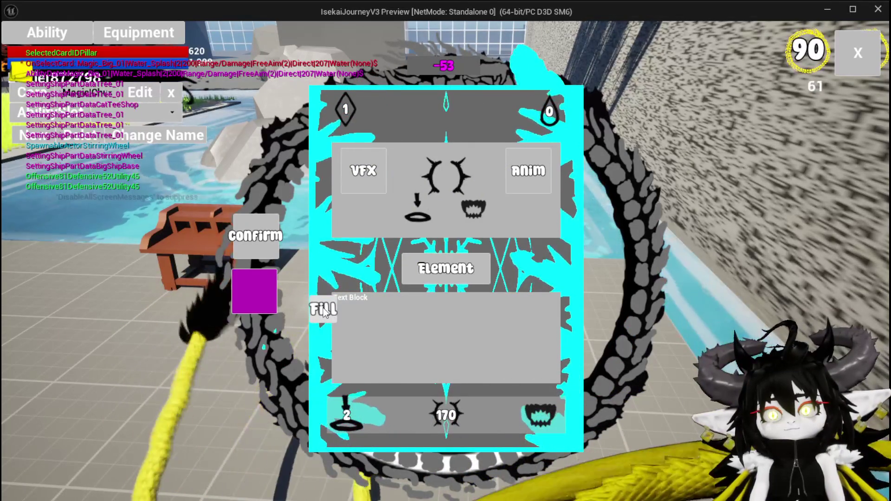
# Step: Fill the value to the affordable maximum, check the result, and stop the play session
pyautogui.click(540, 415)
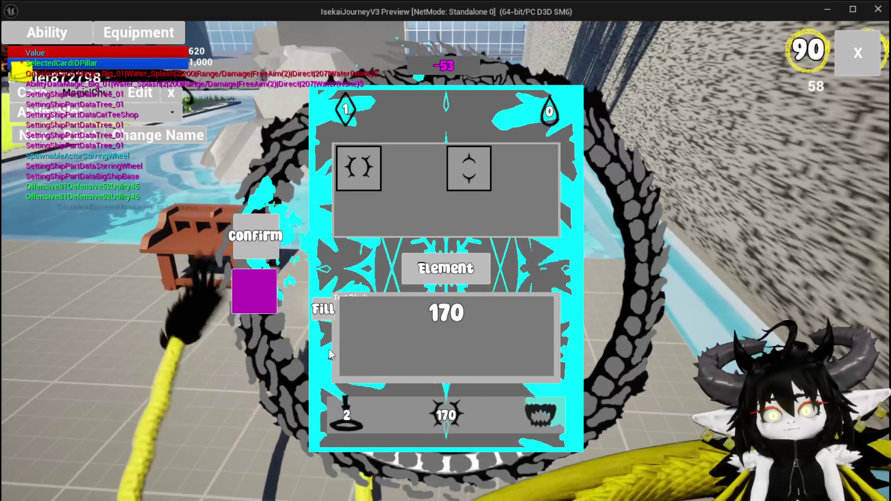
pyautogui.click(325, 315)
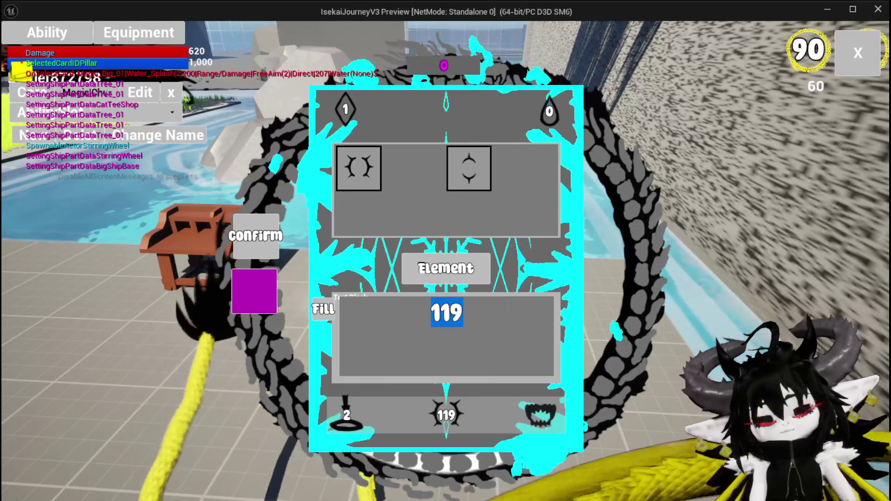
pyautogui.click(357, 106)
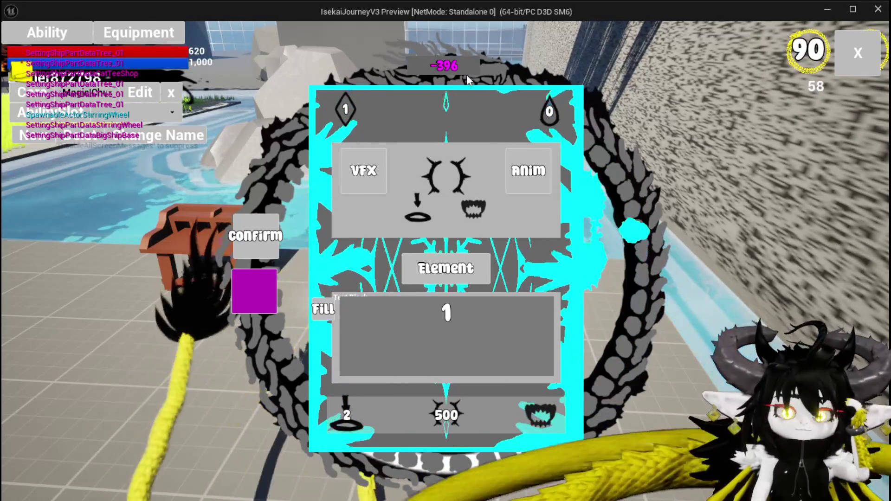
pyautogui.press('Escape')
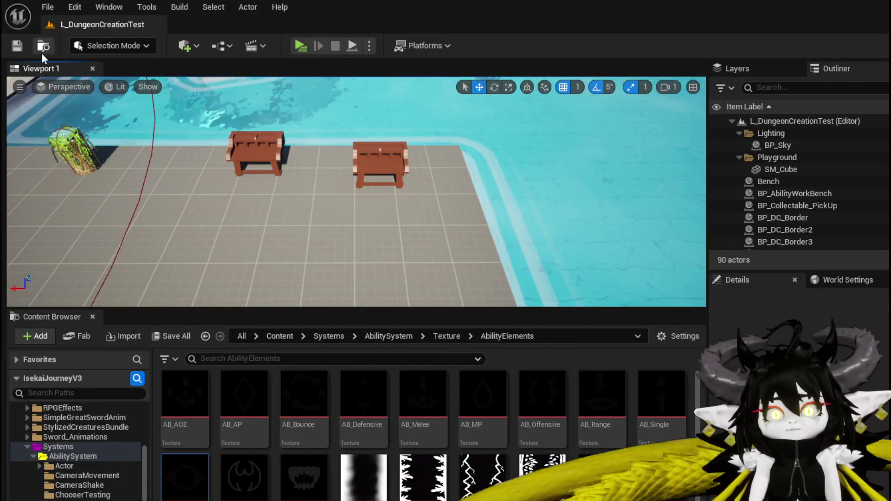
# Step: Save the modified assets and select Switch on String in the AbilityWorkBenchUI graph
pyautogui.click(20, 48)
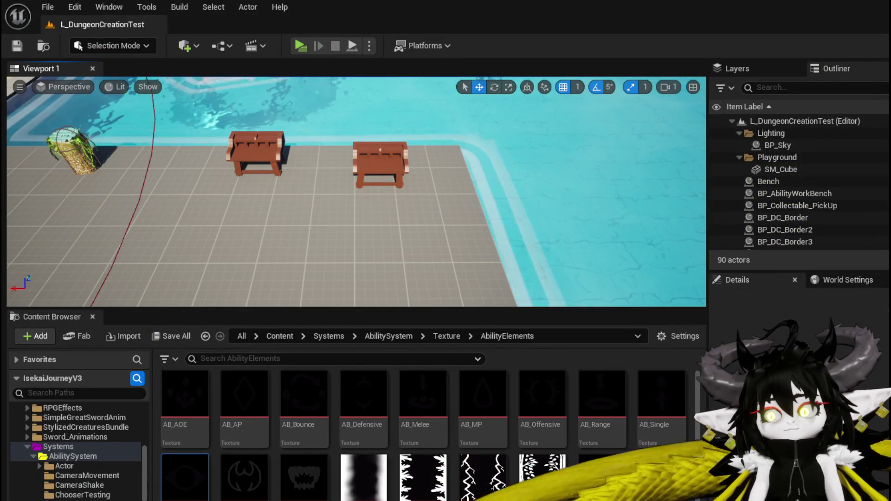
pyautogui.hotkey('alt', 'Tab')
pyautogui.moveTo(436, 274); pyautogui.dragTo(347, 188)
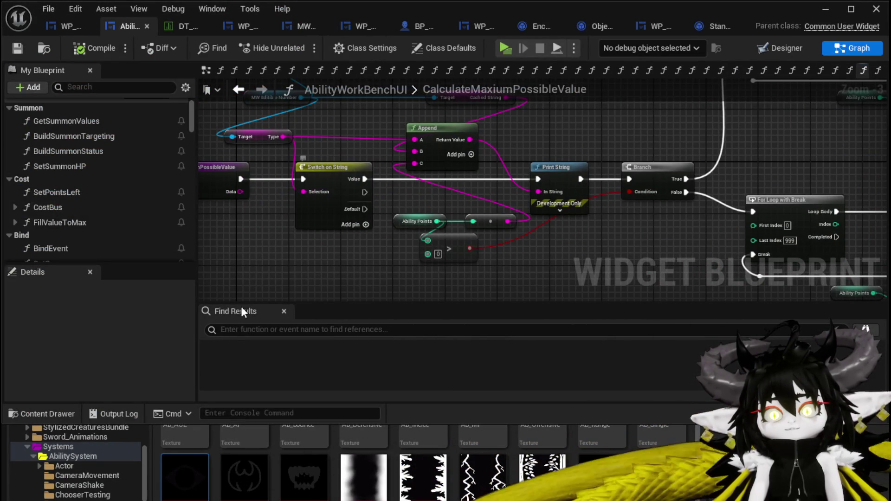
pyautogui.click(332, 215)
pyautogui.scroll(2, 278, 260)
# Step: Name the switch's case pins AP and MP, adding a third pin for MP
pyautogui.click(112, 361)
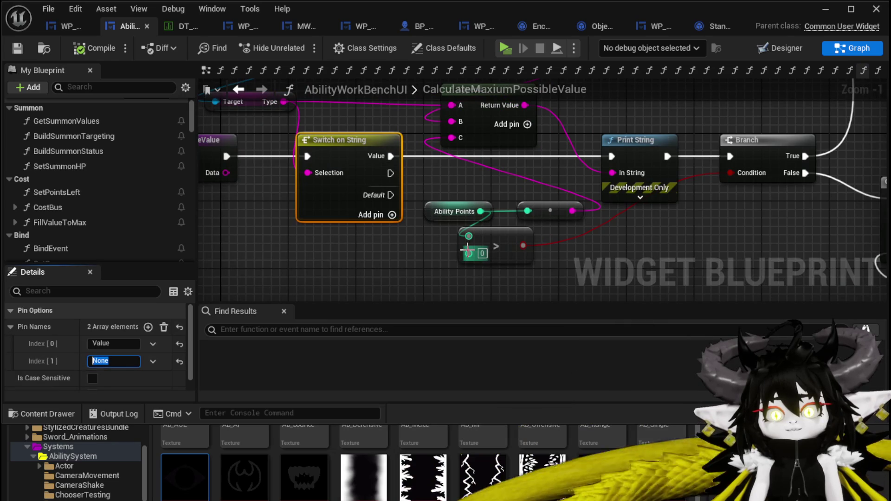
pyautogui.write('AP')
pyautogui.press('Return')
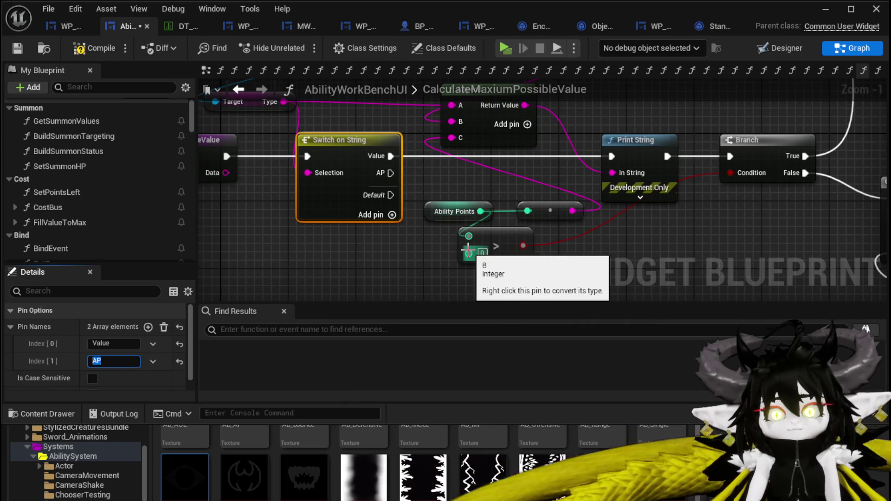
pyautogui.click(148, 327)
pyautogui.click(114, 378)
pyautogui.write('MP')
pyautogui.press('Return')
pyautogui.moveTo(604, 175)
pyautogui.mouseDown()
pyautogui.moveTo(552, 204)
pyautogui.moveTo(495, 208)
pyautogui.moveTo(491, 177)
pyautogui.mouseUp()
pyautogui.scroll(-1, 495, 212)
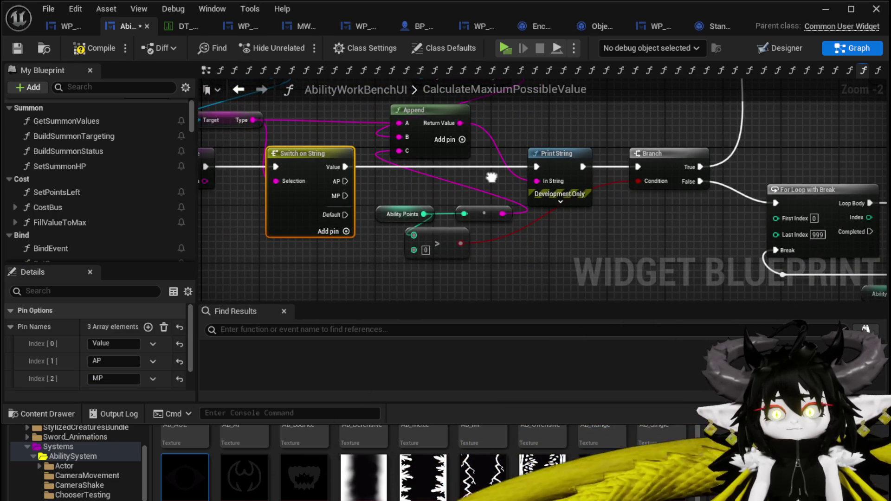
pyautogui.moveTo(653, 207); pyautogui.dragTo(571, 220)
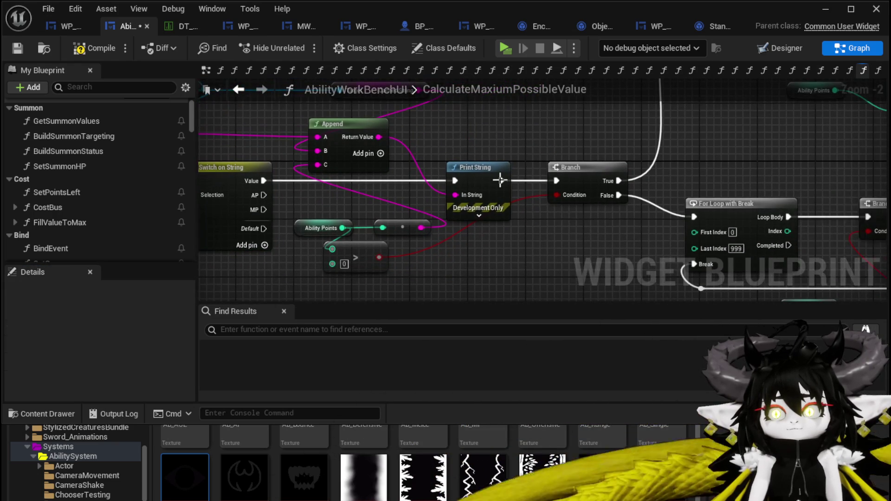
# Step: Rearrange the Print String and debug print nodes out of the way
pyautogui.click(485, 172)
pyautogui.scroll(-2, 487, 178)
pyautogui.moveTo(487, 178); pyautogui.dragTo(316, 237)
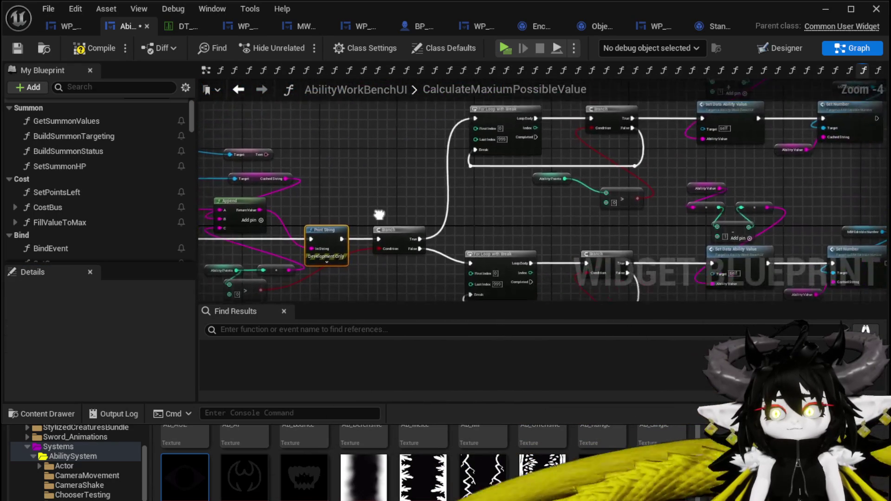
pyautogui.moveTo(368, 215)
pyautogui.mouseDown()
pyautogui.moveTo(317, 208)
pyautogui.moveTo(283, 225)
pyautogui.mouseUp()
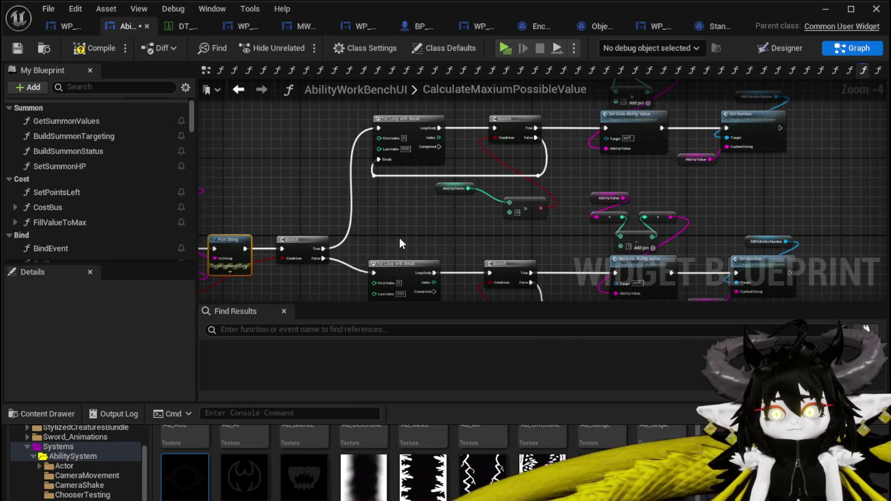
pyautogui.moveTo(399, 242)
pyautogui.mouseDown()
pyautogui.moveTo(406, 181)
pyautogui.moveTo(427, 211)
pyautogui.moveTo(308, 227)
pyautogui.moveTo(344, 149)
pyautogui.moveTo(343, 205)
pyautogui.moveTo(288, 207)
pyautogui.mouseUp()
pyautogui.moveTo(488, 156)
pyautogui.mouseDown()
pyautogui.moveTo(471, 163)
pyautogui.moveTo(441, 149)
pyautogui.moveTo(545, 144)
pyautogui.moveTo(554, 153)
pyautogui.moveTo(580, 139)
pyautogui.moveTo(684, 173)
pyautogui.moveTo(407, 248)
pyautogui.moveTo(375, 219)
pyautogui.mouseUp()
pyautogui.moveTo(413, 129); pyautogui.dragTo(351, 135)
pyautogui.moveTo(474, 204)
pyautogui.mouseDown()
pyautogui.moveTo(450, 238)
pyautogui.moveTo(432, 290)
pyautogui.mouseUp()
pyautogui.click(433, 246)
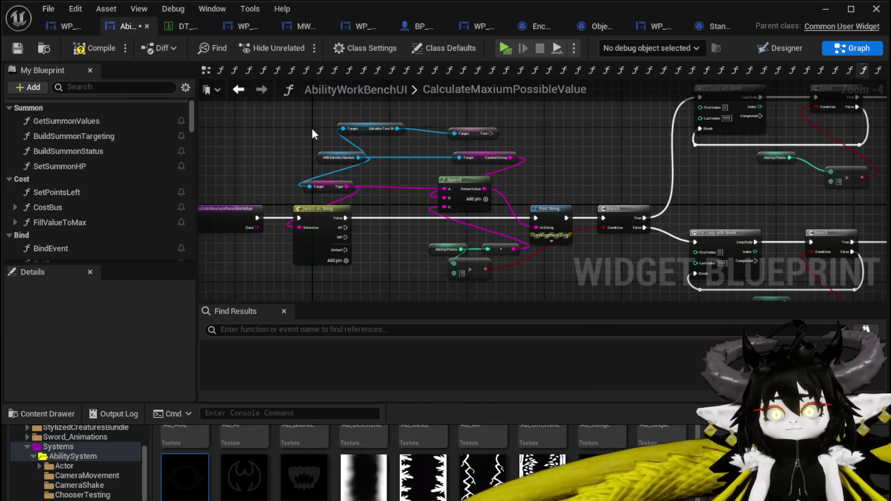
pyautogui.moveTo(424, 150)
pyautogui.mouseDown()
pyautogui.moveTo(499, 196)
pyautogui.moveTo(496, 236)
pyautogui.mouseUp()
pyautogui.moveTo(551, 214)
pyautogui.mouseDown()
pyautogui.moveTo(539, 146)
pyautogui.moveTo(542, 155)
pyautogui.mouseUp()
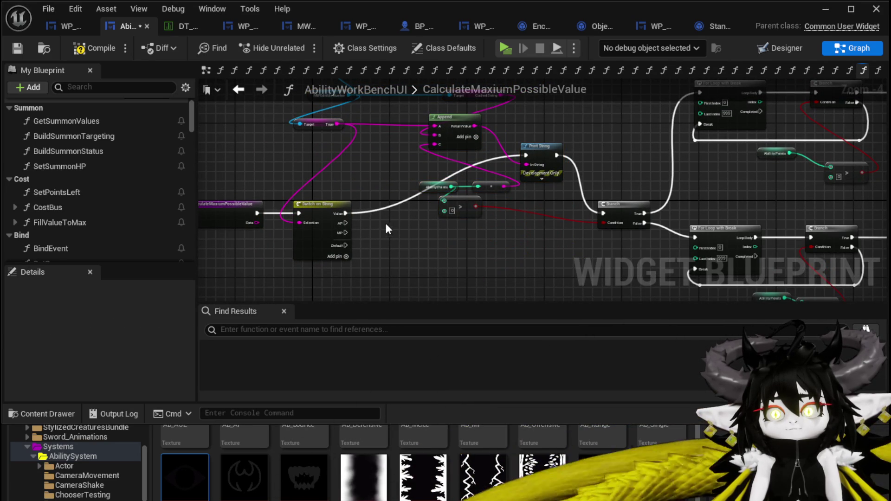
# Step: Wire Switch on String's Value to the Branch and run Print String right after entry, then compile and save
pyautogui.moveTo(344, 216); pyautogui.dragTo(603, 213)
pyautogui.moveTo(538, 147); pyautogui.dragTo(289, 171)
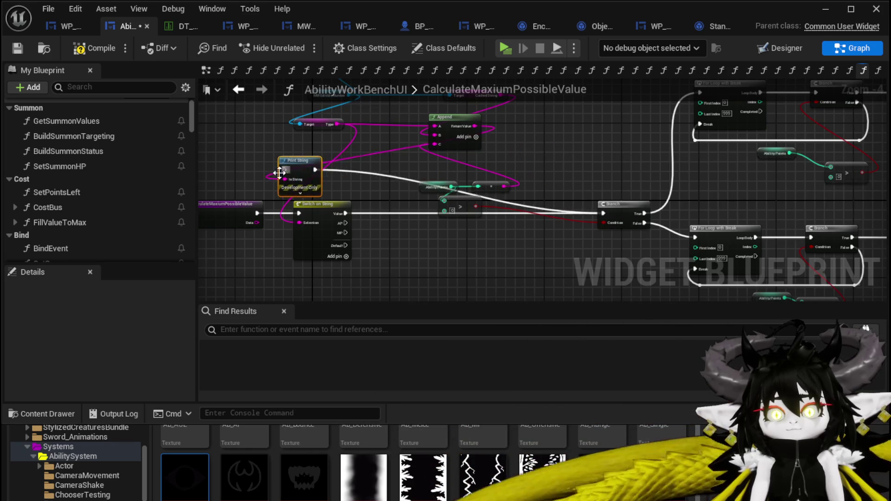
pyautogui.moveTo(348, 221); pyautogui.dragTo(277, 222)
pyautogui.moveTo(428, 178)
pyautogui.mouseDown()
pyautogui.moveTo(384, 218)
pyautogui.moveTo(355, 224)
pyautogui.moveTo(364, 222)
pyautogui.mouseUp()
pyautogui.moveTo(395, 221); pyautogui.dragTo(439, 222)
pyautogui.click(95, 49)
pyautogui.click(18, 49)
# Step: Reposition the increase Amount and right-hand node groups, then select the Set Data Ability Value group
pyautogui.scroll(-3, 447, 172)
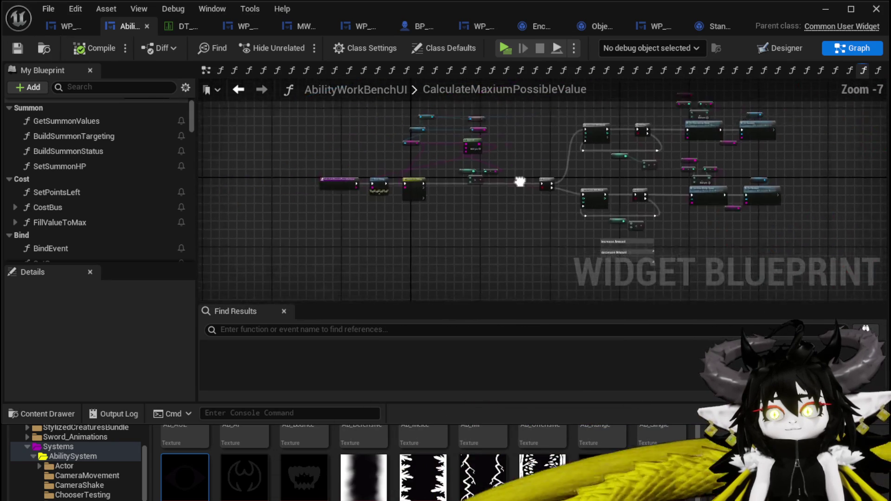
pyautogui.moveTo(485, 252); pyautogui.dragTo(485, 253)
pyautogui.moveTo(390, 244)
pyautogui.mouseDown()
pyautogui.moveTo(422, 240)
pyautogui.moveTo(653, 102)
pyautogui.moveTo(710, 141)
pyautogui.moveTo(508, 255)
pyautogui.moveTo(622, 199)
pyautogui.moveTo(453, 250)
pyautogui.mouseUp()
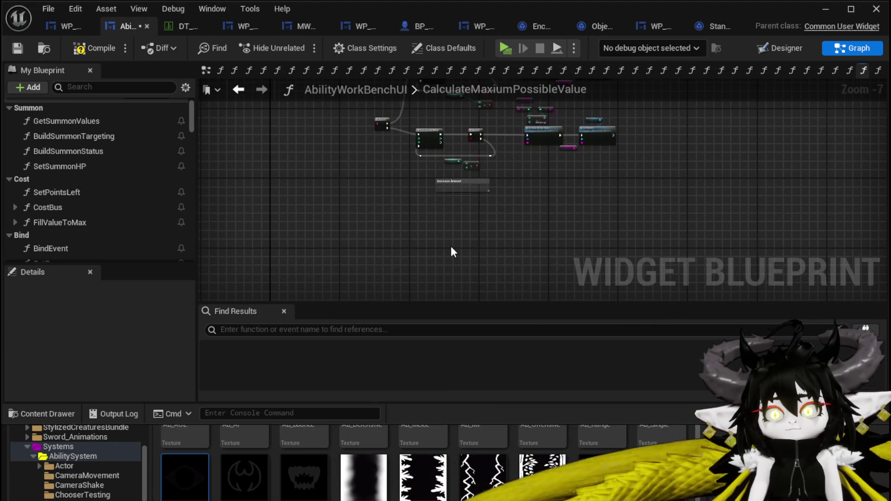
pyautogui.moveTo(567, 191); pyautogui.dragTo(454, 218)
pyautogui.click(481, 235)
pyautogui.scroll(2, 467, 200)
pyautogui.scroll(3, 466, 200)
pyautogui.moveTo(450, 285)
pyautogui.mouseDown()
pyautogui.moveTo(593, 121)
pyautogui.moveTo(553, 135)
pyautogui.mouseUp()
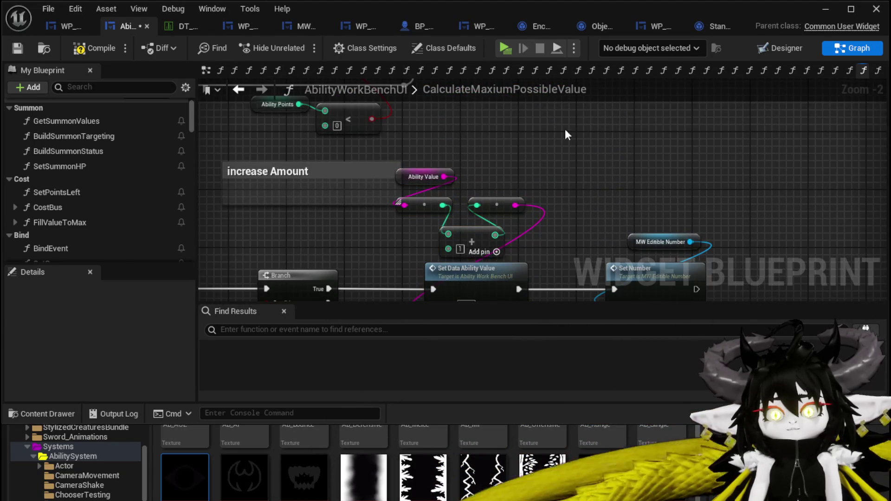
# Step: Add a Get APCost node to the graph
pyautogui.rightClick(464, 131)
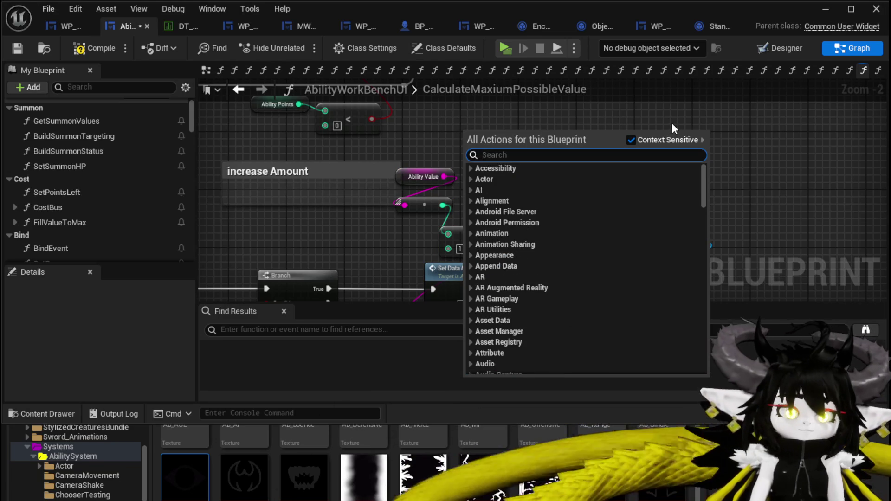
pyautogui.write('get AP')
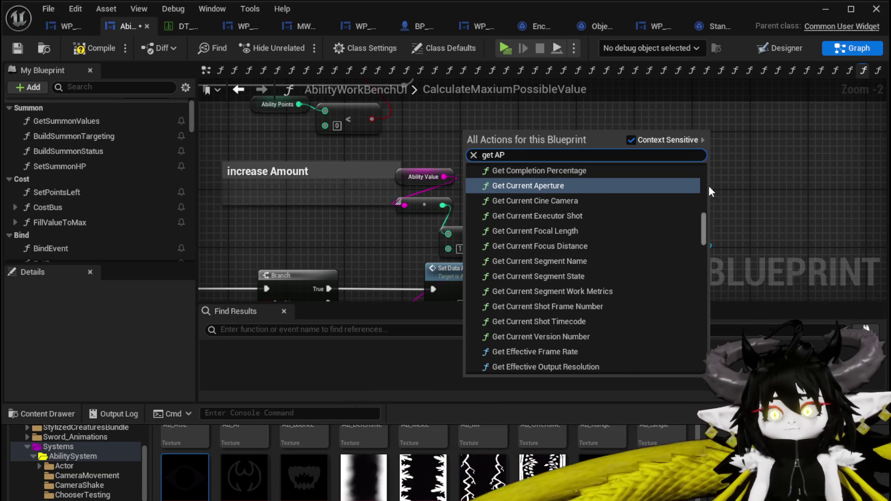
pyautogui.moveTo(705, 214)
pyautogui.mouseDown()
pyautogui.moveTo(706, 152)
pyautogui.moveTo(704, 348)
pyautogui.mouseUp()
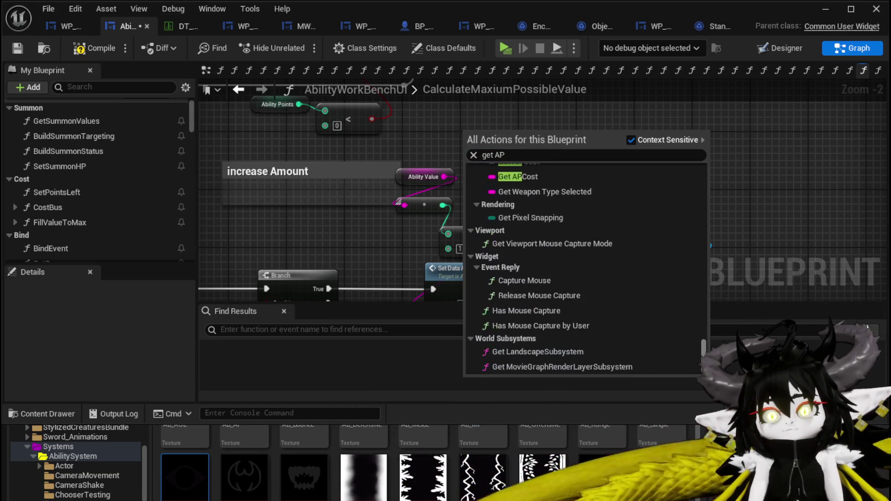
pyautogui.scroll(2, 593, 249)
pyautogui.click(527, 212)
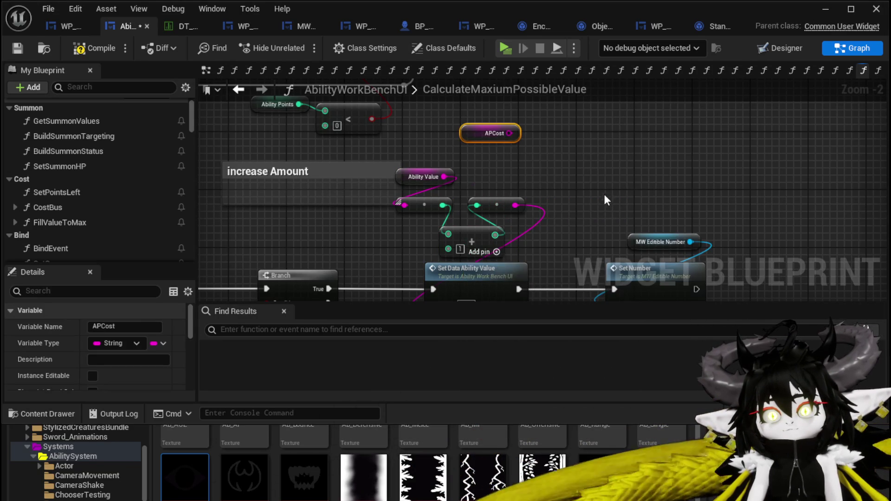
pyautogui.moveTo(509, 133); pyautogui.dragTo(473, 148)
pyautogui.rightClick(609, 130)
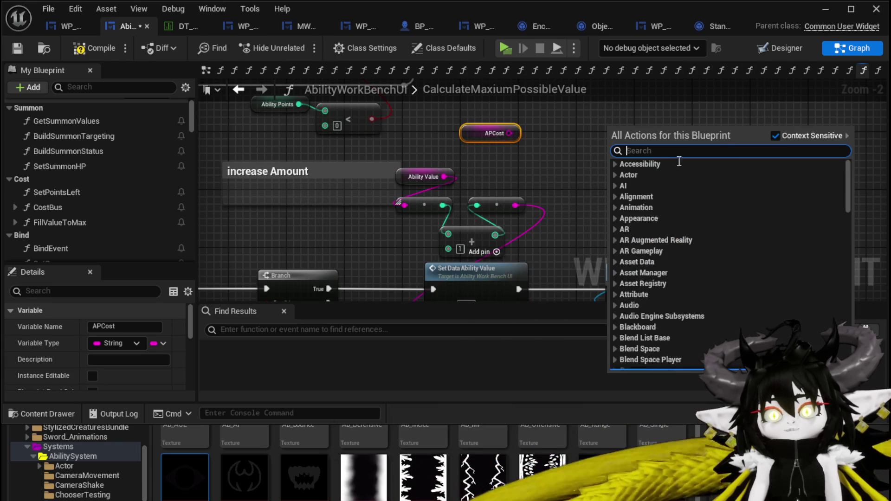
pyautogui.click(319, 192)
pyautogui.scroll(-6, 128, 169)
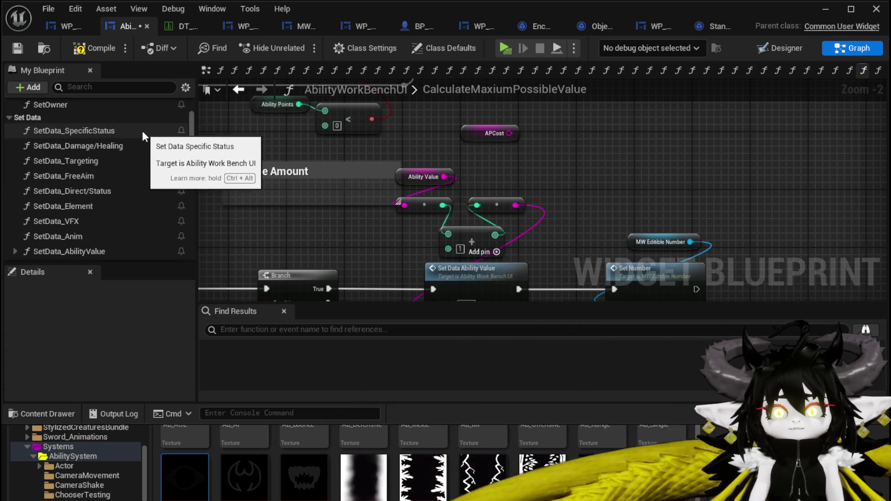
pyautogui.scroll(-3, 135, 148)
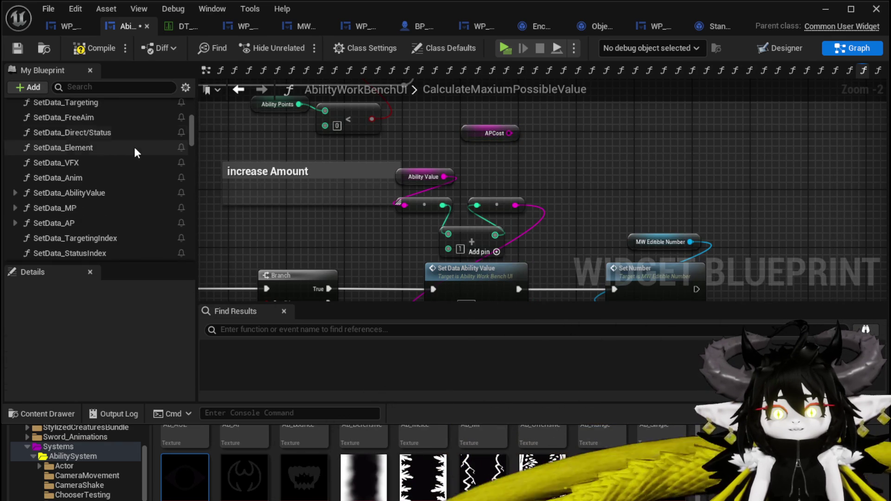
# Step: Add Set Data AP and Set Data MP nodes, feeding APCost + 1 into Set Data AP
pyautogui.moveTo(89, 222); pyautogui.dragTo(575, 132)
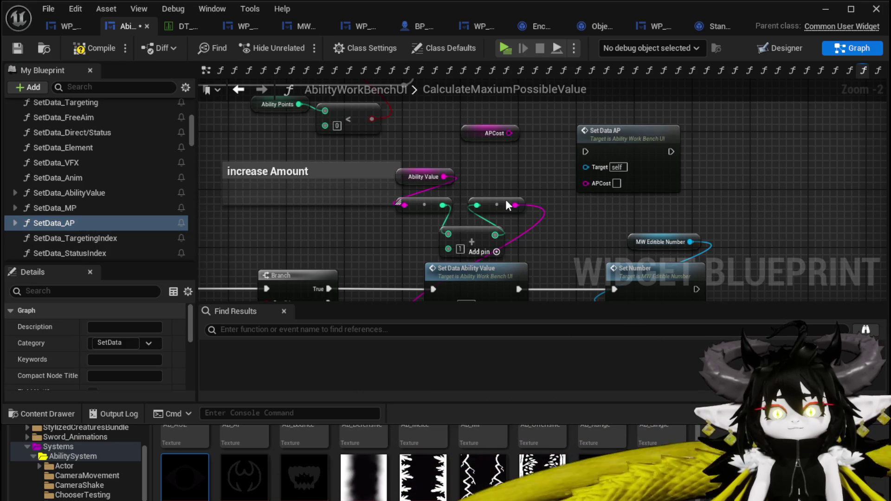
pyautogui.moveTo(525, 190); pyautogui.dragTo(471, 102)
pyautogui.moveTo(66, 208); pyautogui.dragTo(836, 165)
pyautogui.scroll(2, 472, 155)
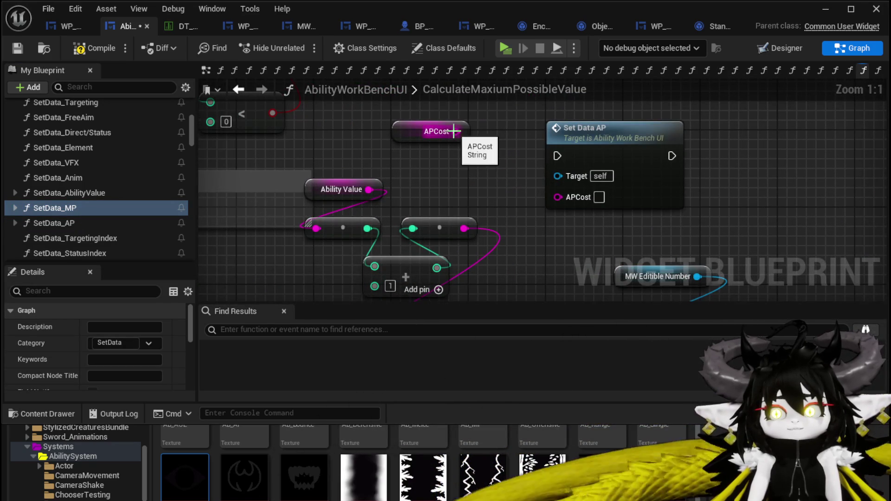
pyautogui.moveTo(456, 131)
pyautogui.mouseDown()
pyautogui.moveTo(408, 199)
pyautogui.moveTo(317, 228)
pyautogui.mouseUp()
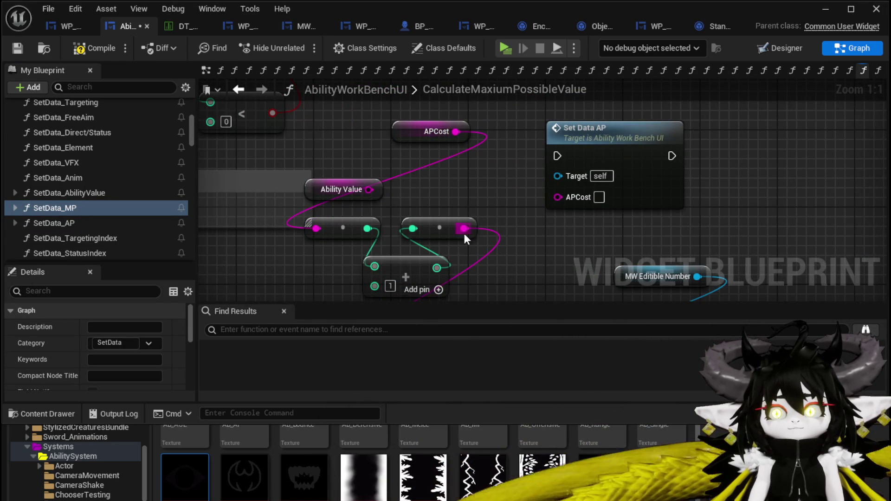
pyautogui.moveTo(464, 228); pyautogui.dragTo(573, 197)
pyautogui.scroll(-1, 573, 197)
pyautogui.moveTo(636, 155); pyautogui.dragTo(587, 184)
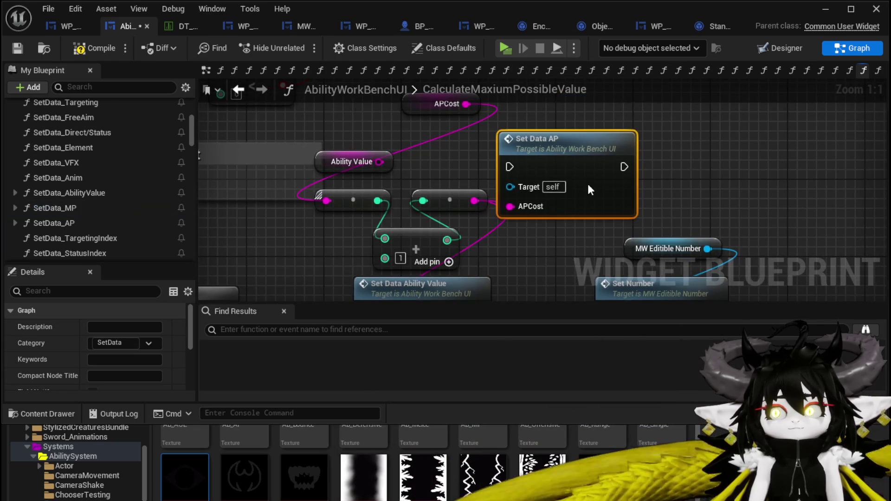
pyautogui.scroll(-1, 510, 188)
# Step: Replace the old Set Data Ability Value node with Set Data AP between Branch and Set Number
pyautogui.click(464, 201)
pyautogui.press('Delete')
pyautogui.moveTo(602, 123); pyautogui.dragTo(482, 252)
pyautogui.moveTo(324, 209); pyautogui.dragTo(421, 216)
pyautogui.moveTo(511, 216)
pyautogui.mouseDown()
pyautogui.moveTo(539, 226)
pyautogui.moveTo(608, 210)
pyautogui.mouseUp()
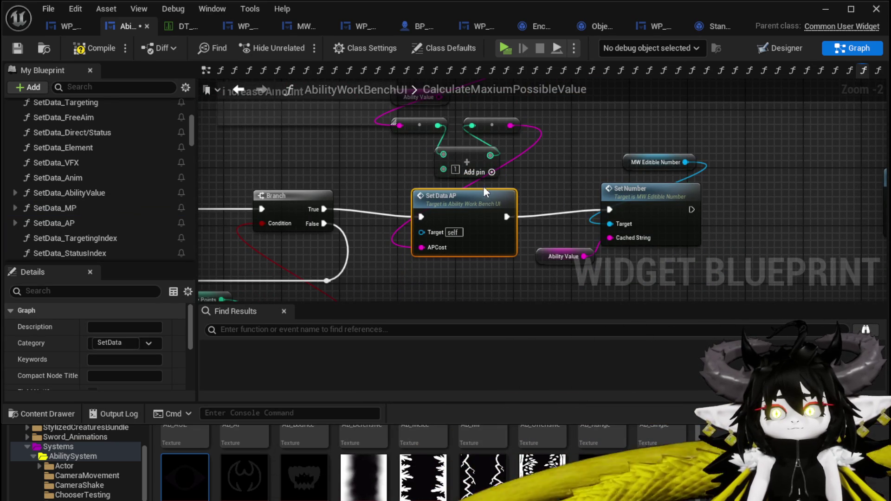
pyautogui.scroll(-2, 453, 200)
pyautogui.scroll(2, 473, 158)
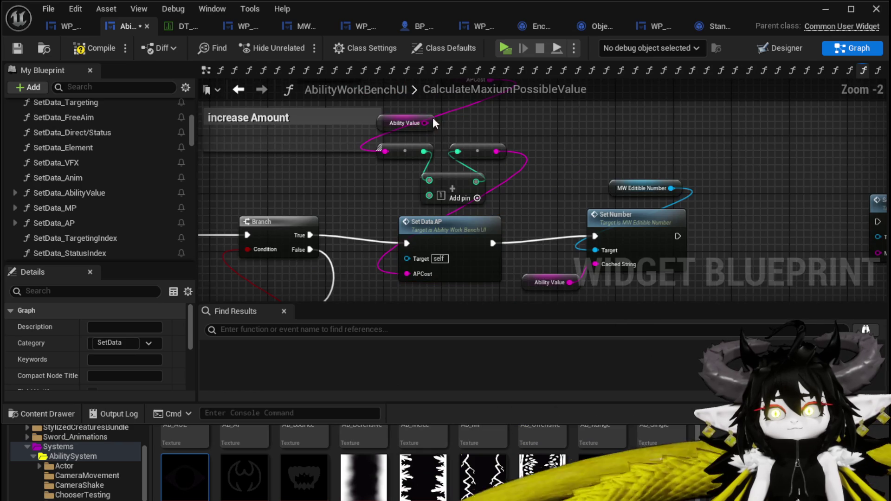
pyautogui.click(424, 123)
pyautogui.press('Delete')
# Step: Delete the increase Amount comment and old nodes, then rewire Set Data AP into Set Number
pyautogui.scroll(-2, 490, 136)
pyautogui.moveTo(505, 138); pyautogui.dragTo(481, 140)
pyautogui.click(455, 192)
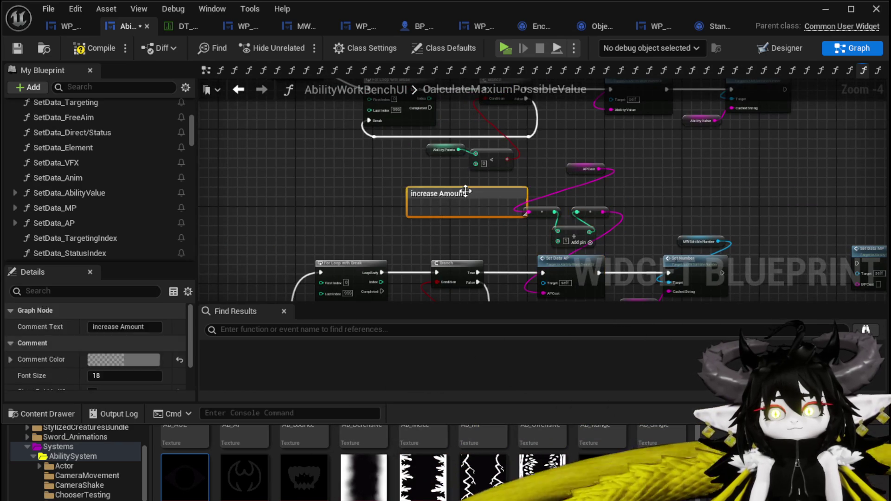
pyautogui.press('Delete')
pyautogui.moveTo(580, 169); pyautogui.dragTo(519, 195)
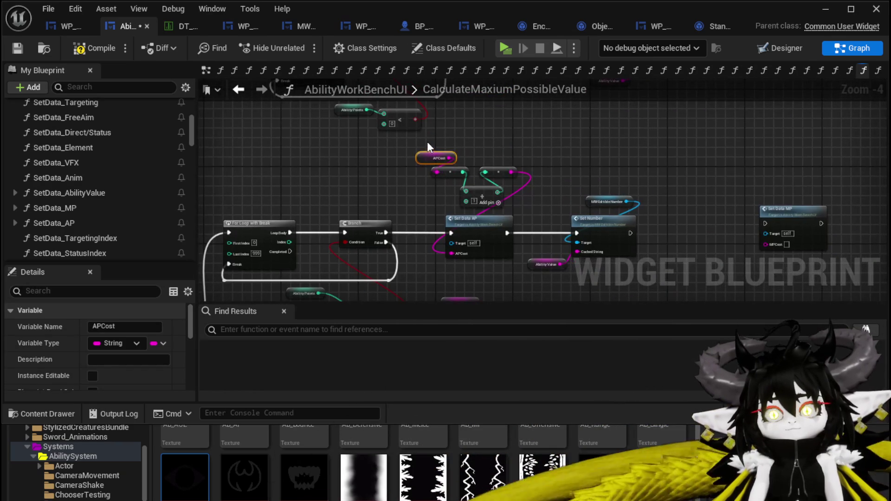
pyautogui.moveTo(500, 246); pyautogui.dragTo(469, 116)
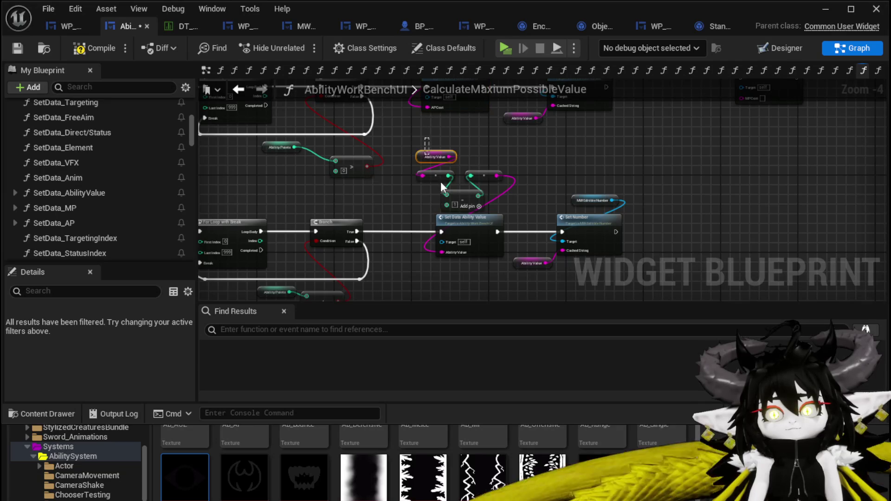
pyautogui.hotkey('ctrl', 'z')
pyautogui.hotkey('ctrl', 'z')
pyautogui.moveTo(358, 236)
pyautogui.mouseDown()
pyautogui.moveTo(436, 268)
pyautogui.moveTo(504, 187)
pyautogui.mouseUp()
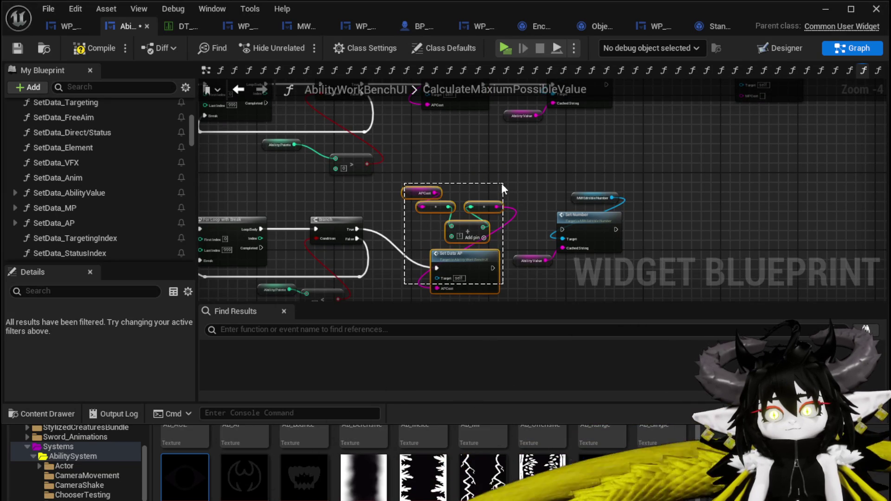
pyautogui.moveTo(466, 260)
pyautogui.mouseDown()
pyautogui.moveTo(476, 222)
pyautogui.moveTo(560, 227)
pyautogui.moveTo(552, 148)
pyautogui.moveTo(581, 202)
pyautogui.mouseUp()
pyautogui.scroll(3, 559, 228)
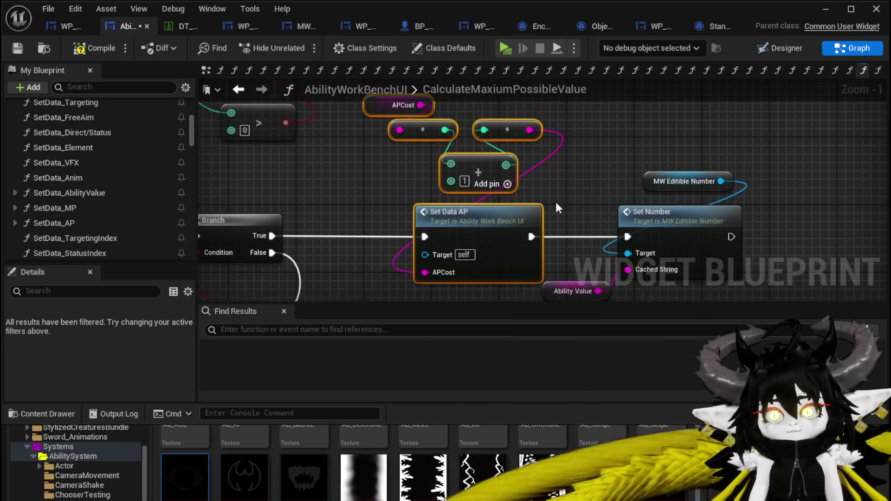
pyautogui.moveTo(394, 185)
pyautogui.mouseDown()
pyautogui.moveTo(477, 202)
pyautogui.moveTo(503, 197)
pyautogui.mouseUp()
pyautogui.scroll(-2, 503, 197)
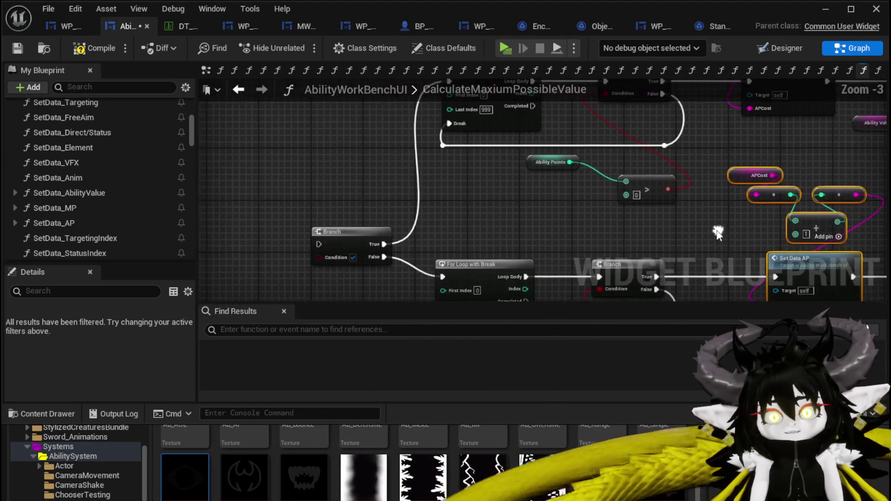
# Step: Connect the AP case to the Branch, with a pasted Ability Points > 0 check as its condition
pyautogui.press('Home')
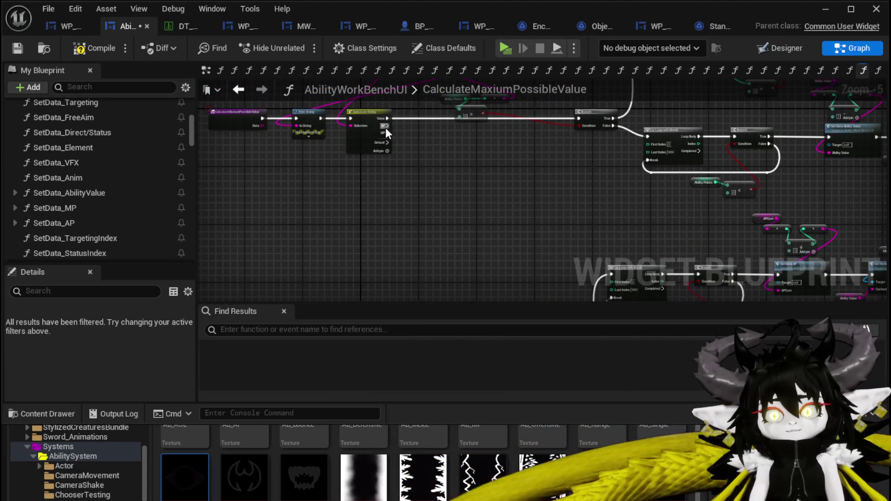
pyautogui.moveTo(385, 127)
pyautogui.mouseDown()
pyautogui.moveTo(497, 251)
pyautogui.moveTo(457, 280)
pyautogui.moveTo(549, 256)
pyautogui.moveTo(543, 194)
pyautogui.moveTo(479, 213)
pyautogui.moveTo(447, 185)
pyautogui.moveTo(491, 204)
pyautogui.mouseUp()
pyautogui.scroll(3, 491, 205)
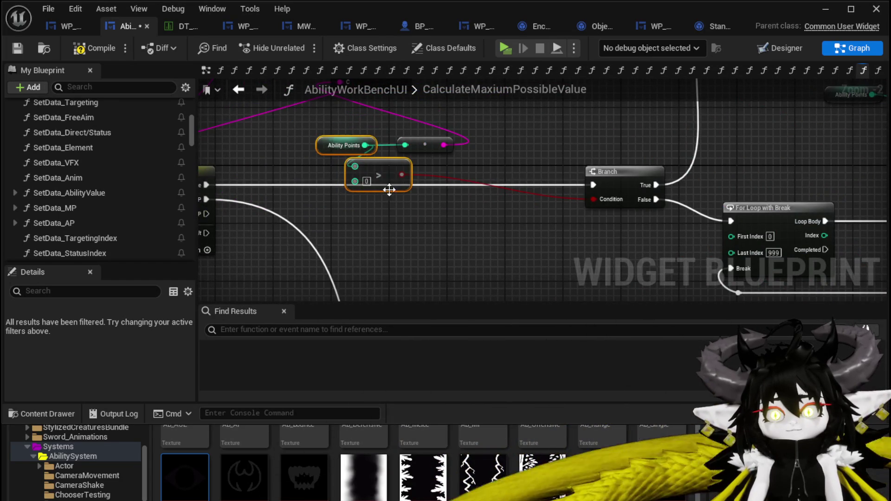
pyautogui.scroll(-2, 376, 165)
pyautogui.moveTo(414, 230)
pyautogui.mouseDown()
pyautogui.moveTo(336, 158)
pyautogui.moveTo(346, 190)
pyautogui.mouseUp()
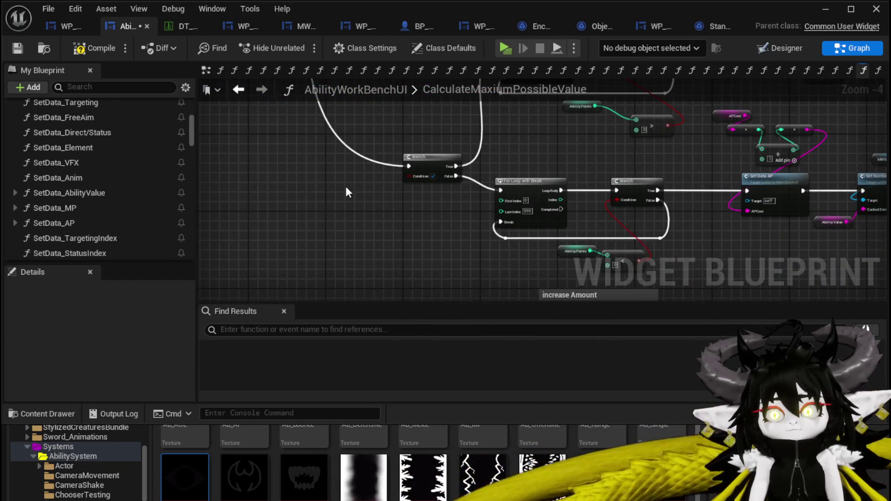
pyautogui.scroll(3, 347, 189)
pyautogui.hotkey('ctrl', 'v')
pyautogui.moveTo(426, 205); pyautogui.dragTo(466, 170)
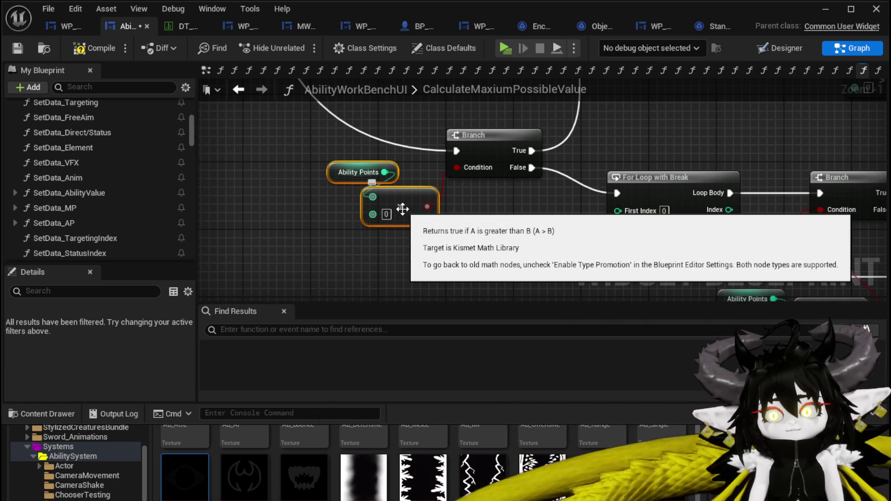
# Step: Replace the Add node in the APCost math with a Subtract node
pyautogui.moveTo(614, 118); pyautogui.dragTo(390, 288)
pyautogui.moveTo(712, 197); pyautogui.dragTo(388, 293)
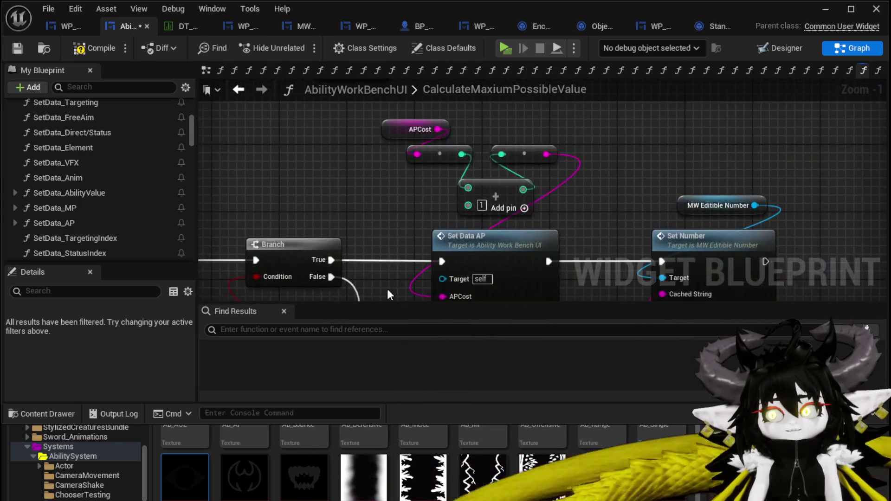
pyautogui.moveTo(449, 101); pyautogui.dragTo(449, 102)
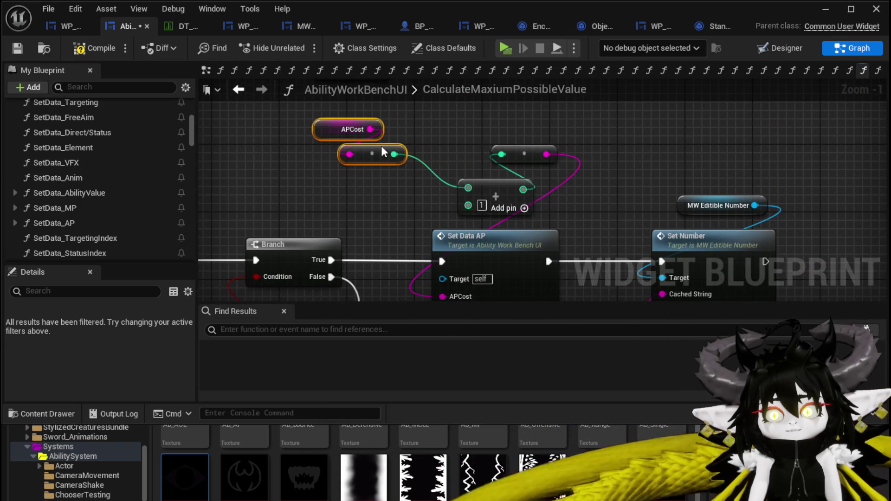
pyautogui.click(488, 197)
pyautogui.press('Delete')
pyautogui.moveTo(394, 154); pyautogui.dragTo(431, 176)
pyautogui.write('-')
pyautogui.click(479, 327)
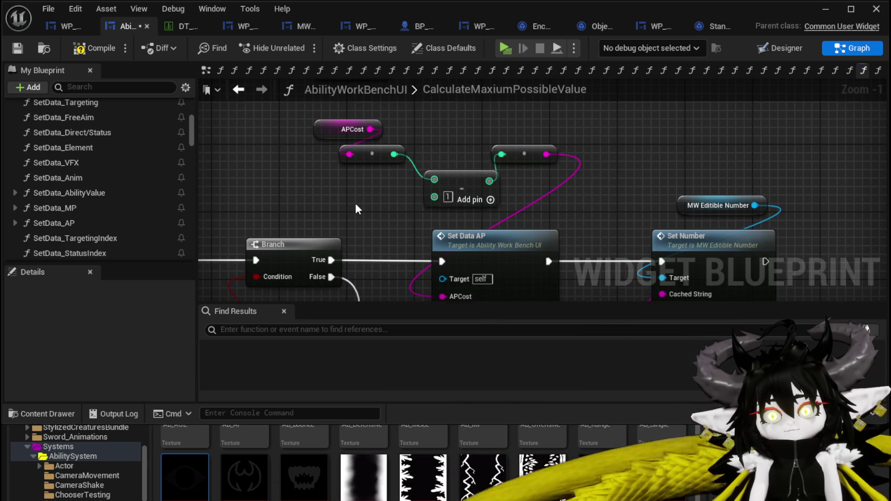
# Step: Tidy the Ability Points comparison nodes, then compile and save the widget blueprint
pyautogui.moveTo(355, 202); pyautogui.dragTo(516, 78)
pyautogui.moveTo(346, 243)
pyautogui.mouseDown()
pyautogui.moveTo(355, 241)
pyautogui.moveTo(487, 409)
pyautogui.moveTo(633, 331)
pyautogui.mouseUp()
pyautogui.moveTo(247, 248); pyautogui.dragTo(280, 163)
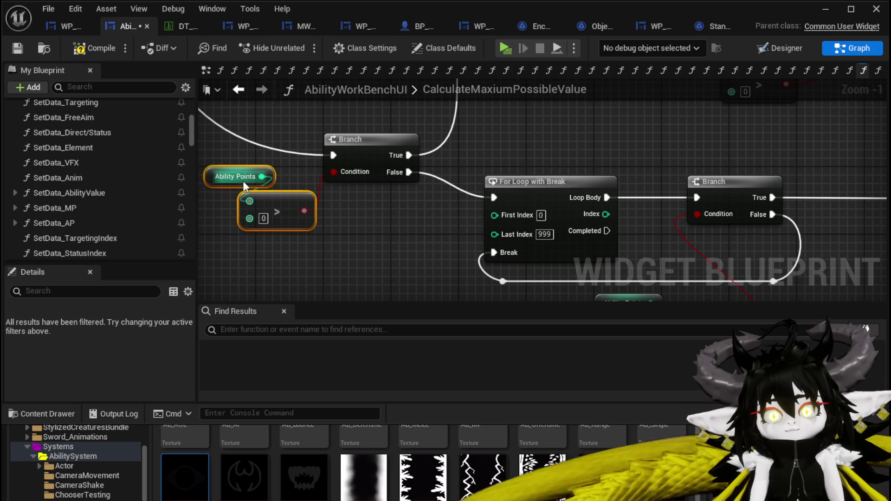
pyautogui.scroll(-1, 244, 185)
pyautogui.moveTo(244, 186)
pyautogui.mouseDown()
pyautogui.moveTo(395, 159)
pyautogui.moveTo(314, 207)
pyautogui.mouseUp()
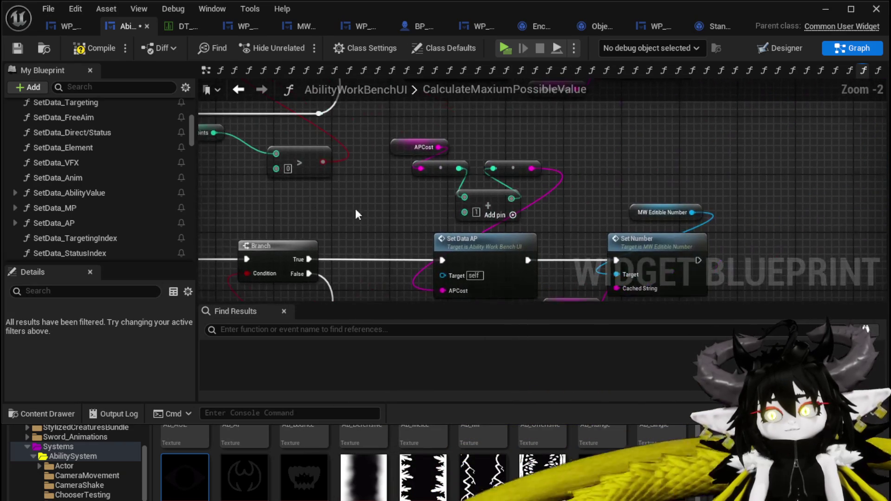
pyautogui.moveTo(426, 213); pyautogui.dragTo(474, 185)
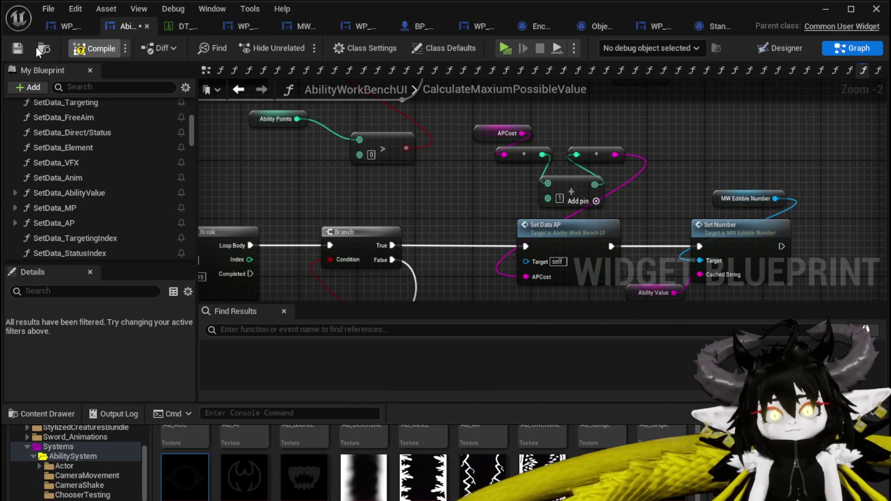
pyautogui.click(20, 48)
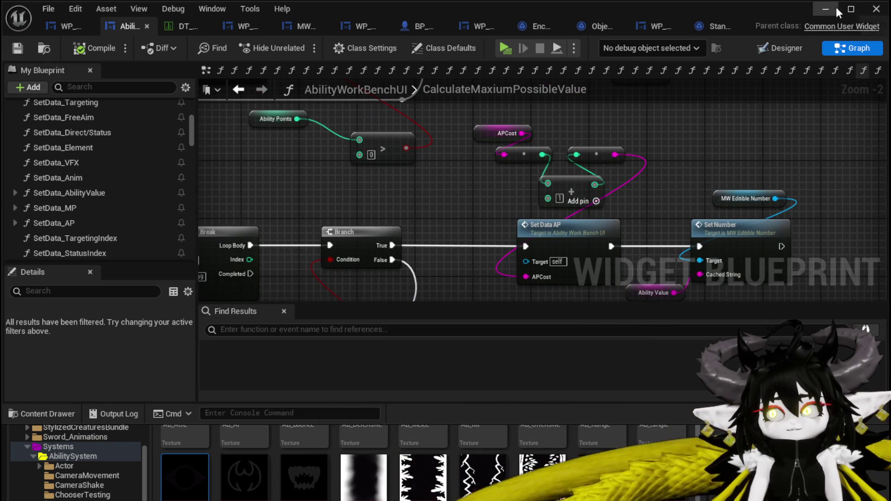
# Step: Start a play-in-editor test and open the Water_Splash card at the ability workbench
pyautogui.click(825, 10)
pyautogui.click(298, 45)
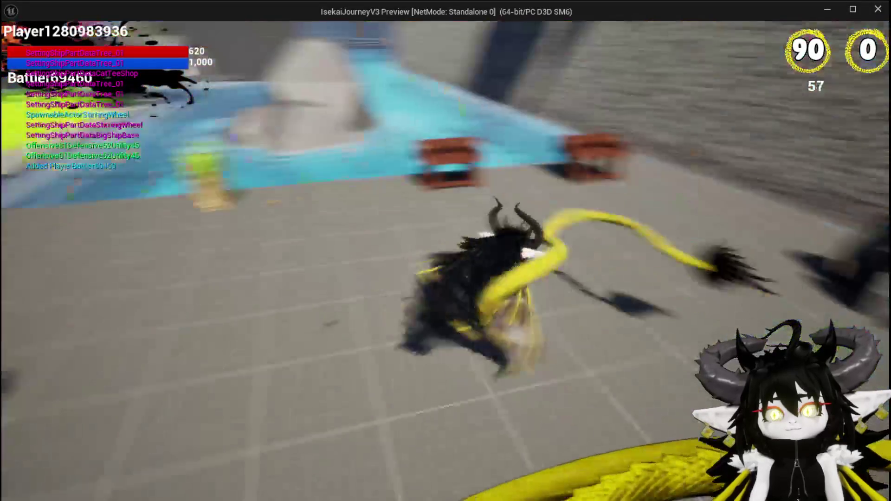
pyautogui.press('e')
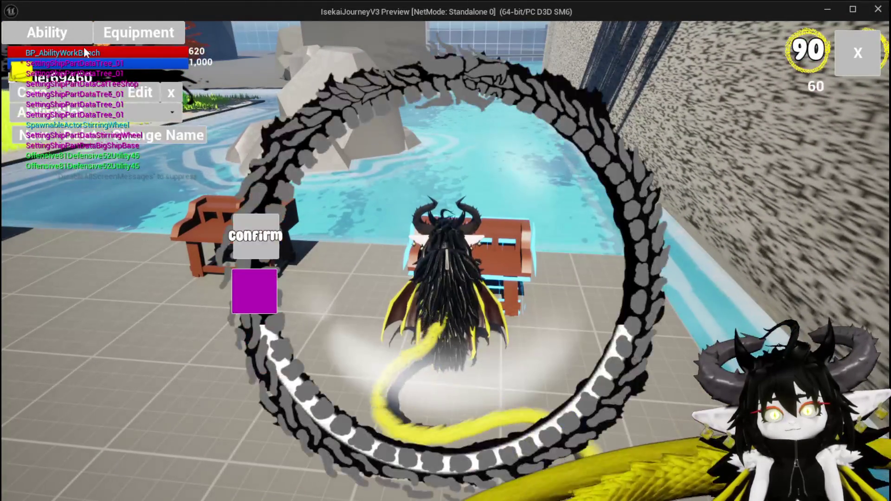
pyautogui.click(102, 114)
pyautogui.click(102, 132)
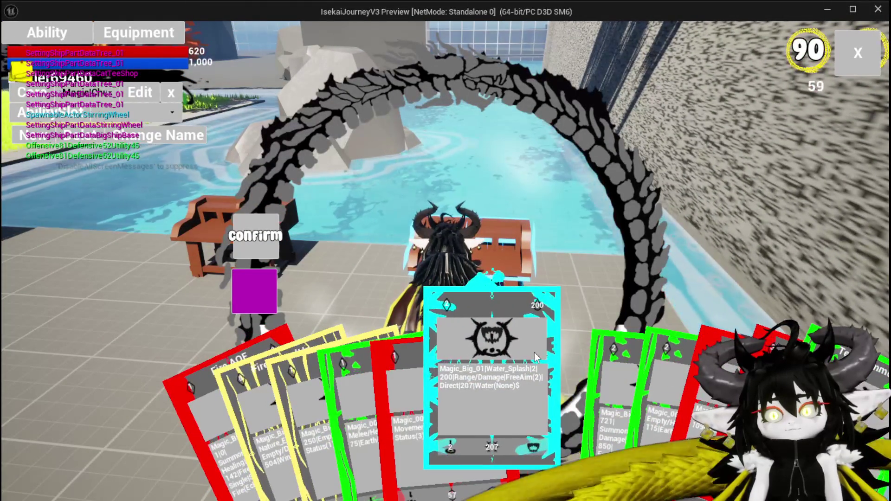
pyautogui.click(534, 355)
# Step: Set the card's value to 800 and fill the AP cost with available points
pyautogui.click(449, 420)
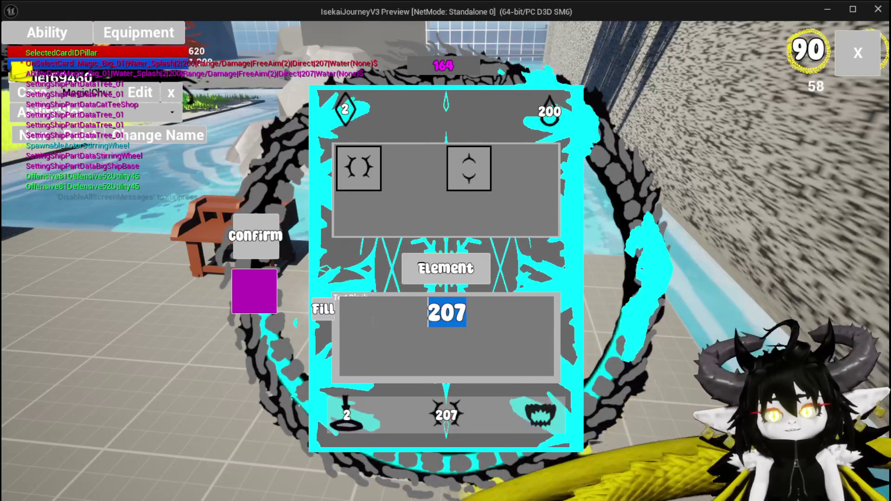
pyautogui.write('800')
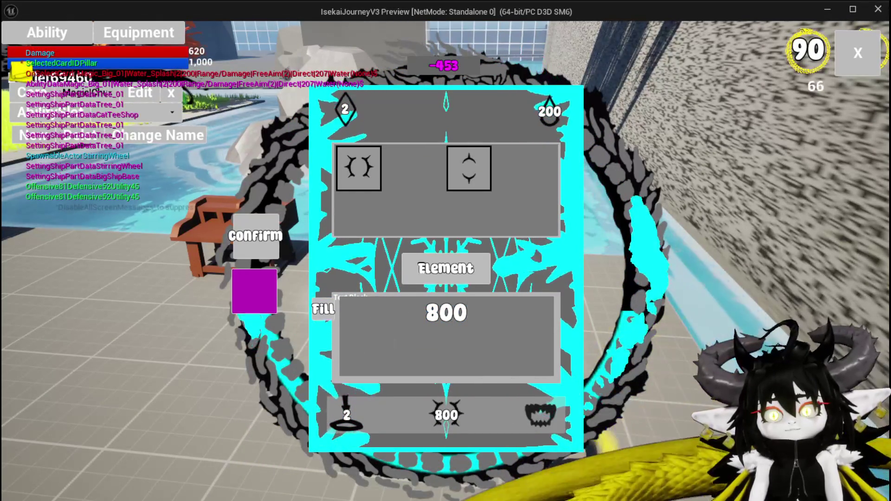
pyautogui.click(348, 104)
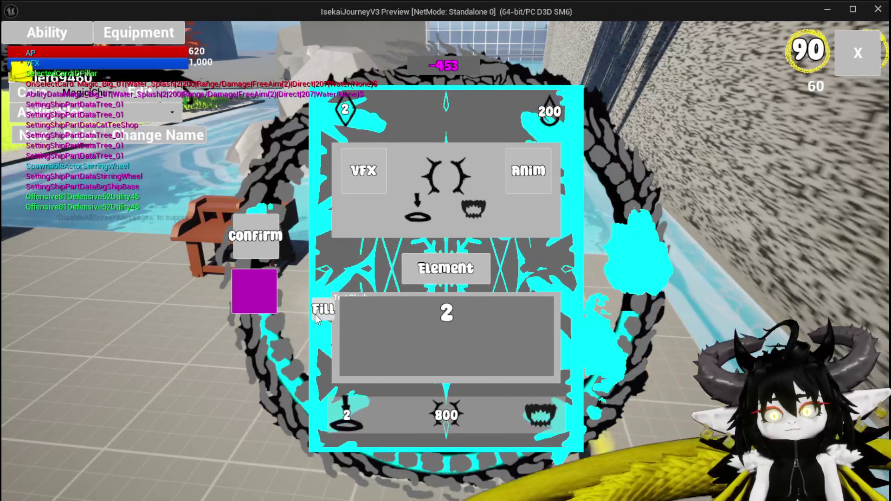
pyautogui.click(323, 310)
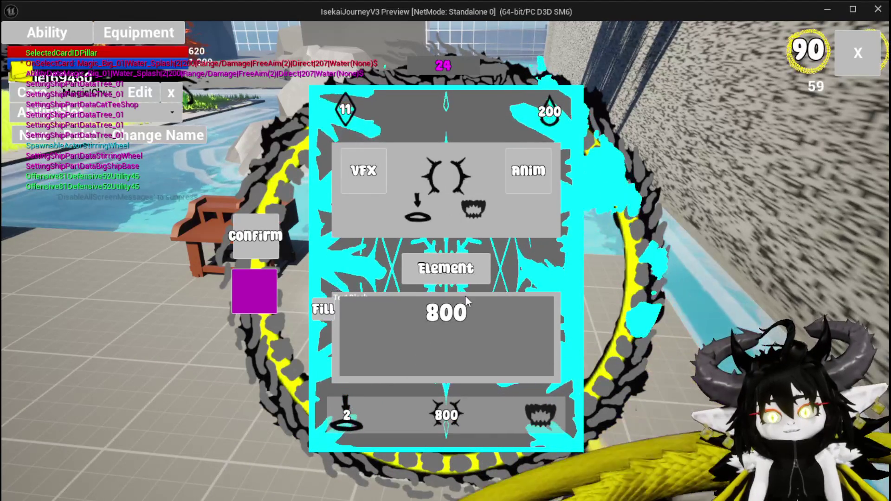
# Step: Fill the damage value with the remaining points, reaching 823, then stop the preview and save all
pyautogui.click(448, 414)
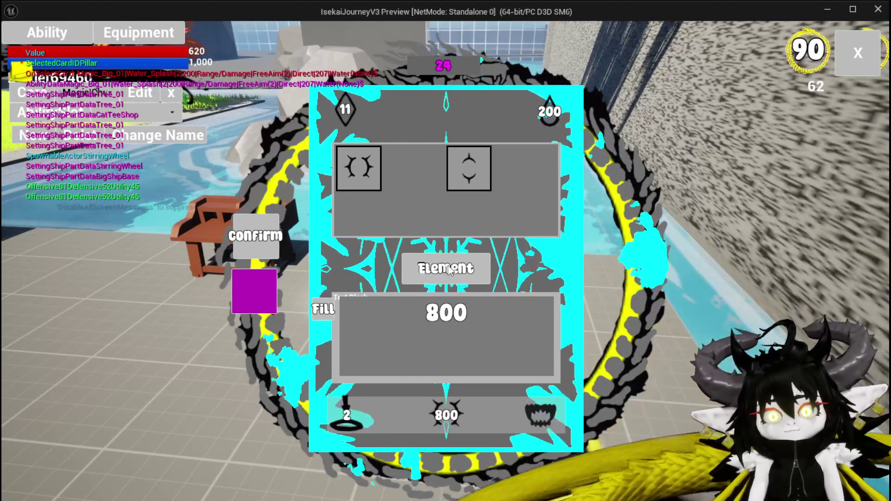
pyautogui.click(327, 311)
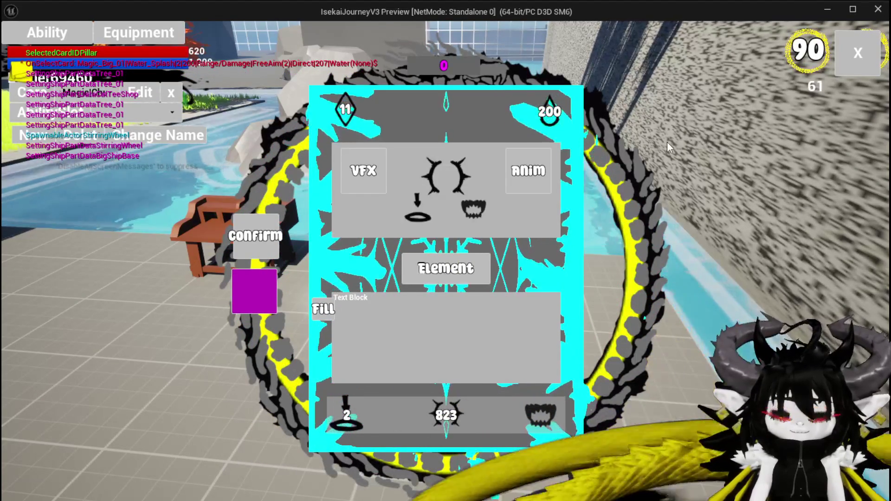
pyautogui.press('Escape')
pyautogui.hotkey('ctrl', 's')
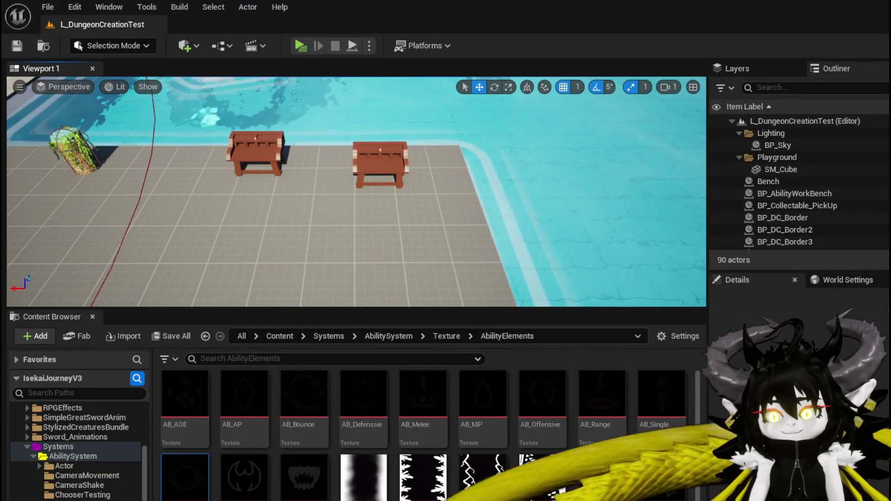
# Step: Move the Set Data MP node into the CalculateMaxiumPossibleValue node chain
pyautogui.hotkey('alt', 'Tab')
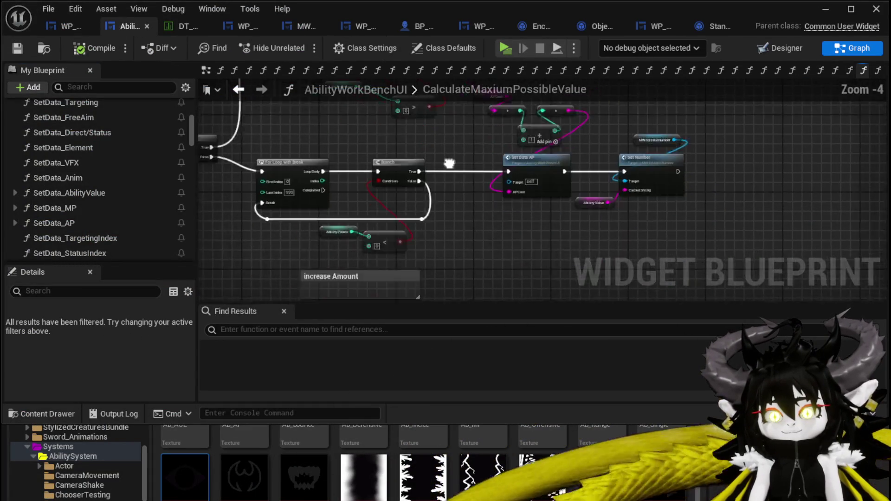
pyautogui.scroll(-1, 444, 181)
pyautogui.moveTo(467, 232); pyautogui.dragTo(575, 168)
pyautogui.moveTo(529, 206)
pyautogui.mouseDown()
pyautogui.moveTo(167, 221)
pyautogui.moveTo(402, 201)
pyautogui.mouseUp()
pyautogui.moveTo(534, 171); pyautogui.dragTo(577, 263)
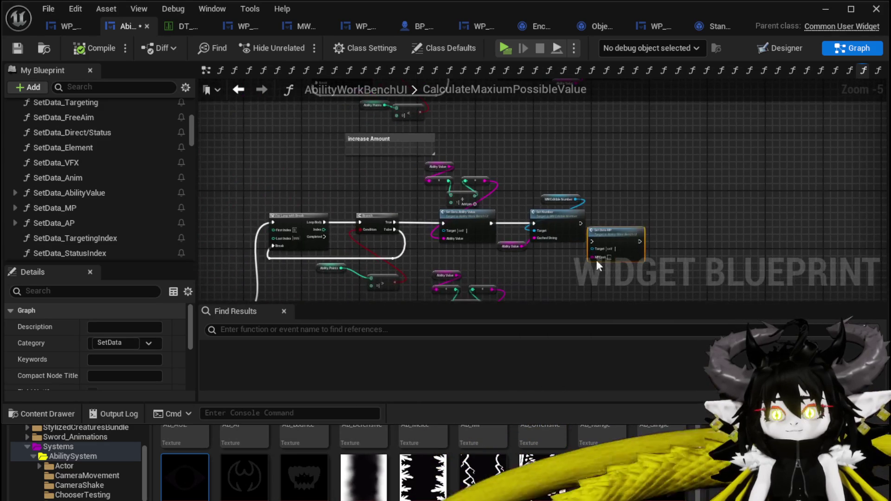
pyautogui.scroll(3, 492, 221)
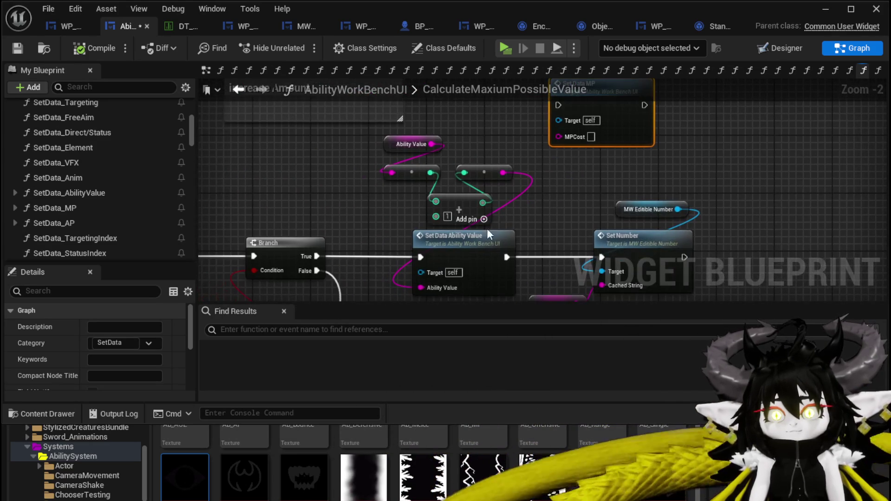
# Step: Delete the leftover nodes and add a Get MPCost node
pyautogui.moveTo(478, 270); pyautogui.dragTo(478, 270)
pyautogui.press('Delete')
pyautogui.rightClick(352, 168)
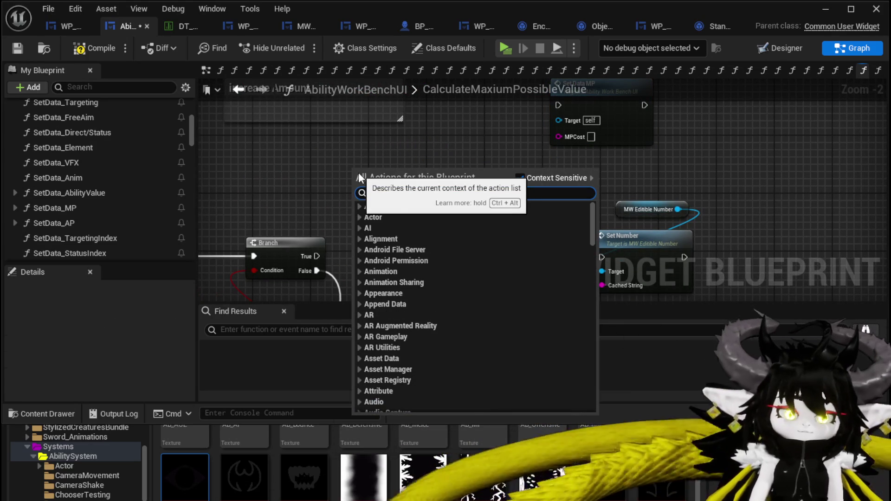
pyautogui.write('mpcost')
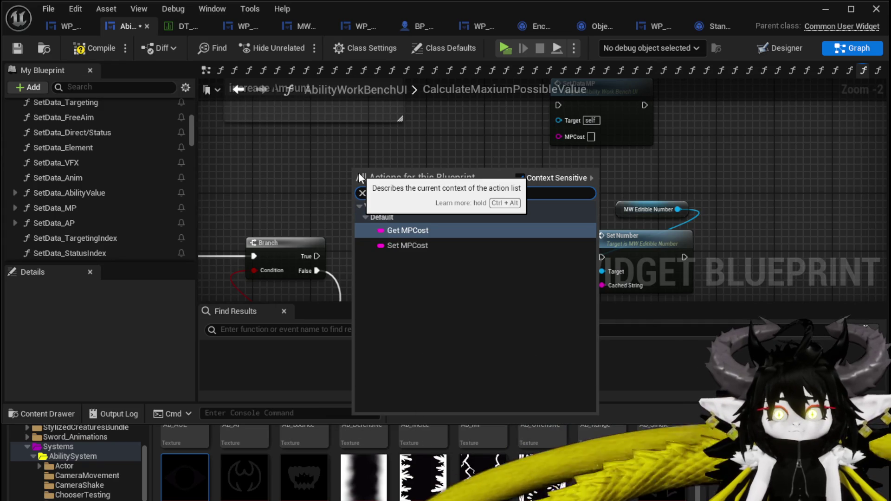
pyautogui.click(416, 228)
# Step: Paste a copy of the APCost increment math nodes for the MP version
pyautogui.scroll(-4, 388, 213)
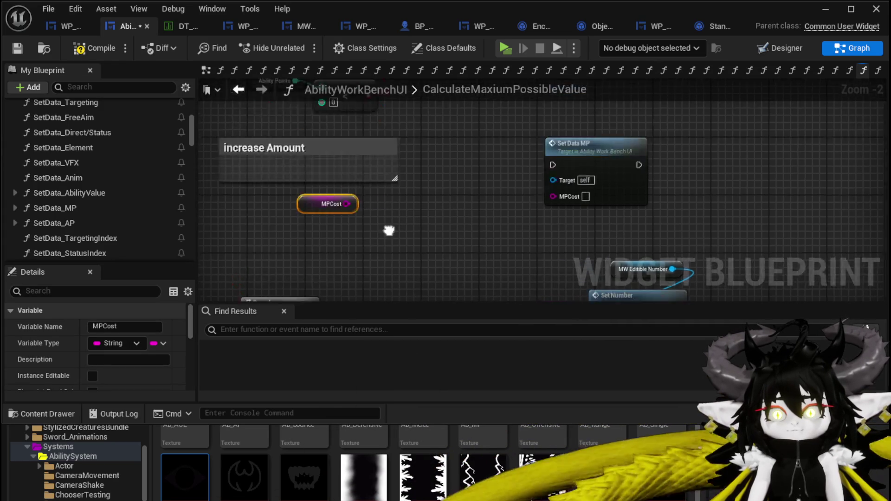
pyautogui.scroll(4, 428, 243)
pyautogui.moveTo(510, 156); pyautogui.dragTo(555, 224)
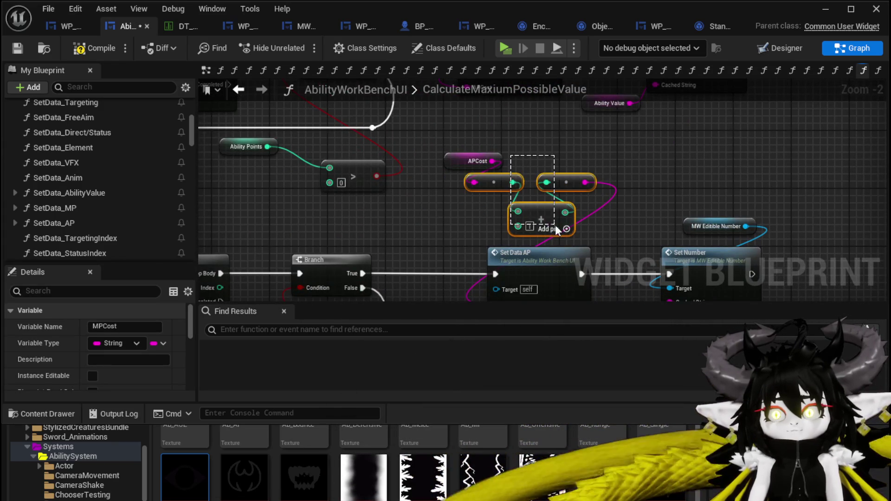
pyautogui.scroll(-2, 374, 282)
pyautogui.hotkey('ctrl', 'v')
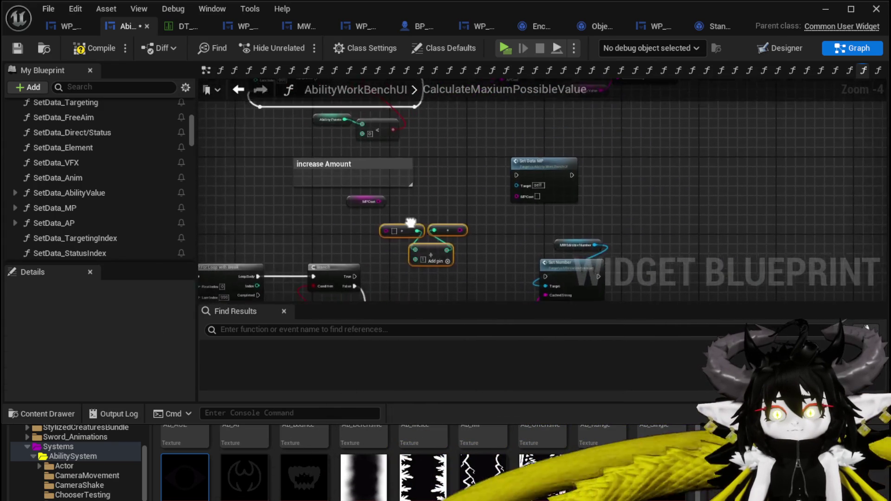